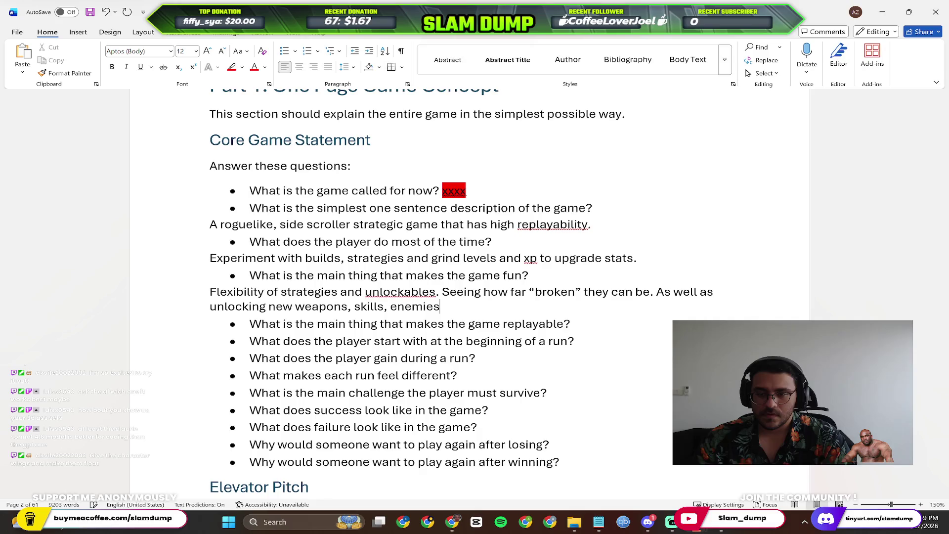
pyautogui.write(' etc..')
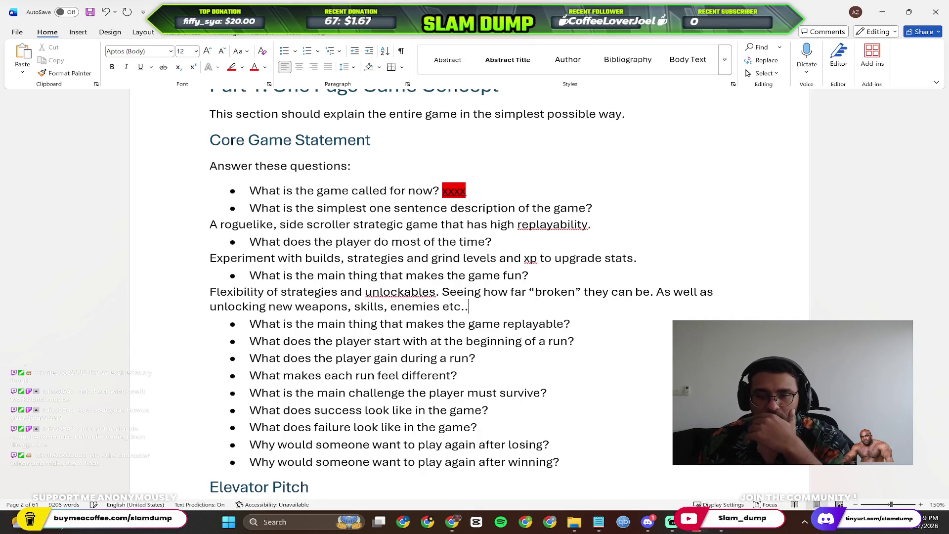
# Answer the replayable question with 'Roguelike aspect' and add a blank line under the starting question.
pyautogui.click(592, 330)
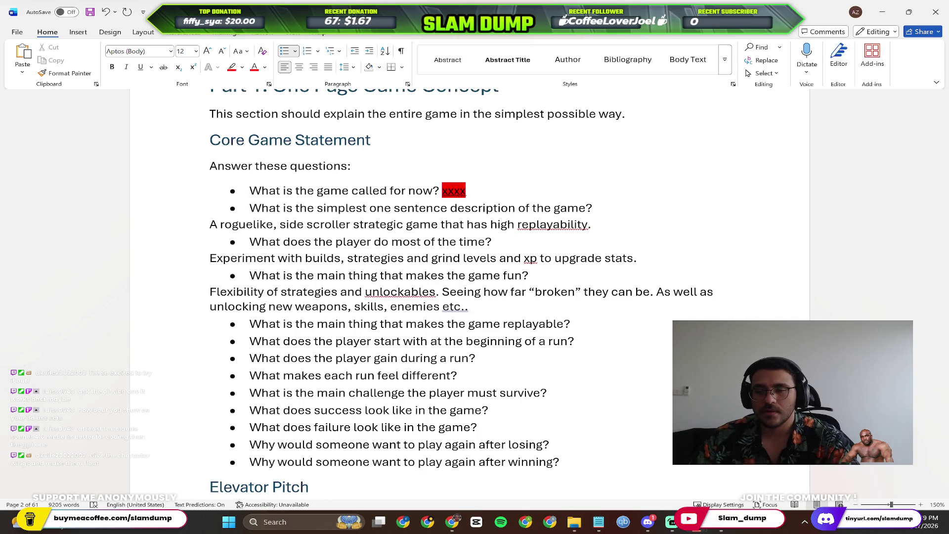
pyautogui.press('Return')
pyautogui.press('Return')
pyautogui.write('Roguelike aspect')
pyautogui.click(588, 357)
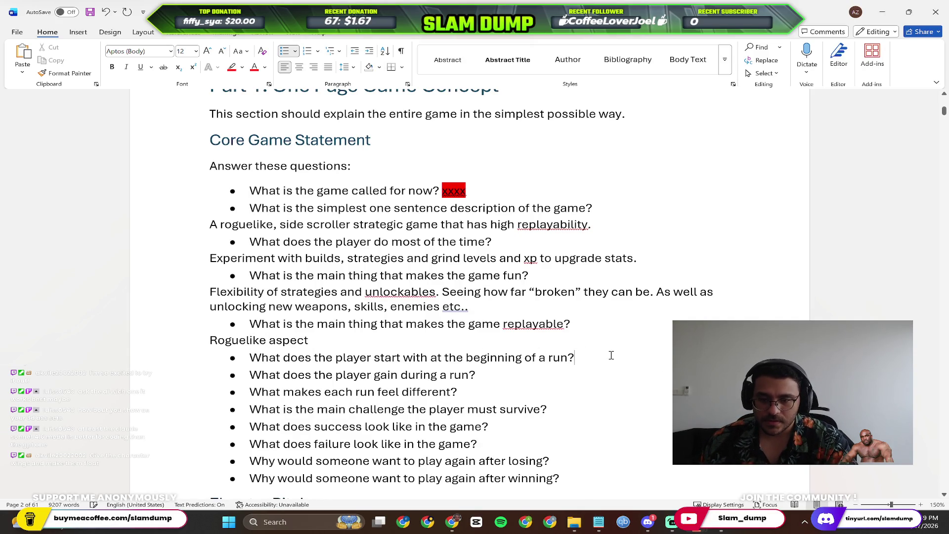
pyautogui.scroll(-1, 616, 354)
pyautogui.press('Return')
pyautogui.press('Return')
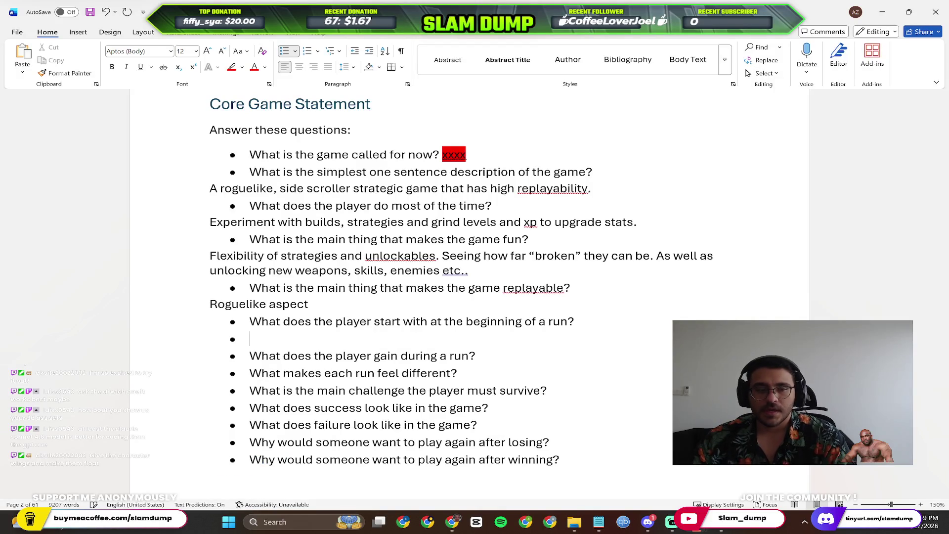
# Add an unbulleted answer line under the run-gains question and begin 'Battle xp (xp only'.
pyautogui.click(533, 348)
pyautogui.scroll(-2, 533, 348)
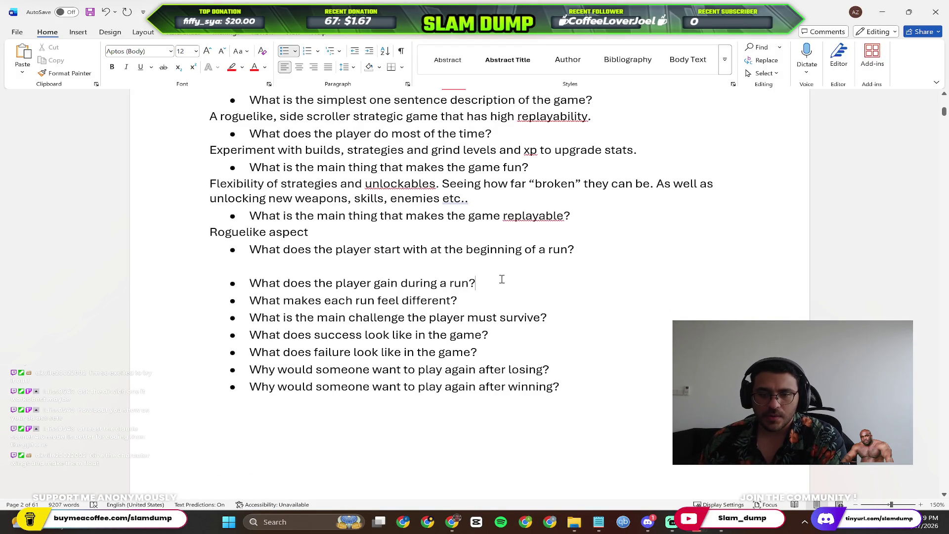
pyautogui.press('Return')
pyautogui.press('Return')
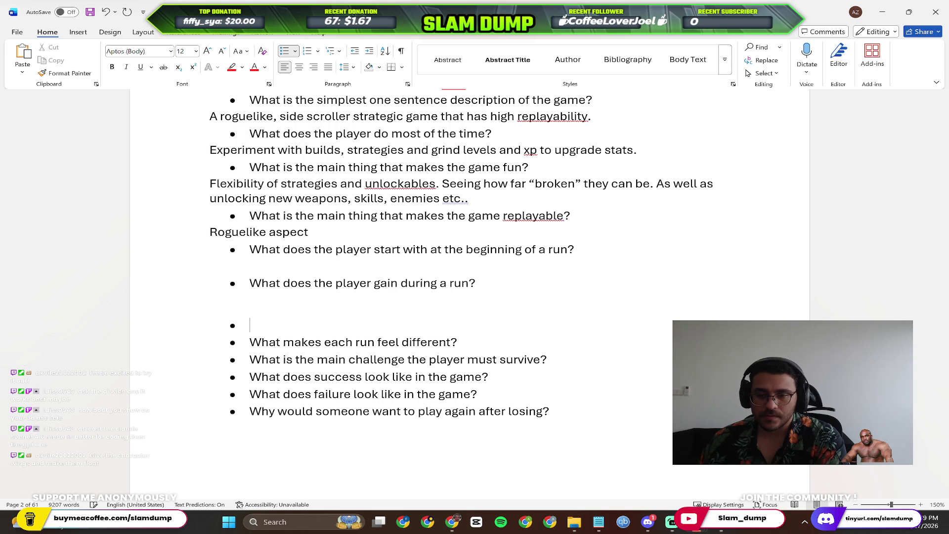
pyautogui.press('BackSpace')
pyautogui.press('BackSpace')
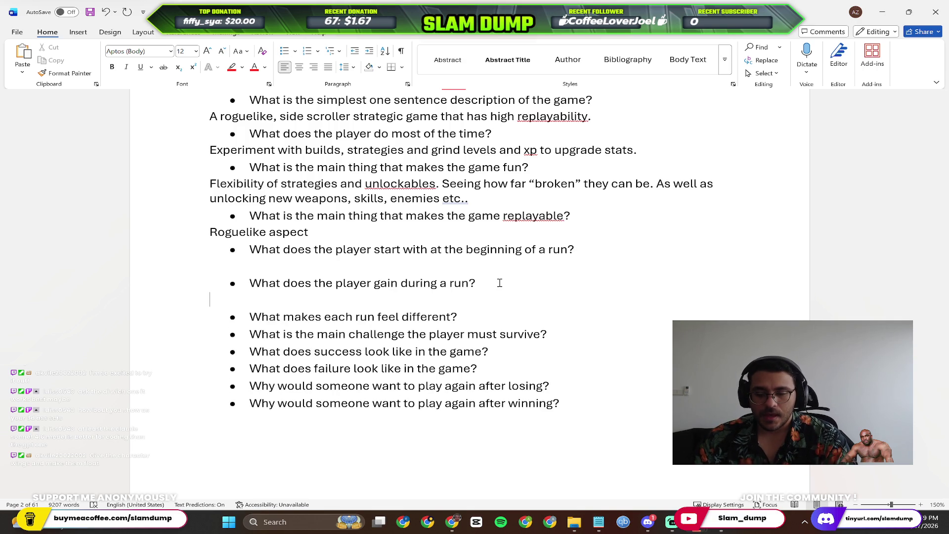
pyautogui.write('Battle xp ( xp only ')
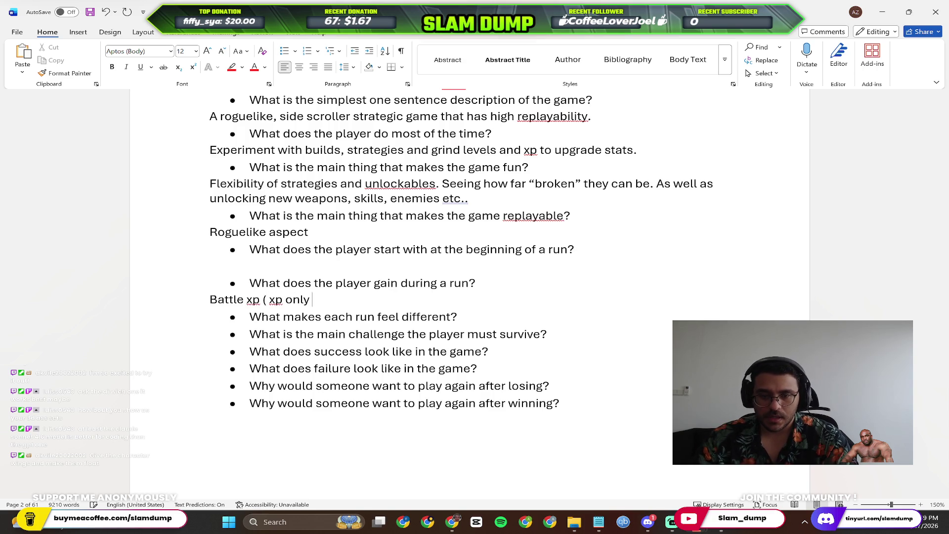
pyautogui.write('usable and gainable inthe run)')
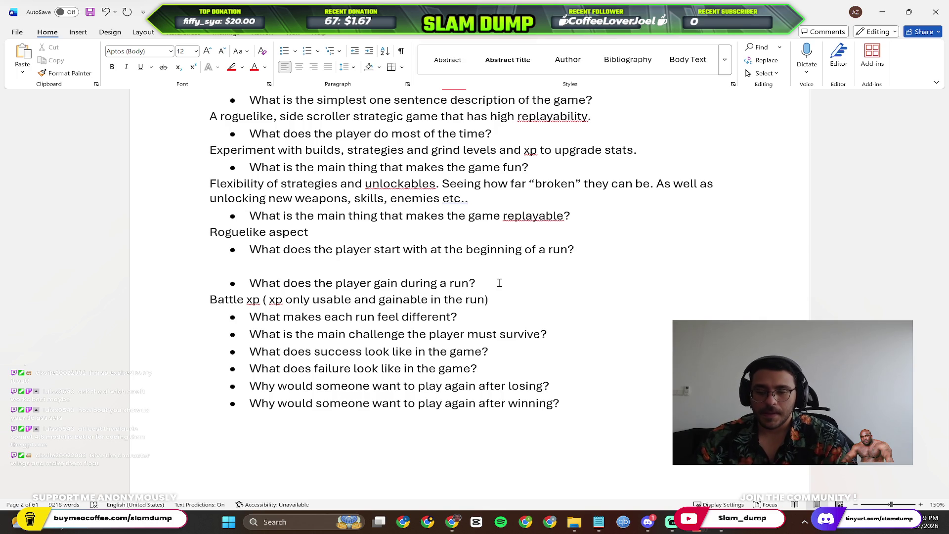
pyautogui.write('(')
pyautogui.write('Global xp ( xp that is usable ')
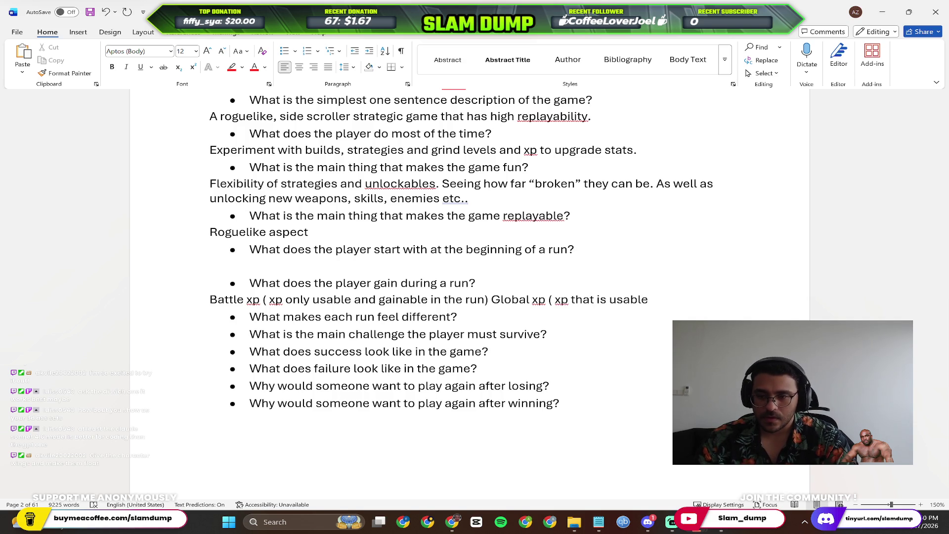
pyautogui.write('oy')
# Write the Battle xp, Global xp (skill tree) and Currency notes for the run-gains answer.
pyautogui.press('BackSpace')
pyautogui.write('utside of runs that unlocks skills in skill tree) ')
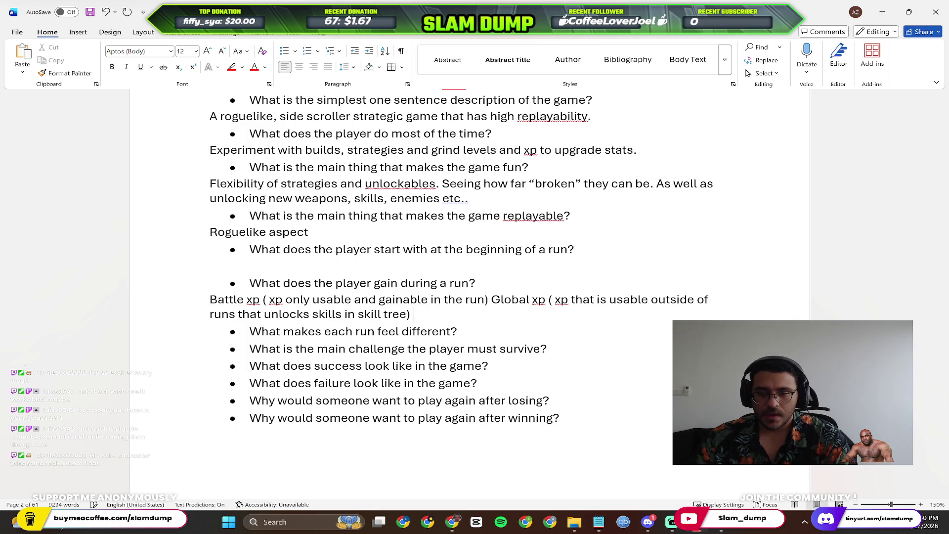
pyautogui.write('Currency ')
pyautogui.write('(usa')
pyautogui.press('BackSpace')
pyautogui.press('BackSpace')
pyautogui.press('BackSpace')
pyautogui.write('used to b')
pyautogui.write('purc')
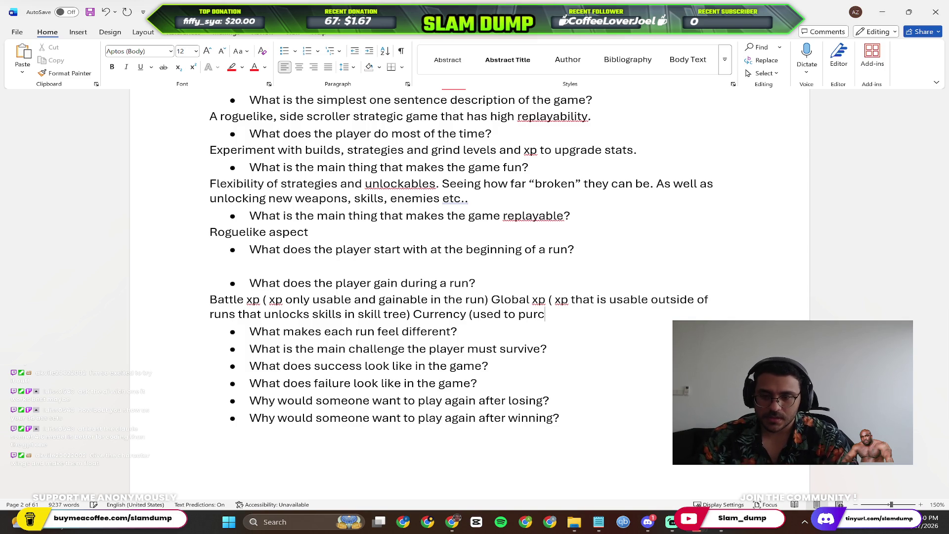
pyautogui.write('hase skills/weapons/items')
pyautogui.click(696, 299)
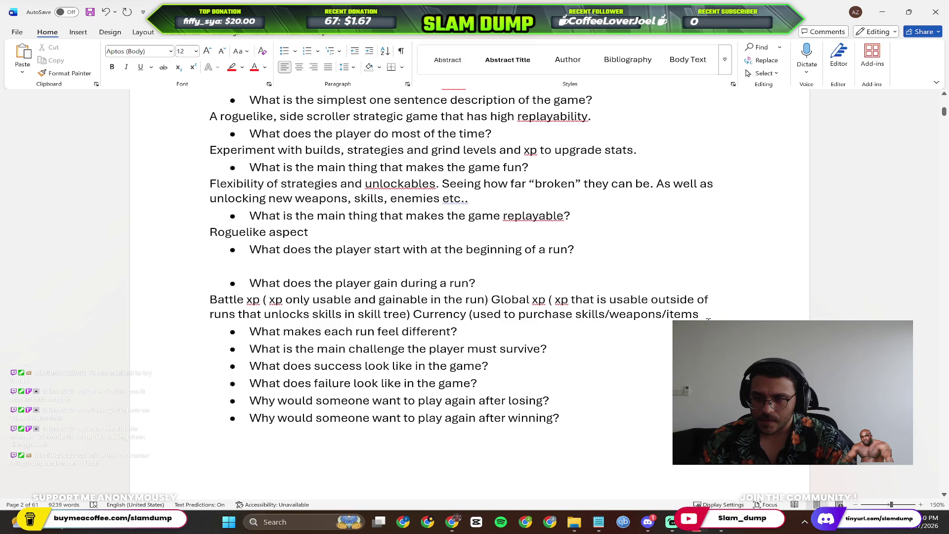
pyautogui.write(') ')
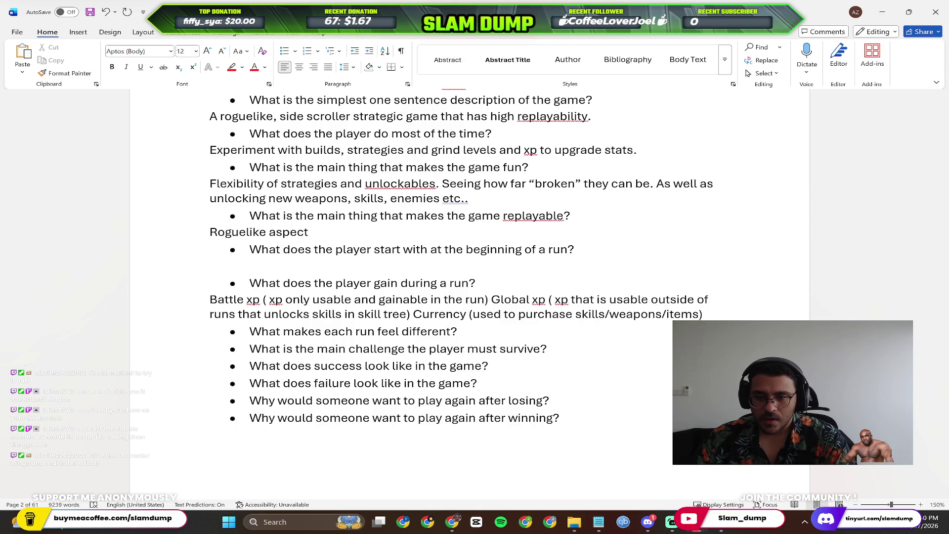
pyautogui.write('We')
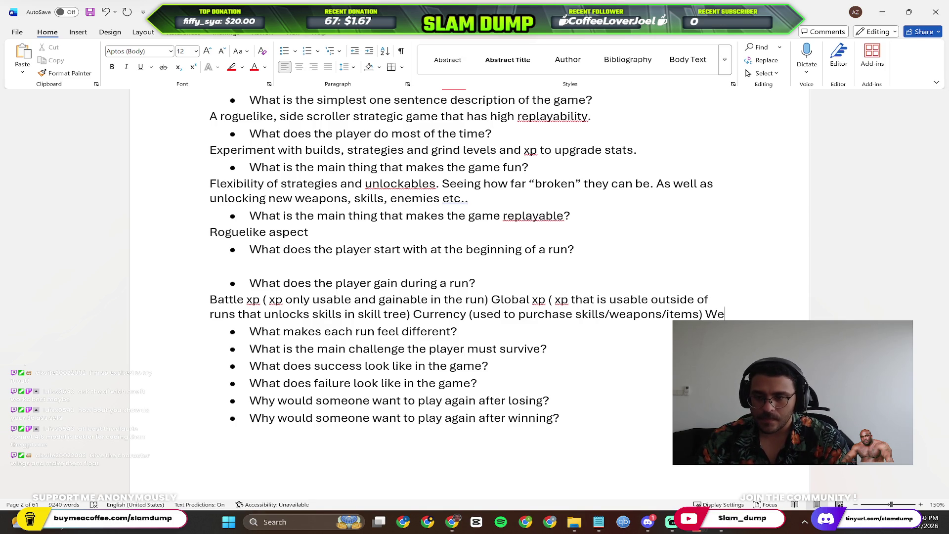
pyautogui.write('apons')
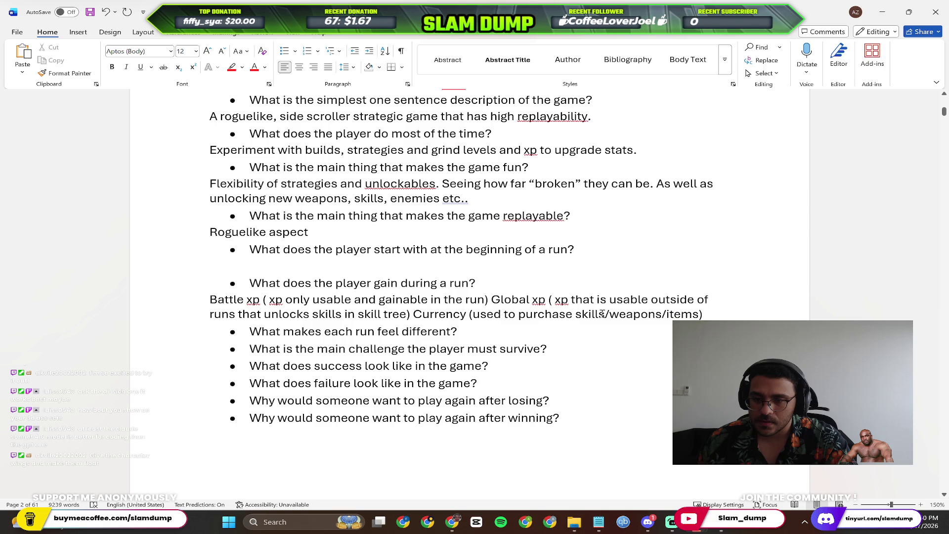
# Add '/upgrade' after 'purchase' in the Currency note and continue with Resources.
pyautogui.click(571, 314)
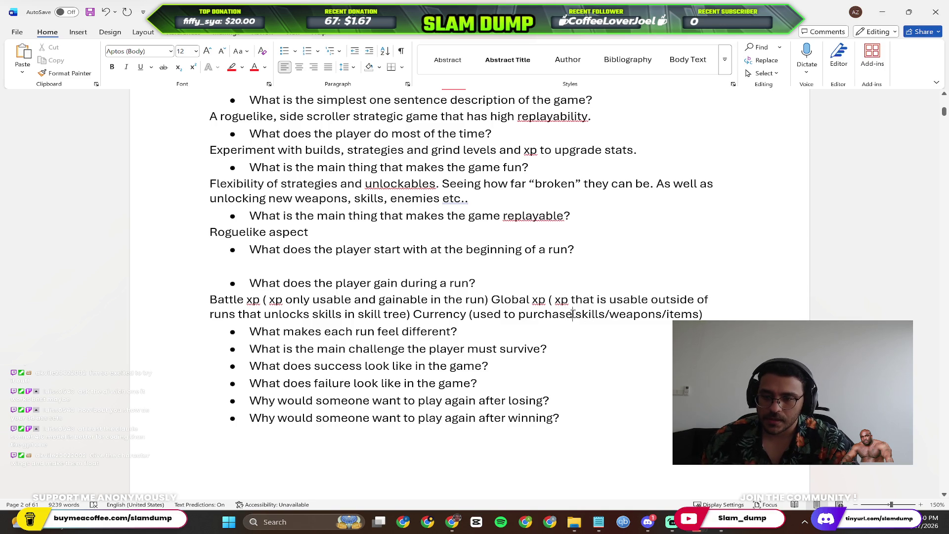
pyautogui.write('/upgrade')
pyautogui.click(386, 327)
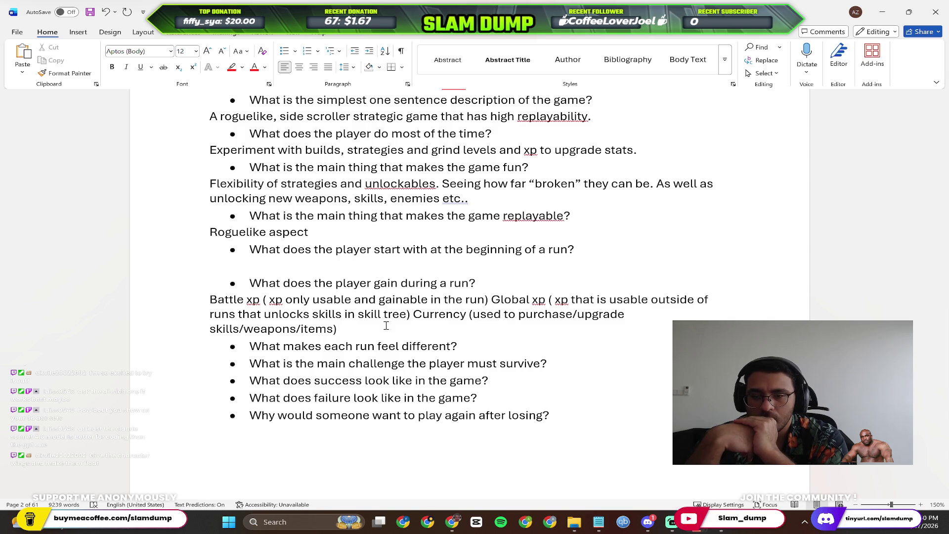
pyautogui.write('Ra')
# Describe resources and permanent gear of varying rarity, then start a line beginning 'Blasphemous'.
pyautogui.press('BackSpace')
pyautogui.write('esoyr')
pyautogui.press('BackSpace')
pyautogui.press('BackSpace')
pyautogui.write('urces ')
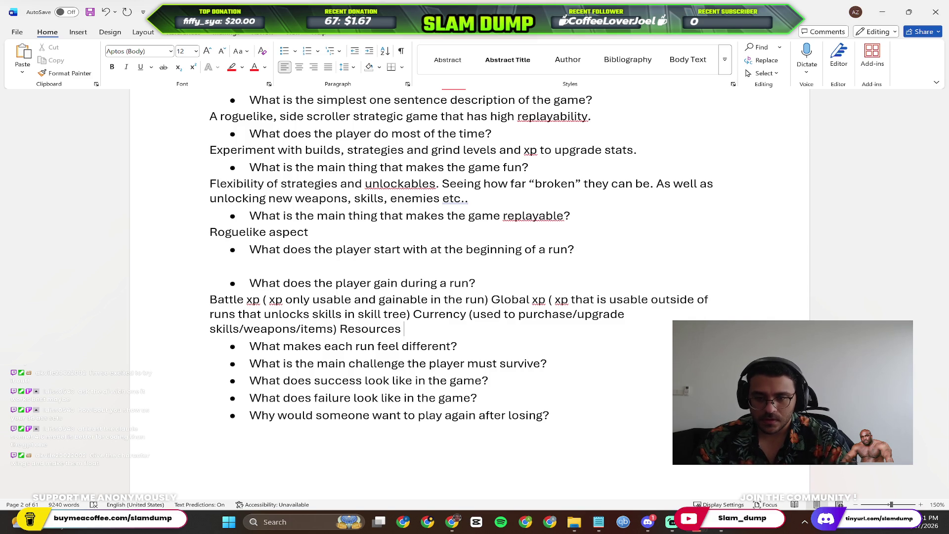
pyautogui.write('used for upgrades,')
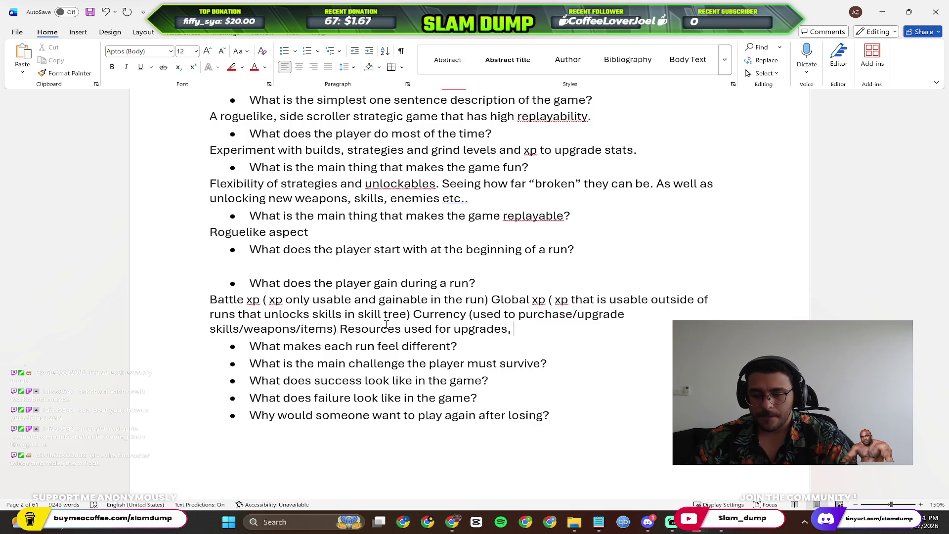
pyautogui.write('Weapons')
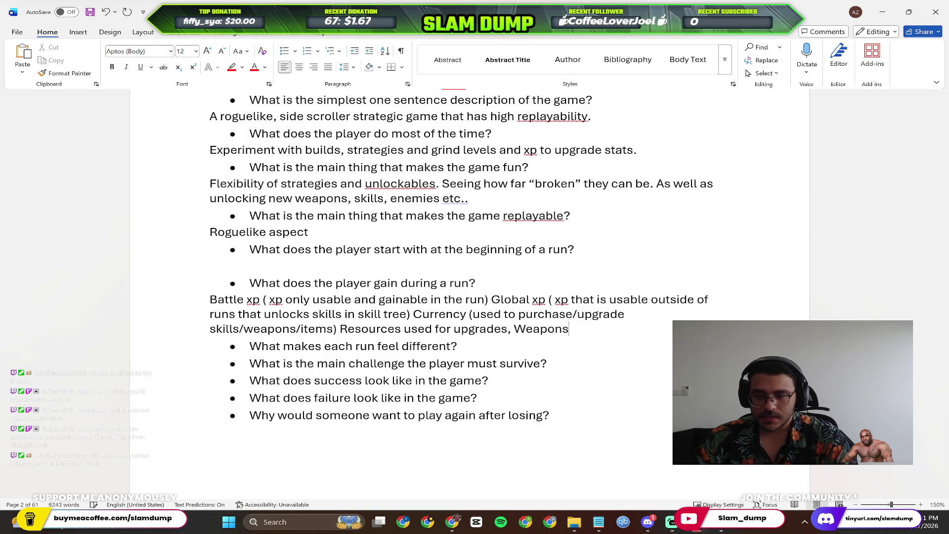
pyautogui.write('/ arm')
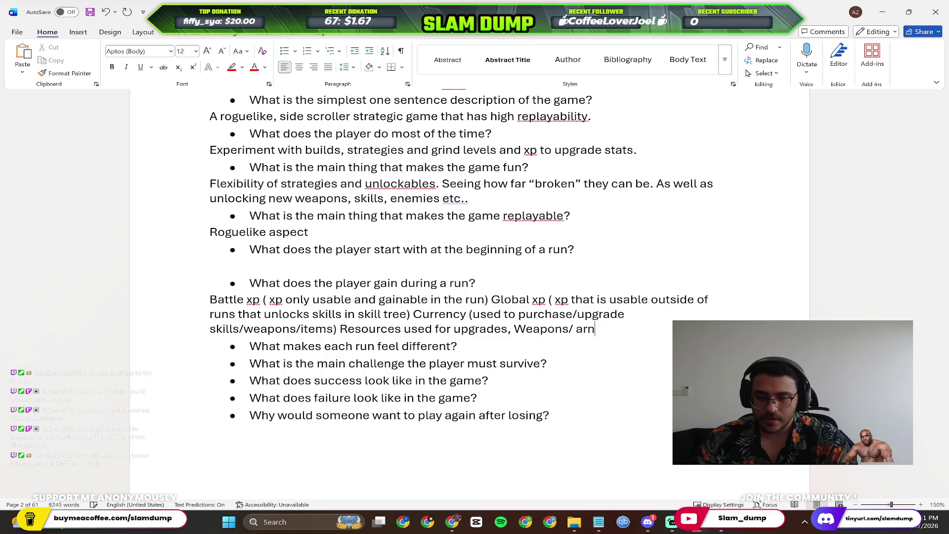
pyautogui.write('or/ items t')
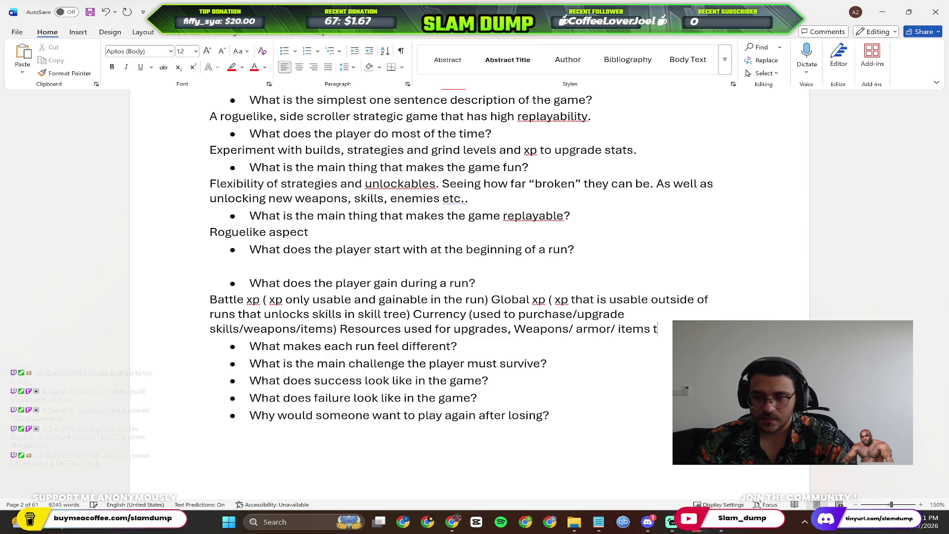
pyautogui.write('ha')
pyautogui.write('t are permanent and ')
pyautogui.write('have ')
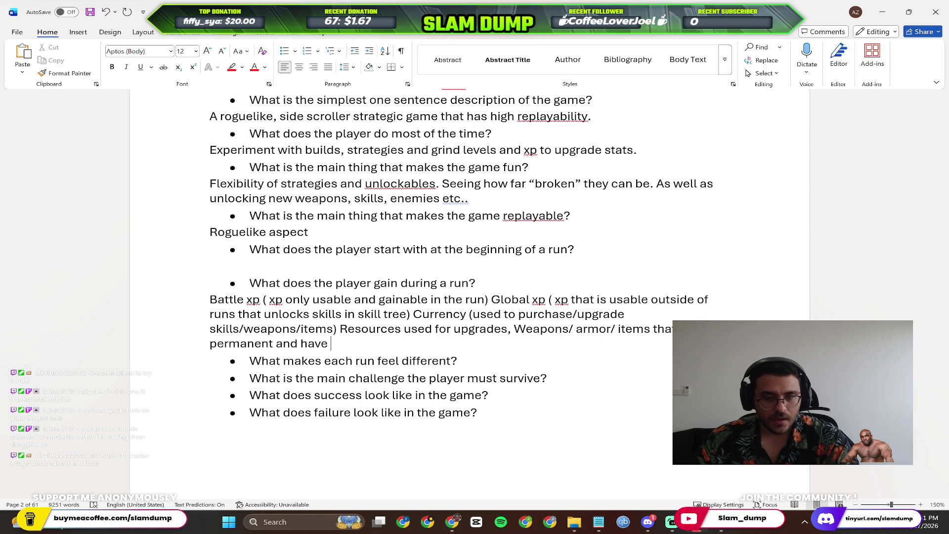
pyautogui.write('a variety of rarity and drop chance (common, rare,')
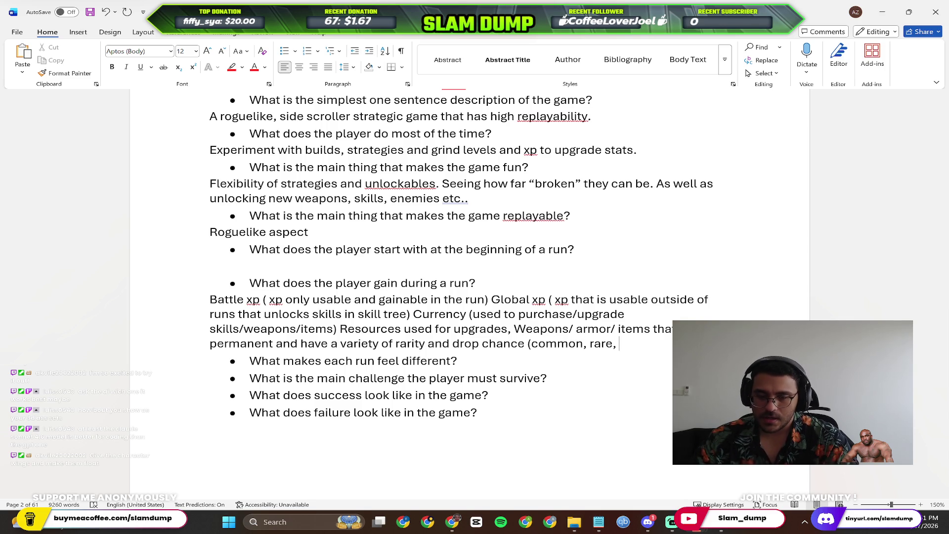
pyautogui.write(' mythic')
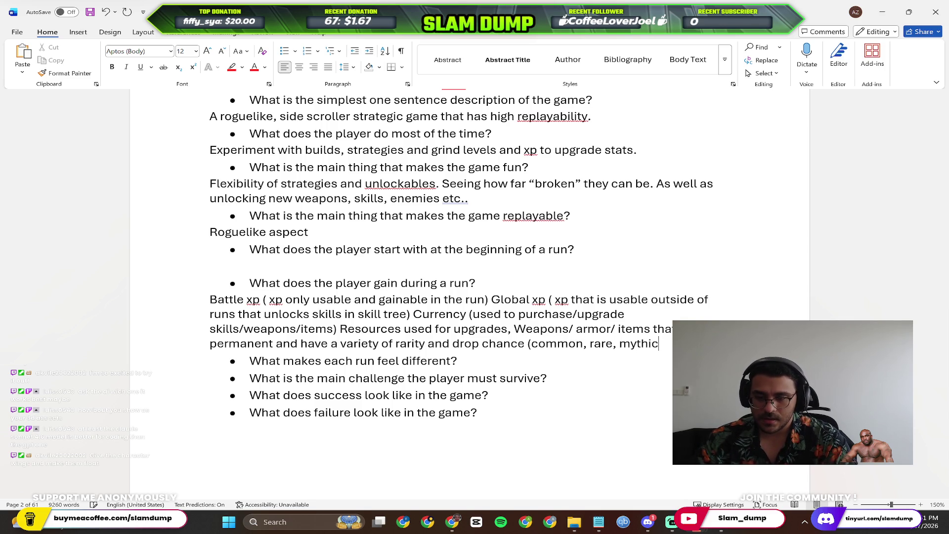
pyautogui.write(', le')
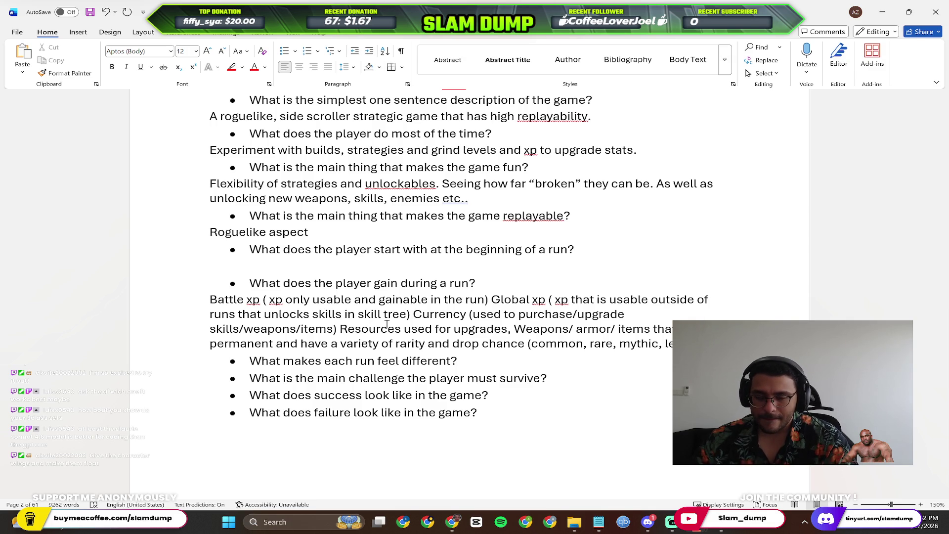
pyautogui.hotkey('shift', 'Return')
pyautogui.write('Blasphemous')
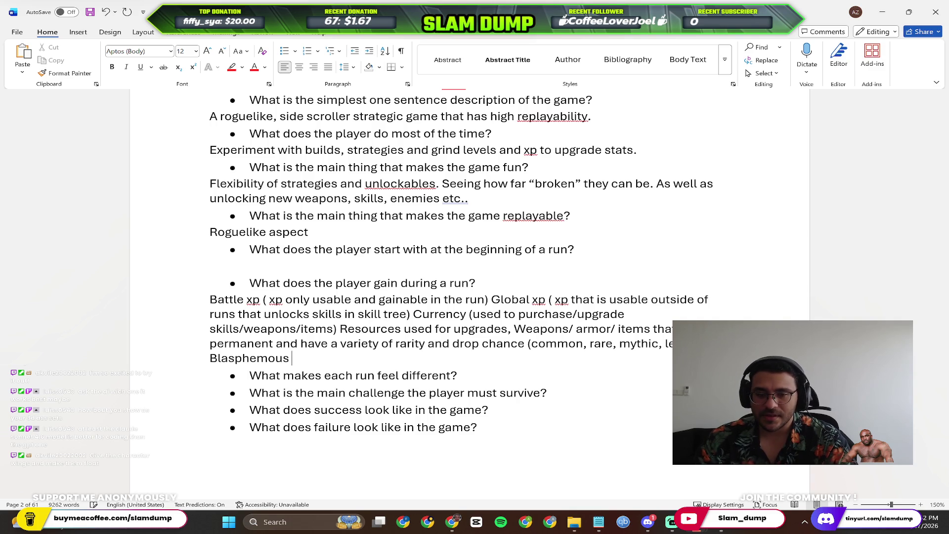
pyautogui.write(')')
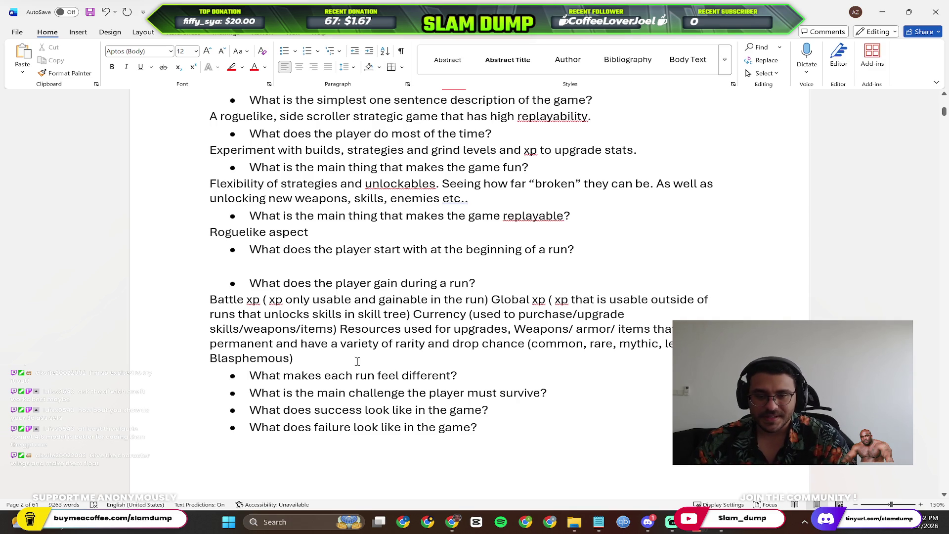
# Start the run-variety answer with difficulty and enemy type.
pyautogui.click(515, 370)
pyautogui.press('Return')
pyautogui.press('Return')
pyautogui.write('ifficulty, enemy t')
pyautogui.write('pe, ')
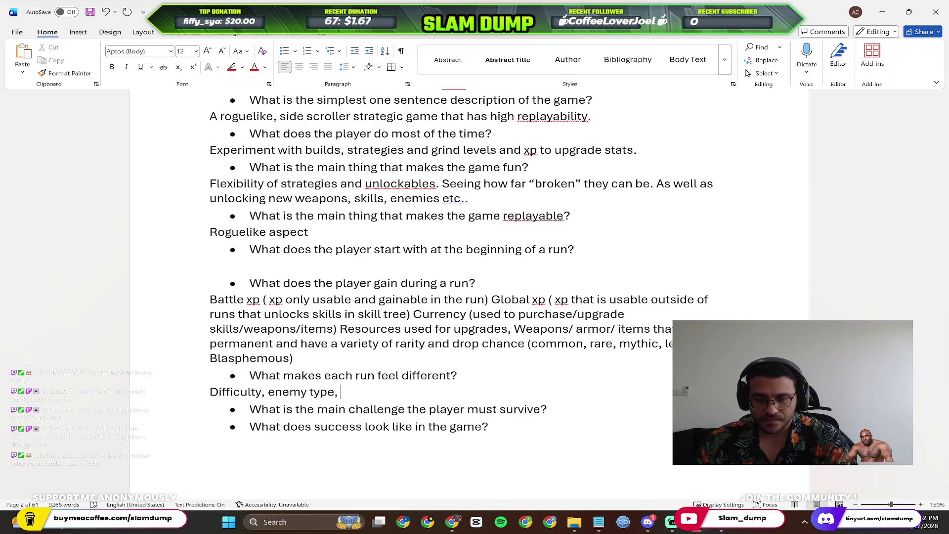
pyautogui.write('stra')
pyautogui.press('BackSpace')
pyautogui.press('BackSpace')
pyautogui.press('BackSpace')
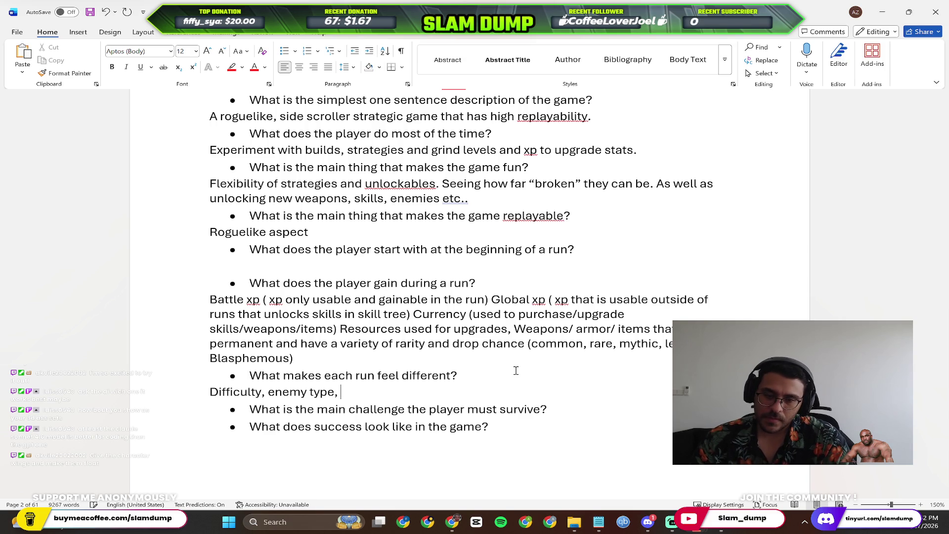
pyautogui.write('different strategies against specific enemies, items to be')
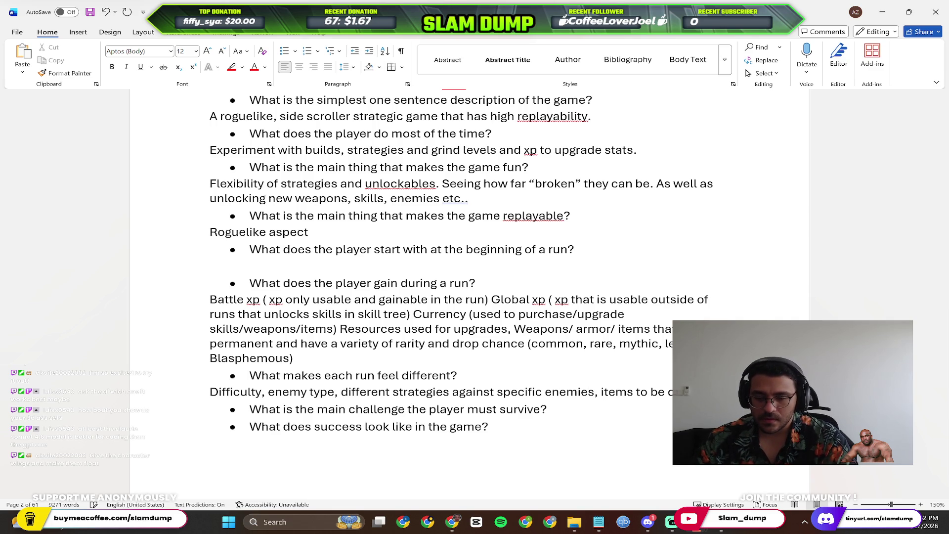
# Continue with strategies against specific enemies and rewards to be collected (which includes:.
pyautogui.press('BackSpace')
pyautogui.press('BackSpace')
pyautogui.press('BackSpace')
pyautogui.press('BackSpace')
pyautogui.press('BackSpace')
pyautogui.hotkey('ctrl', 'BackSpace')
pyautogui.write('rewards to b')
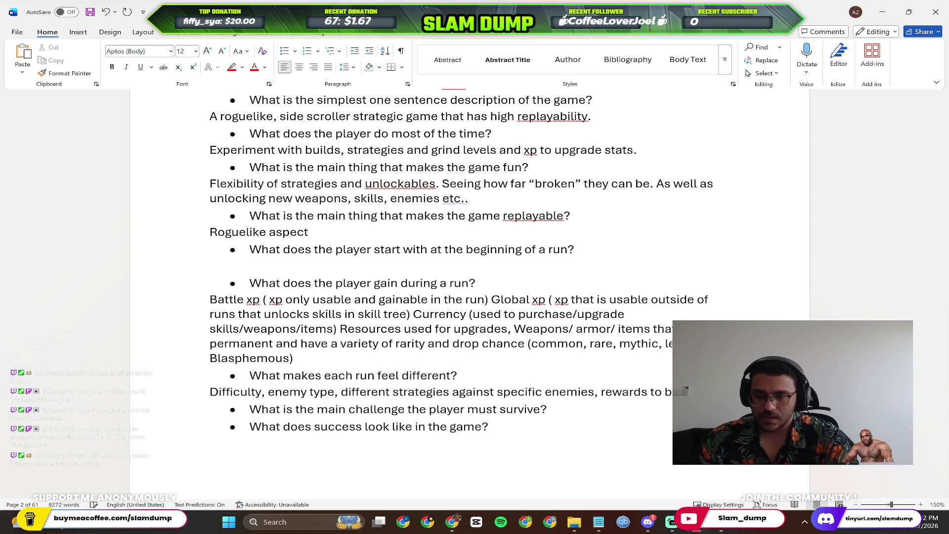
pyautogui.write('e collected ')
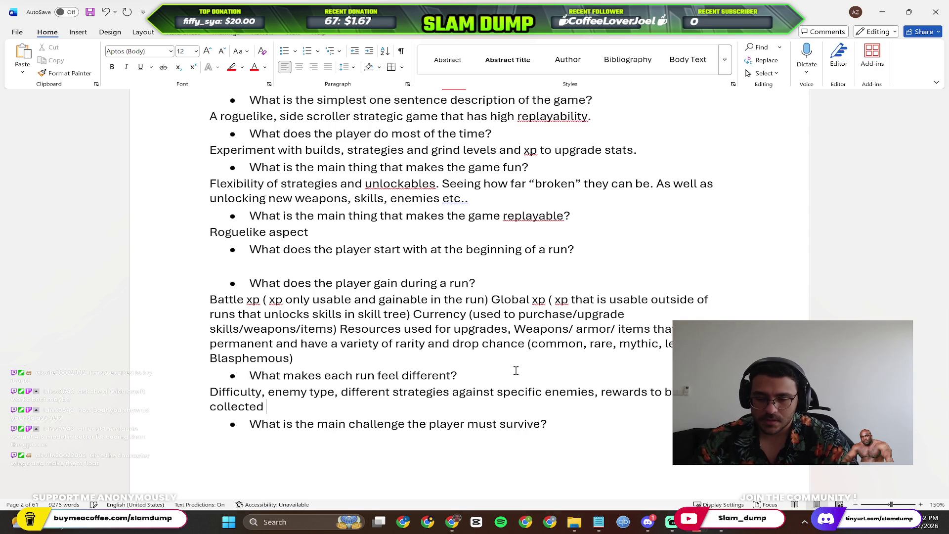
pyautogui.write('(inc')
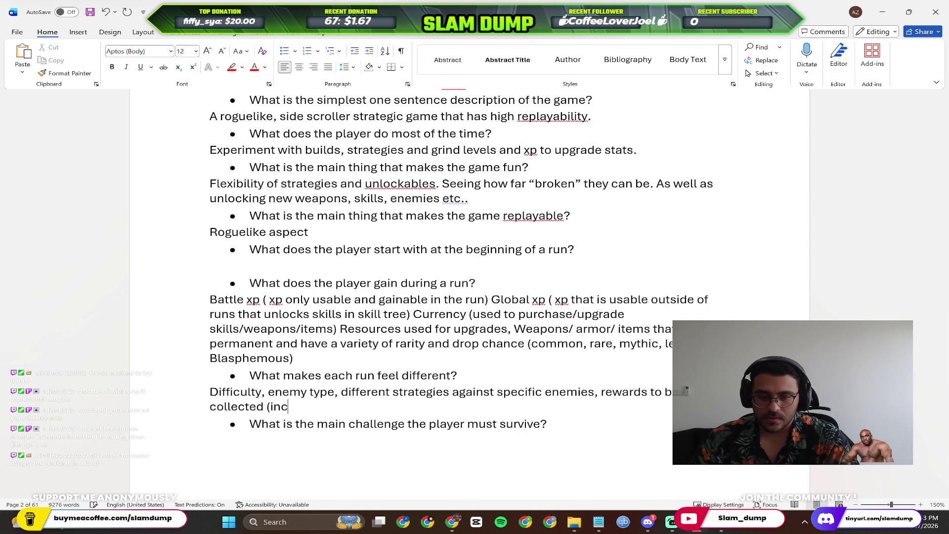
pyautogui.press('BackSpace')
pyautogui.press('BackSpace')
pyautogui.press('BackSpace')
pyautogui.write('which includes: ')
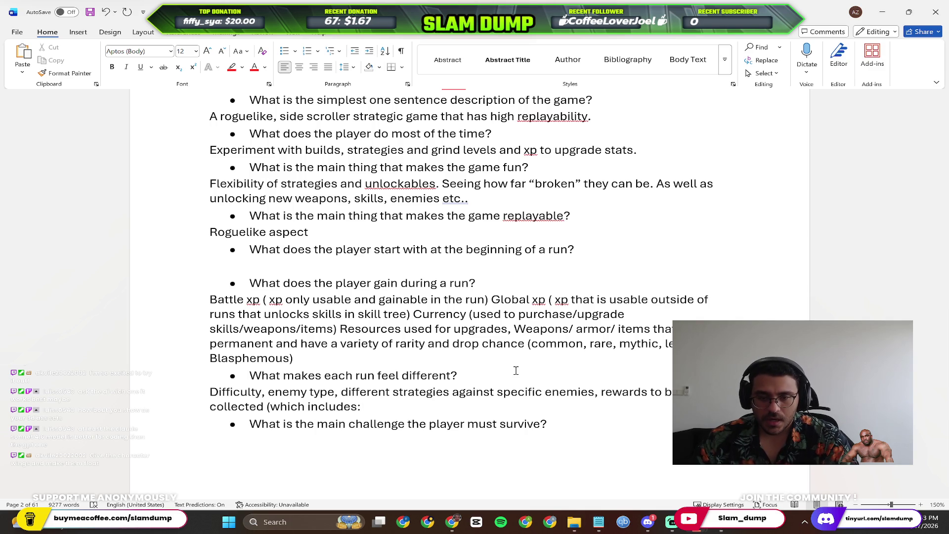
pyautogui.write('battle xp,')
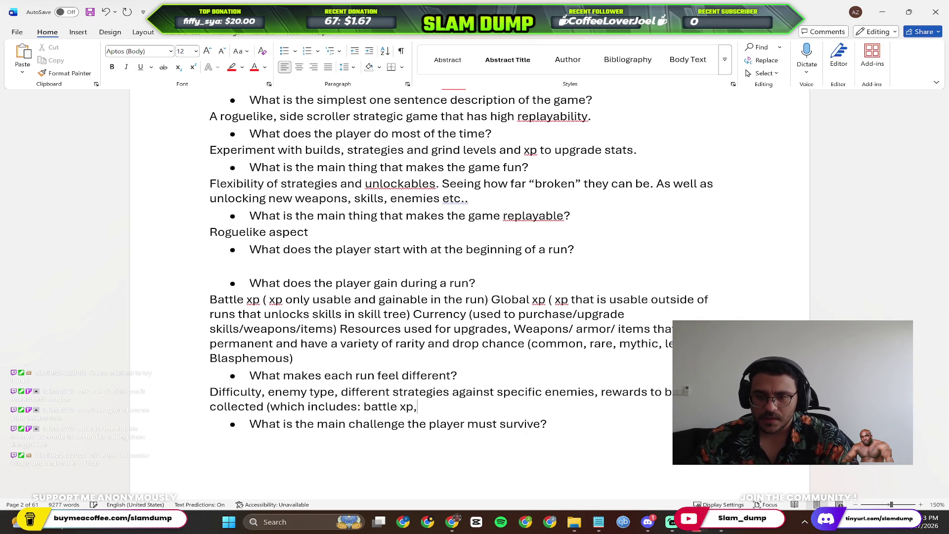
pyautogui.write(' global xp')
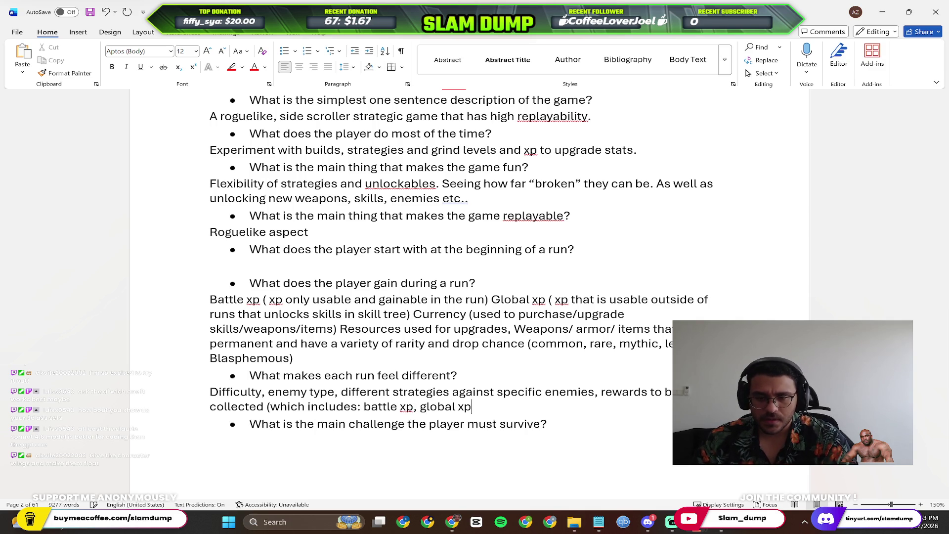
pyautogui.write(', currency, resources etc..')
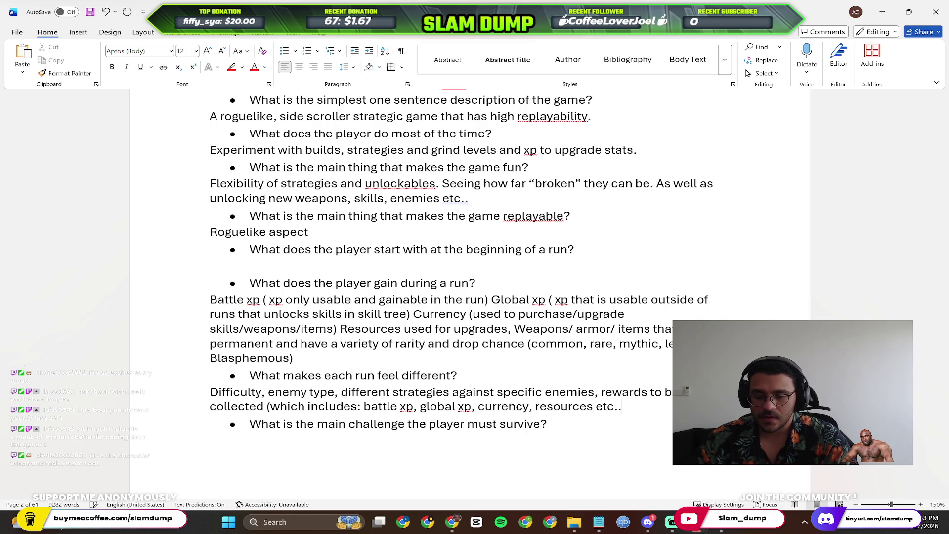
pyautogui.scroll(-1, 515, 370)
pyautogui.scroll(-2, 516, 371)
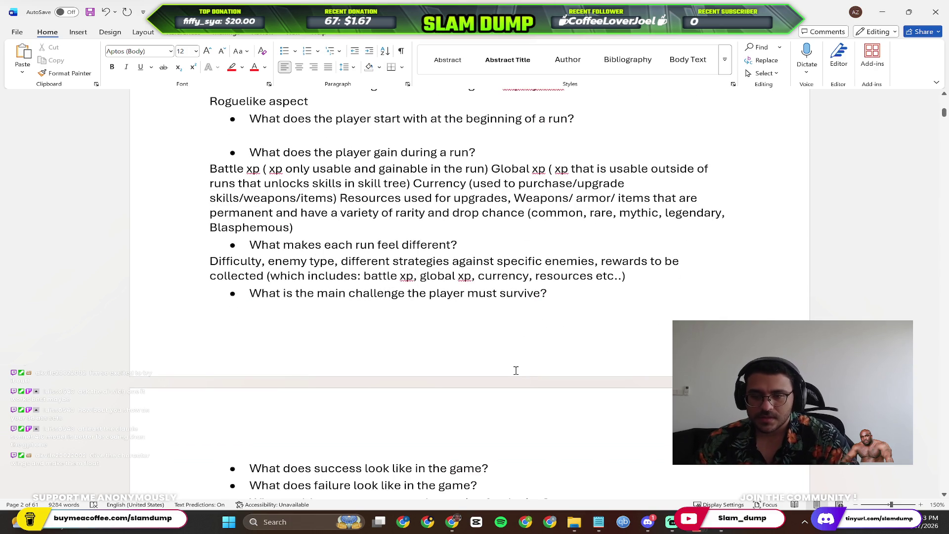
# Finish the run-variety answer with 'currency, resources etc..)' and add a line under the main challenge question.
pyautogui.click(594, 294)
pyautogui.press('Return')
pyautogui.press('BackSpace')
pyautogui.press('BackSpace')
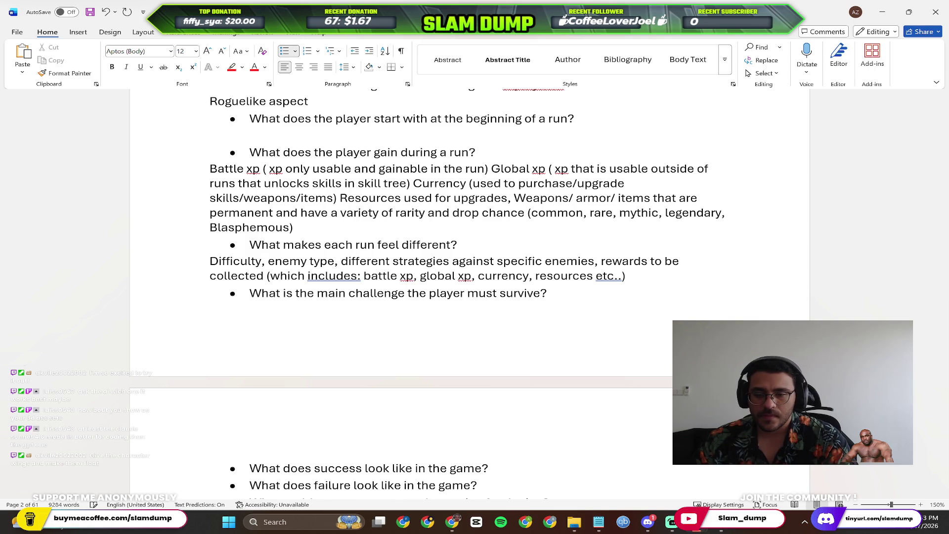
pyautogui.press('Return')
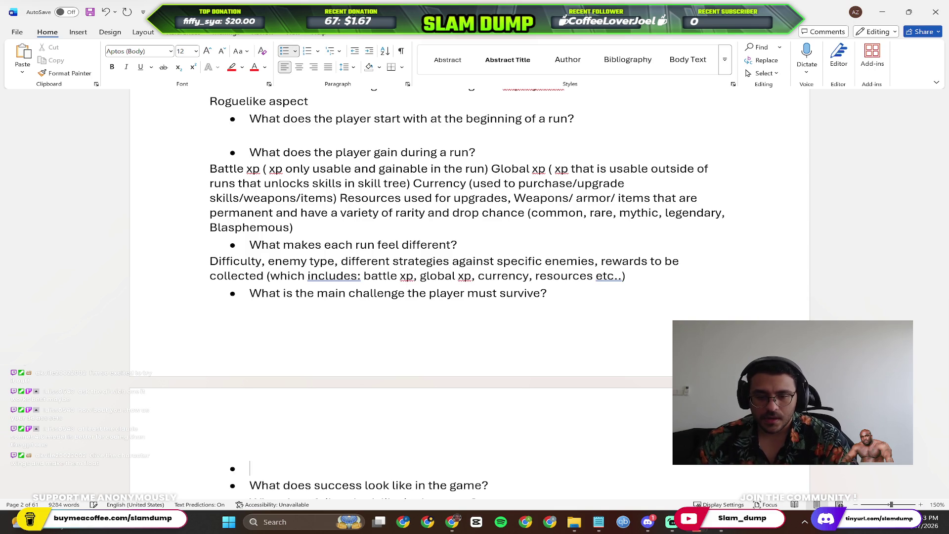
pyautogui.click(646, 279)
# Write the main-challenge answer: survive entire runs without dying using unlockables and loot from other runs.
pyautogui.press('Return')
pyautogui.scroll(-2, 415, 409)
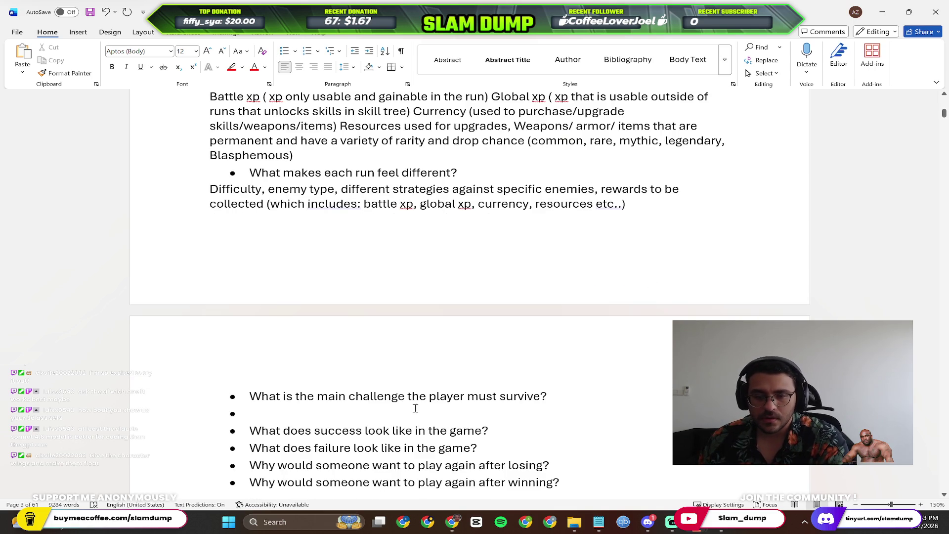
pyautogui.press('BackSpace')
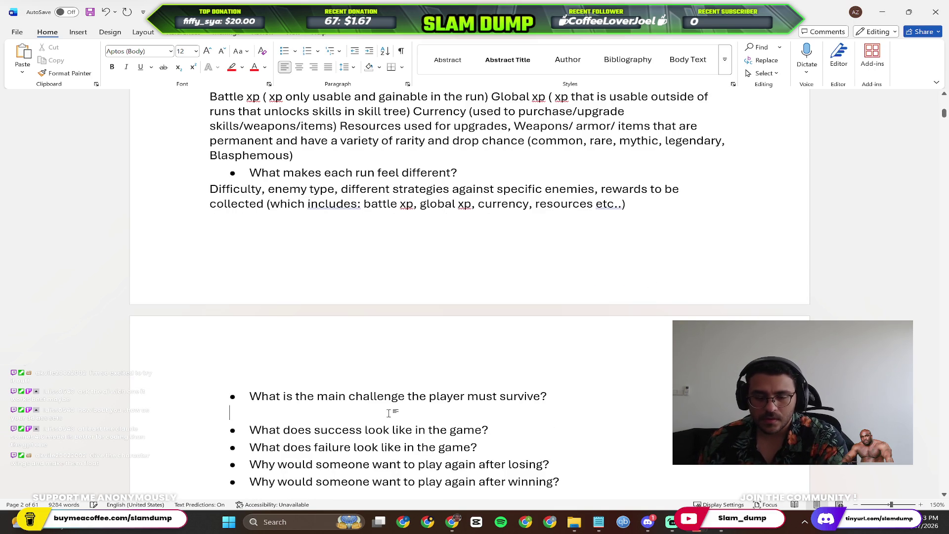
pyautogui.write('/g')
pyautogui.press('BackSpace')
pyautogui.press('BackSpace')
pyautogui.write('Get through entire runs without ')
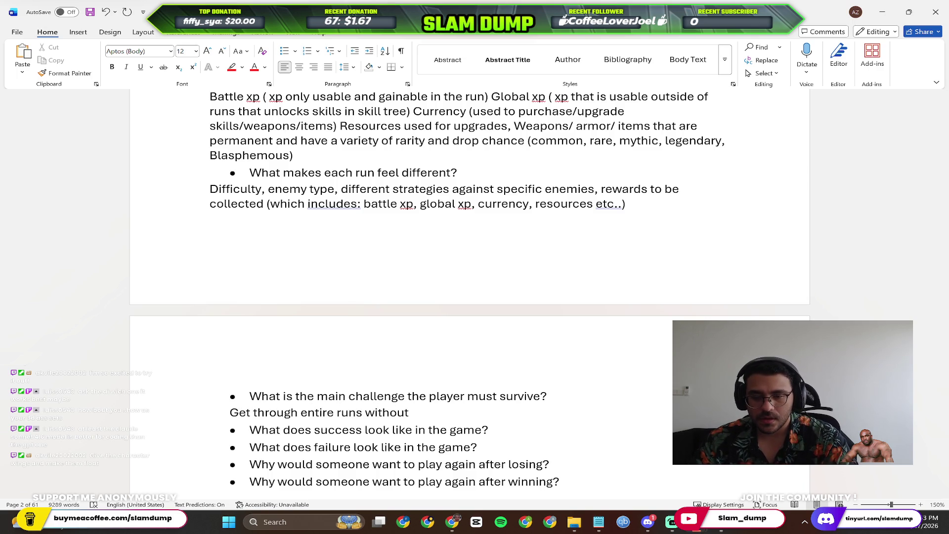
pyautogui.write('completely dying')
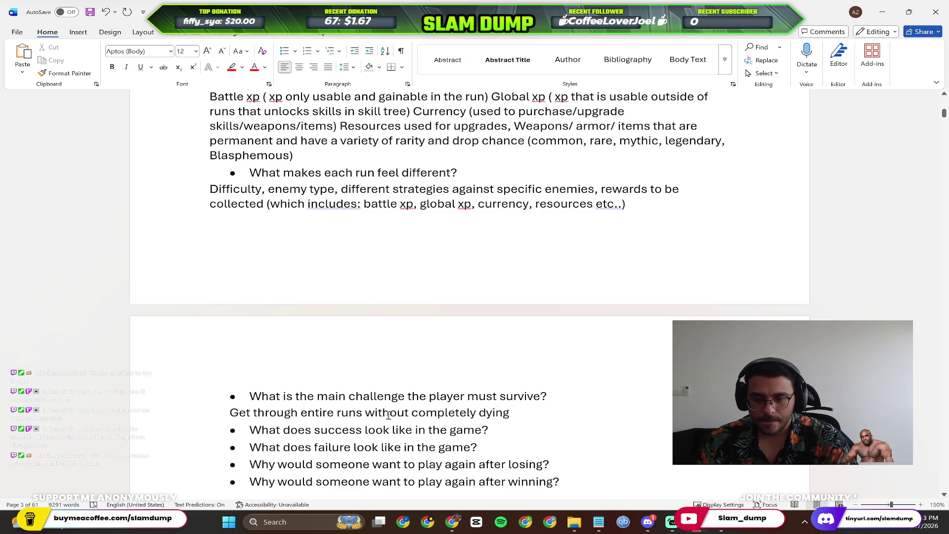
pyautogui.write('.')
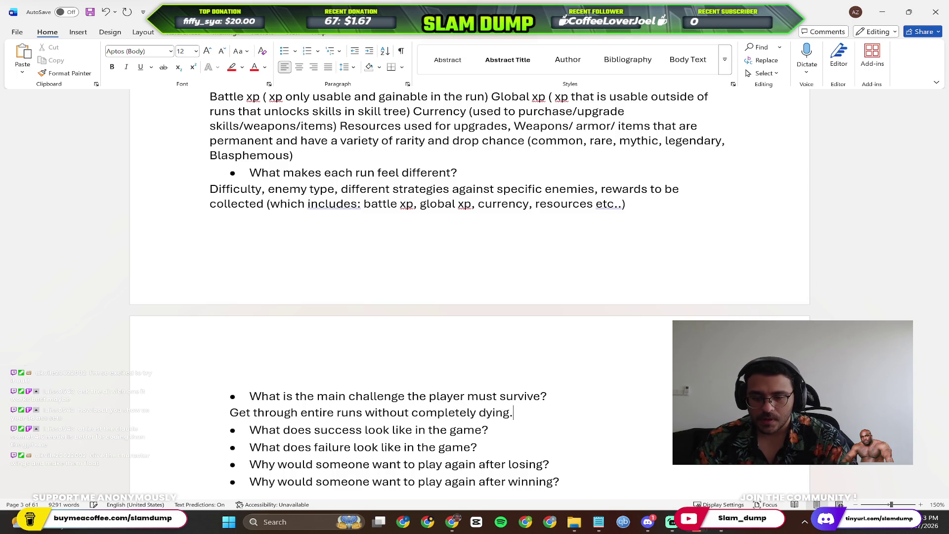
pyautogui.write(' The')
pyautogui.press('BackSpace')
pyautogui.write('players do so by utilizin unl')
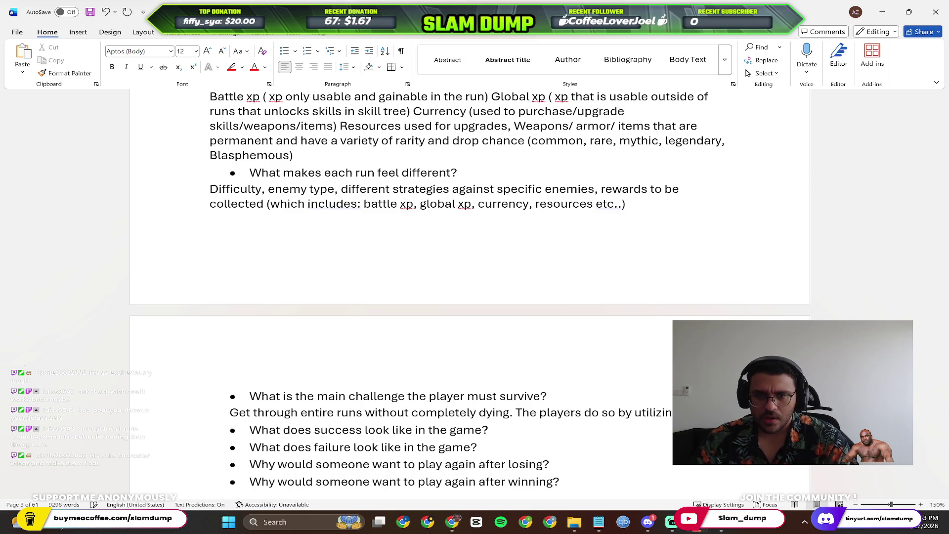
pyautogui.write('ockables')
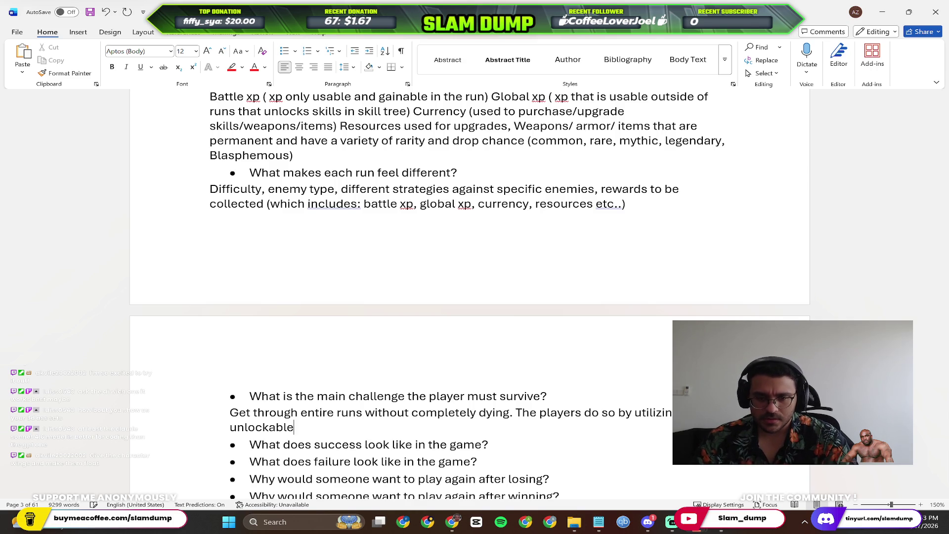
pyautogui.write(' and')
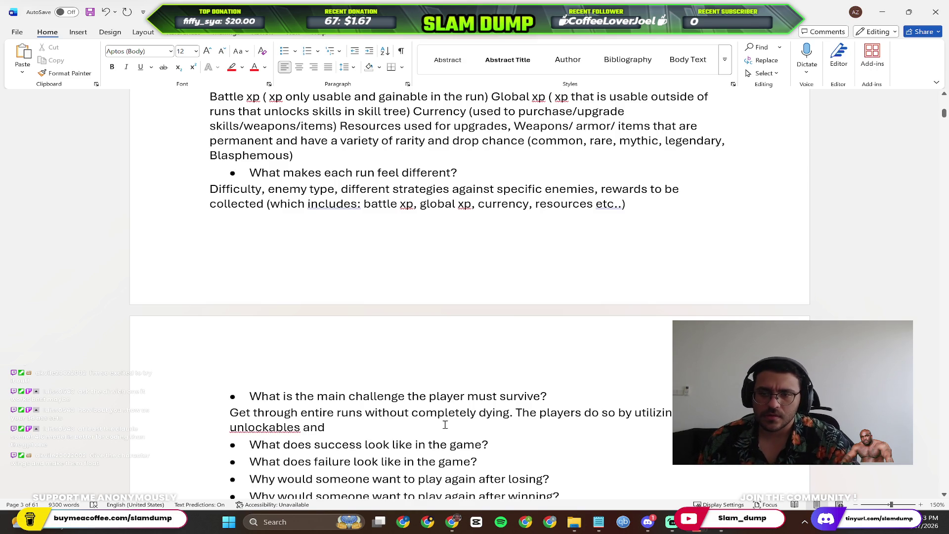
pyautogui.scroll(3, 445, 400)
pyautogui.scroll(1, 448, 380)
pyautogui.scroll(2, 448, 375)
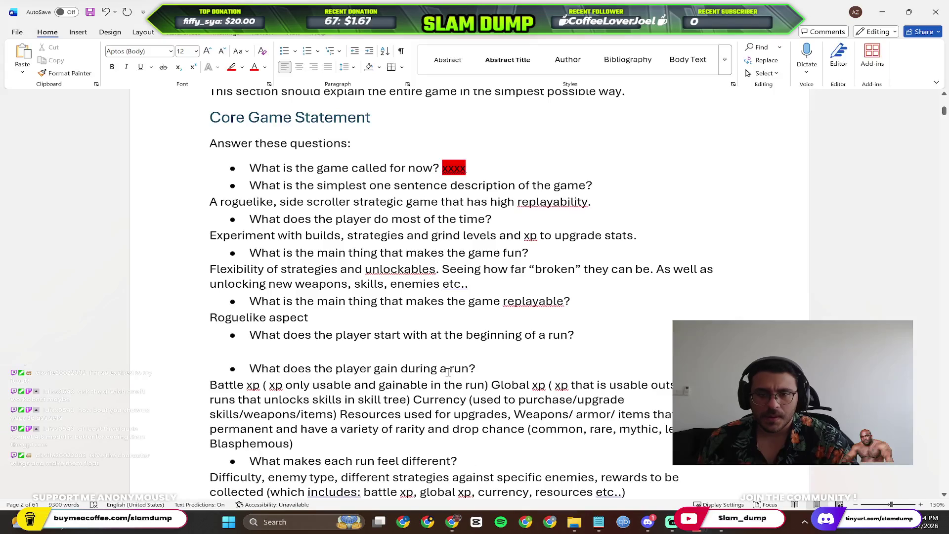
pyautogui.write('loot ')
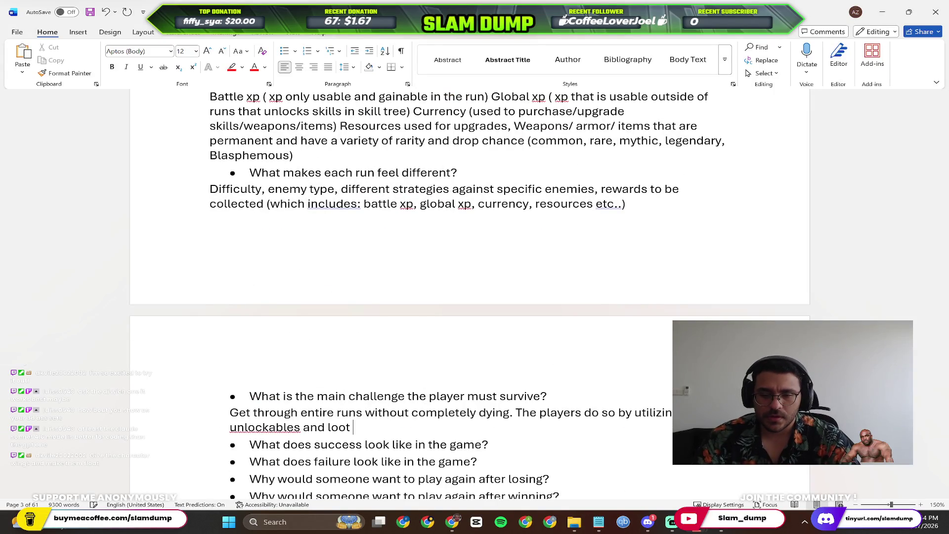
pyautogui.write('from other runs and by grinding ')
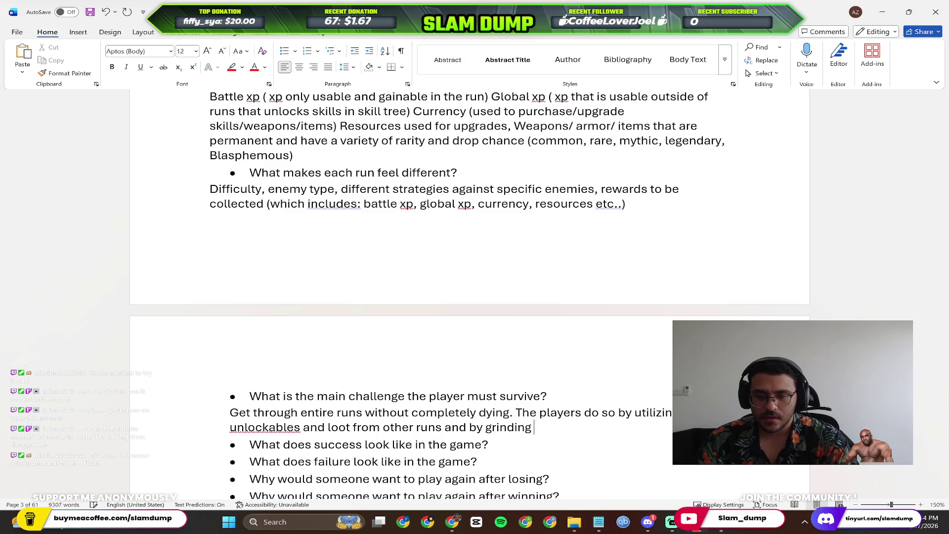
pyautogui.write('specific runs contantly')
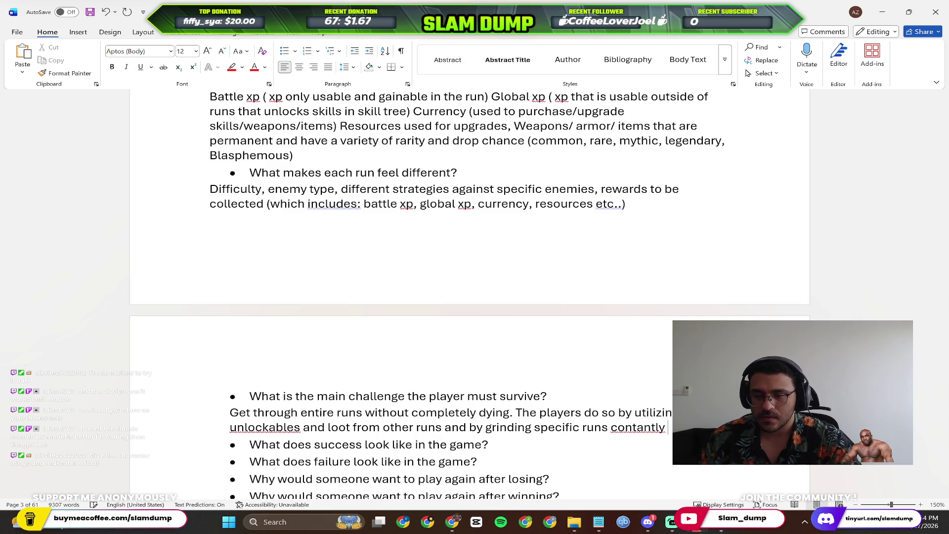
# Correct 'contantly' to 'constantly' and delete the word 'specific' from the answer.
pyautogui.rightClick(638, 427)
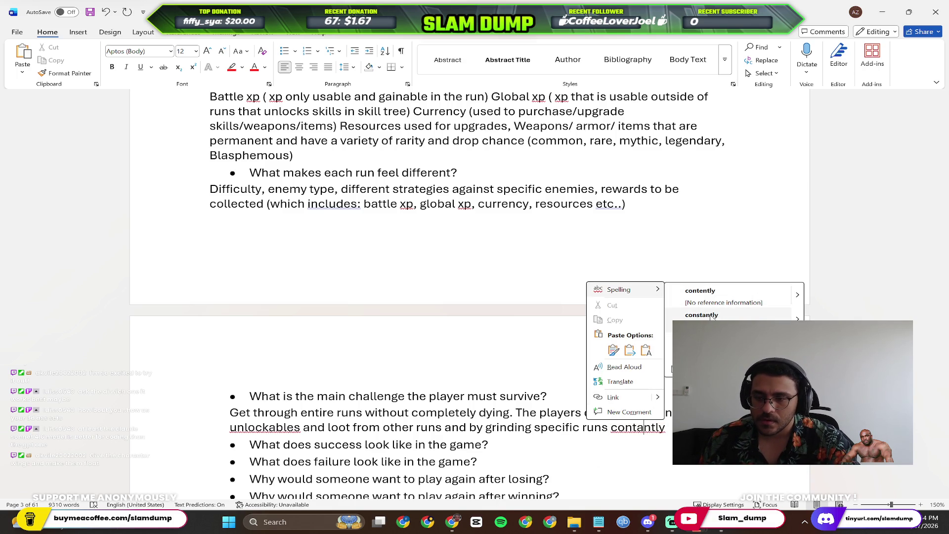
pyautogui.click(705, 319)
pyautogui.doubleClick(556, 429)
pyautogui.press('BackSpace')
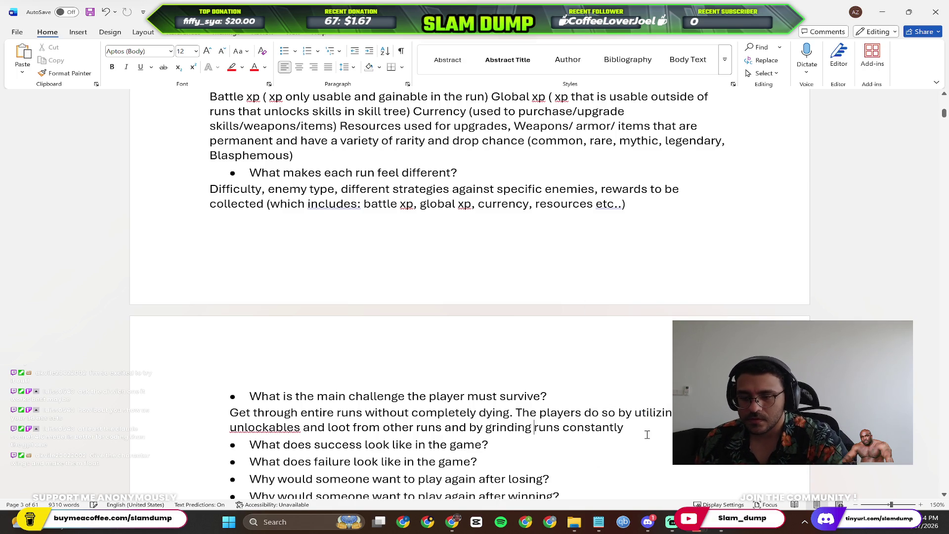
pyautogui.write('.')
pyautogui.scroll(-2, 668, 401)
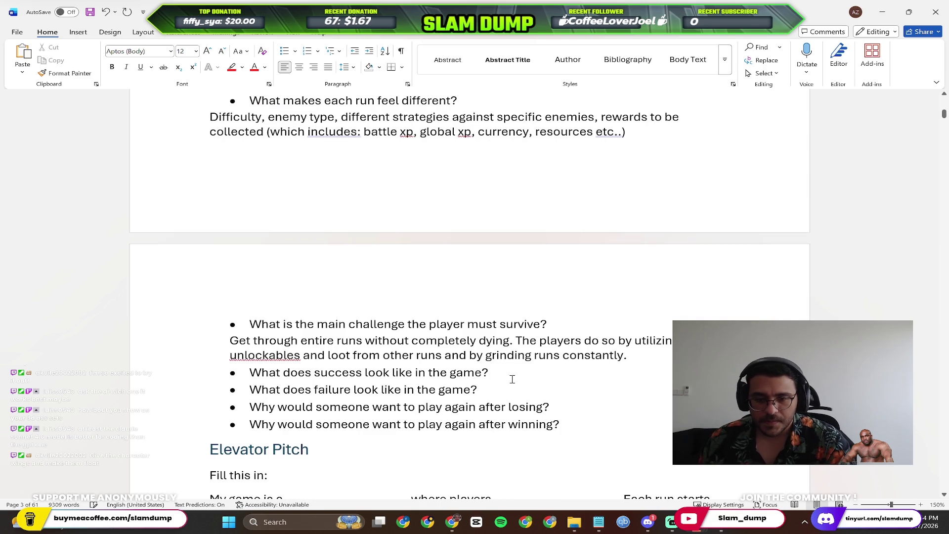
# Write 'Getting through the entire run without completely dying and beating the run.' under the success question.
pyautogui.click(511, 373)
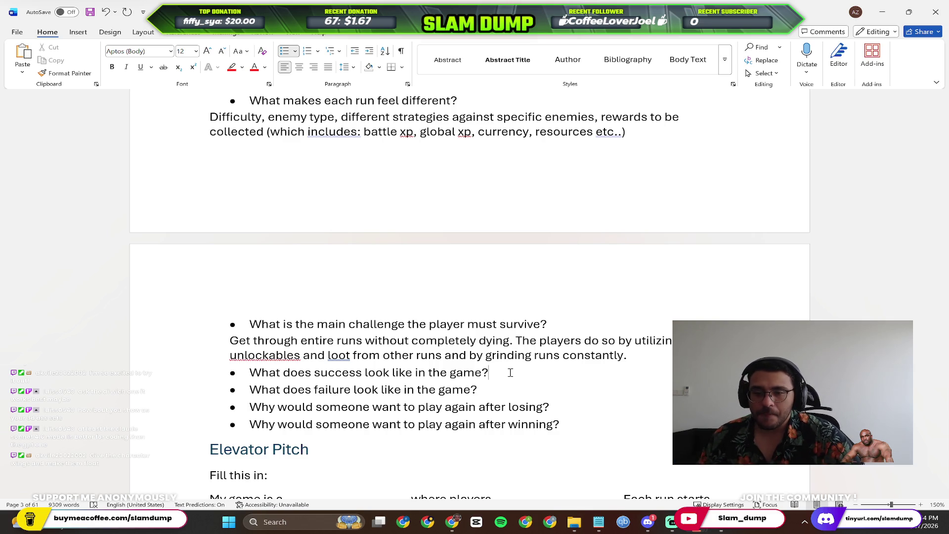
pyautogui.press('Return')
pyautogui.press('BackSpace')
pyautogui.write('G')
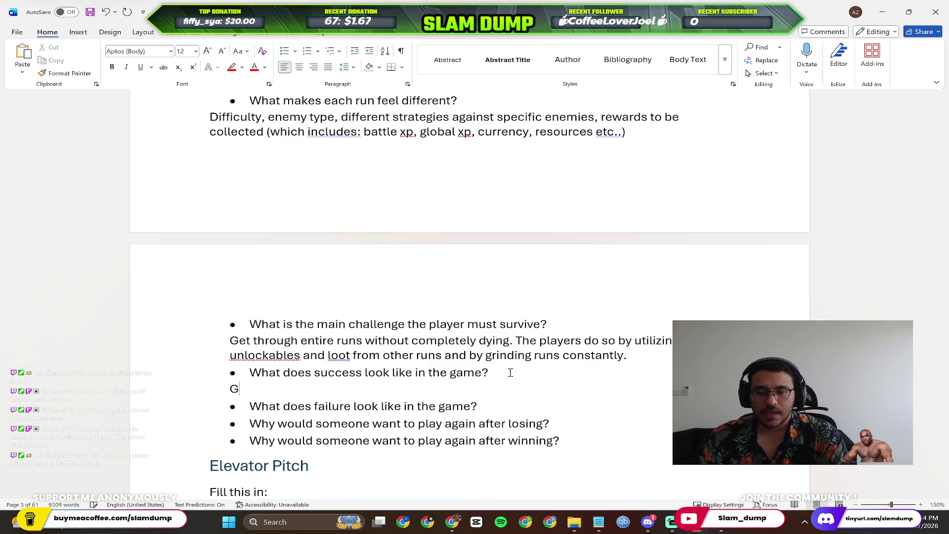
pyautogui.write('etting through the entire run without completely dying and beating the run.')
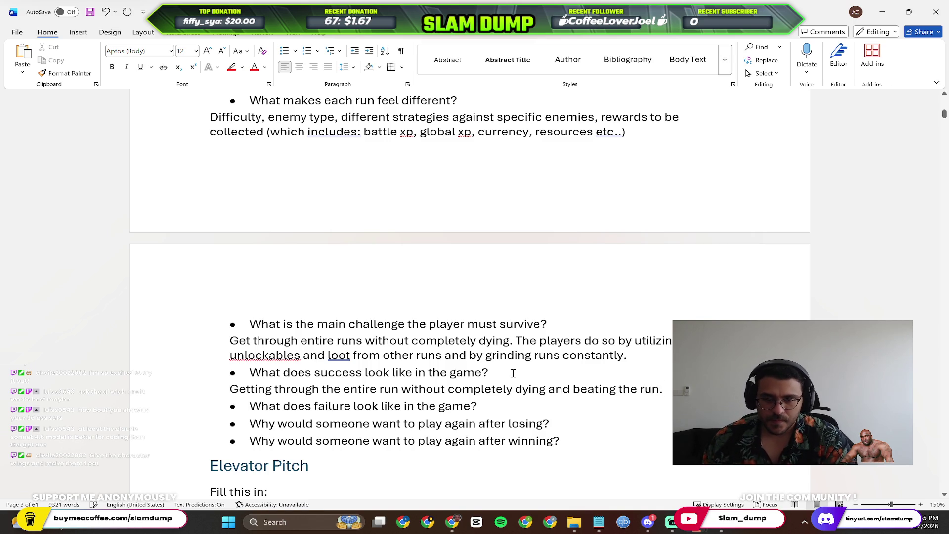
pyautogui.scroll(-1, 489, 402)
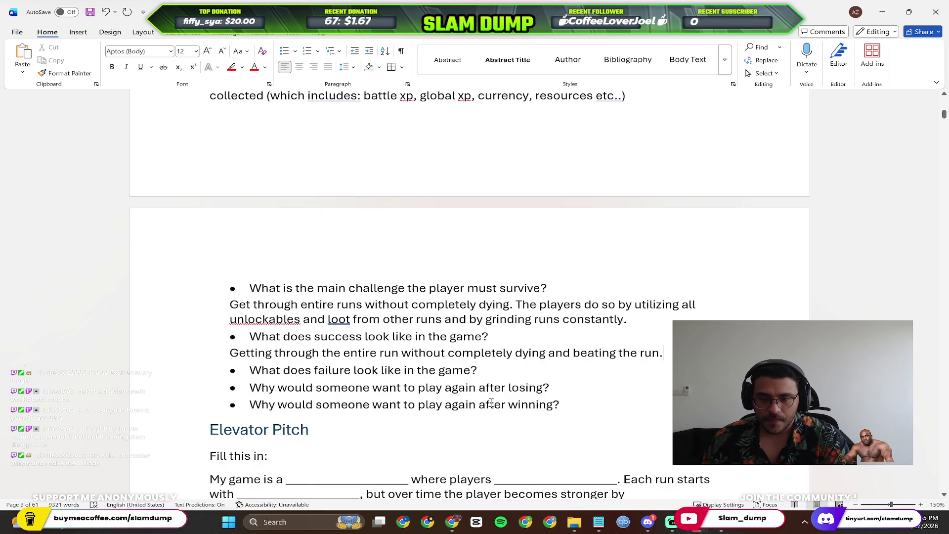
pyautogui.click(498, 367)
# Write 'Dying in a run and loosing.' under the failure question.
pyautogui.press('Return')
pyautogui.press('Return')
pyautogui.write('Dying in a run and loosing.')
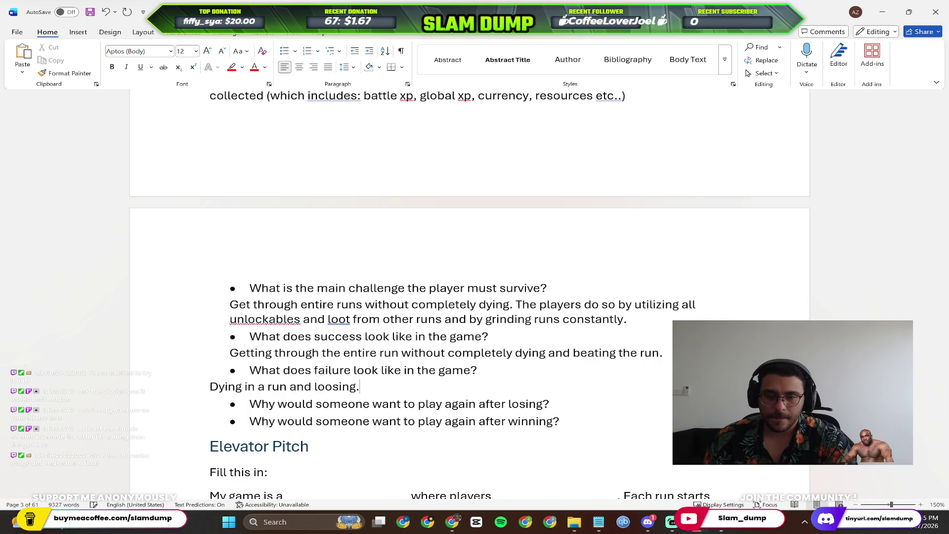
pyautogui.scroll(-3, 574, 433)
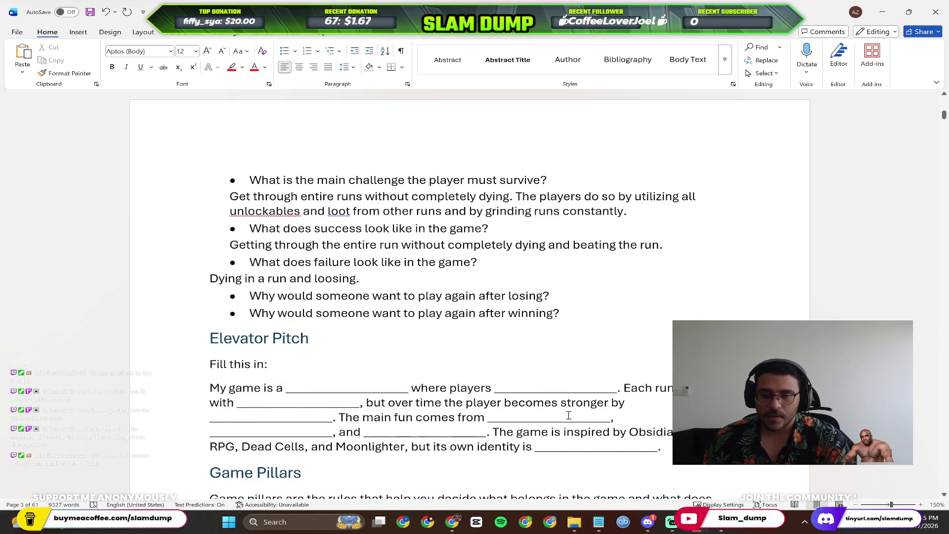
pyautogui.click(573, 298)
# Write that replaying after losing gives resources for permanent upgrades.
pyautogui.press('Return')
pyautogui.press('Return')
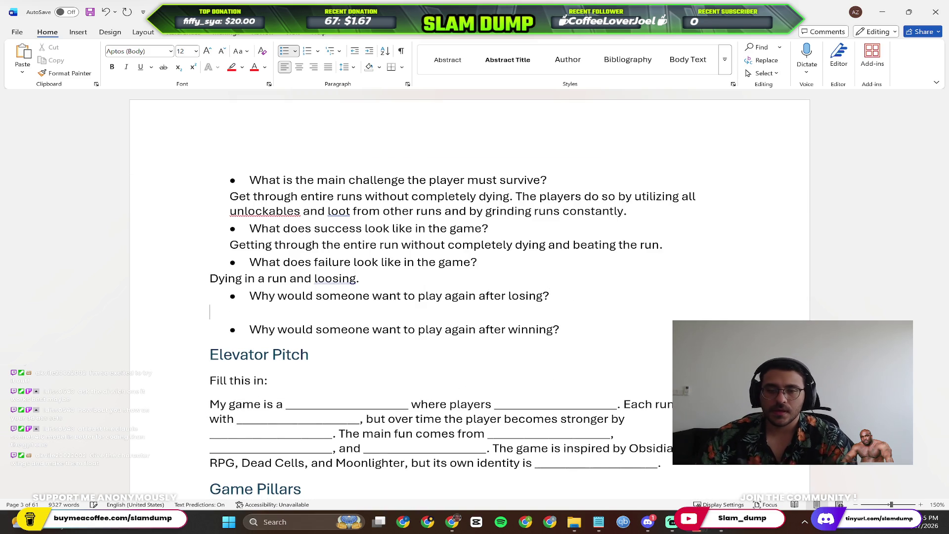
pyautogui.write('T')
pyautogui.press('BackSpace')
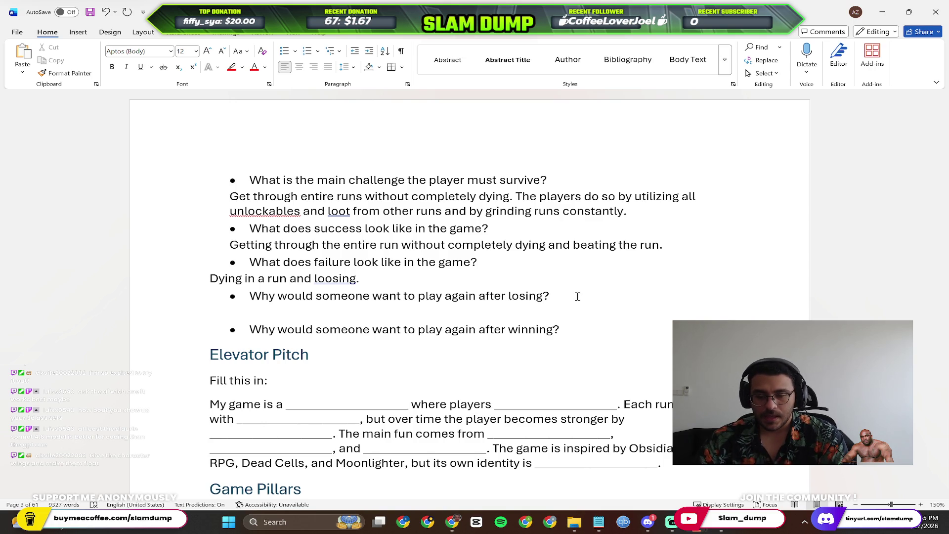
pyautogui.write('Because with each run and death the player would have collected resources to up')
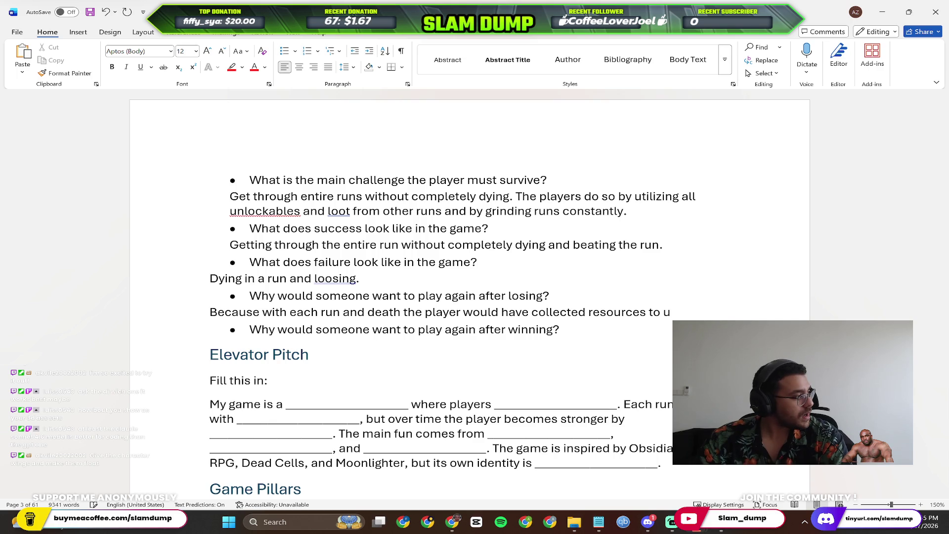
pyautogui.write('g')
pyautogui.press('BackSpace')
pyautogui.press('BackSpace')
pyautogui.press('BackSpace')
pyautogui.write('g')
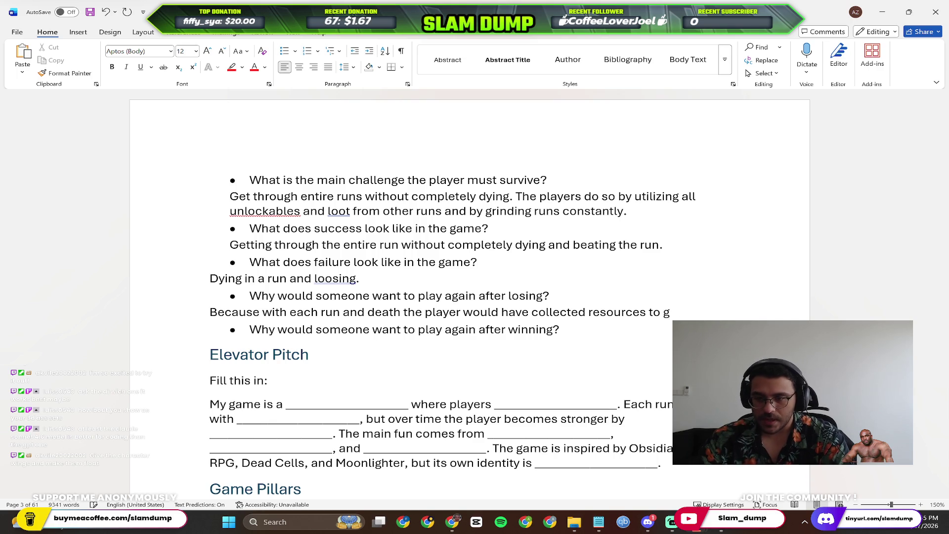
pyautogui.write('et permanent upd')
pyautogui.press('BackSpace')
pyautogui.write('gra')
pyautogui.press('BackSpace')
pyautogui.write('des that would make them')
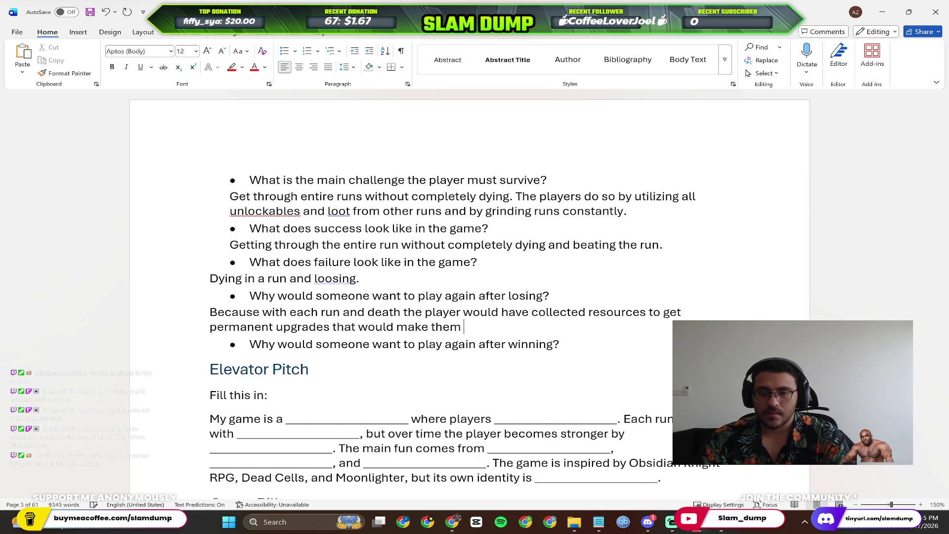
pyautogui.write(' stronger.')
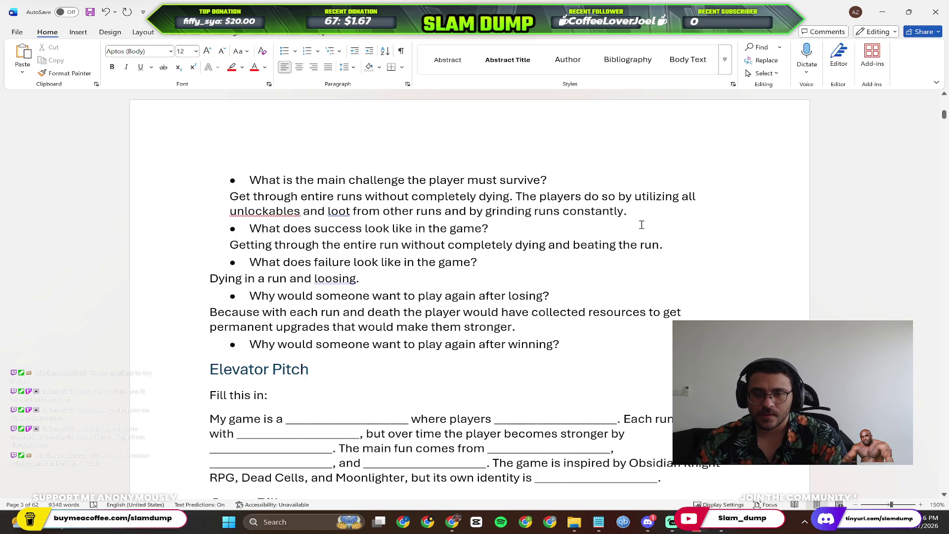
pyautogui.write('And to unlock ')
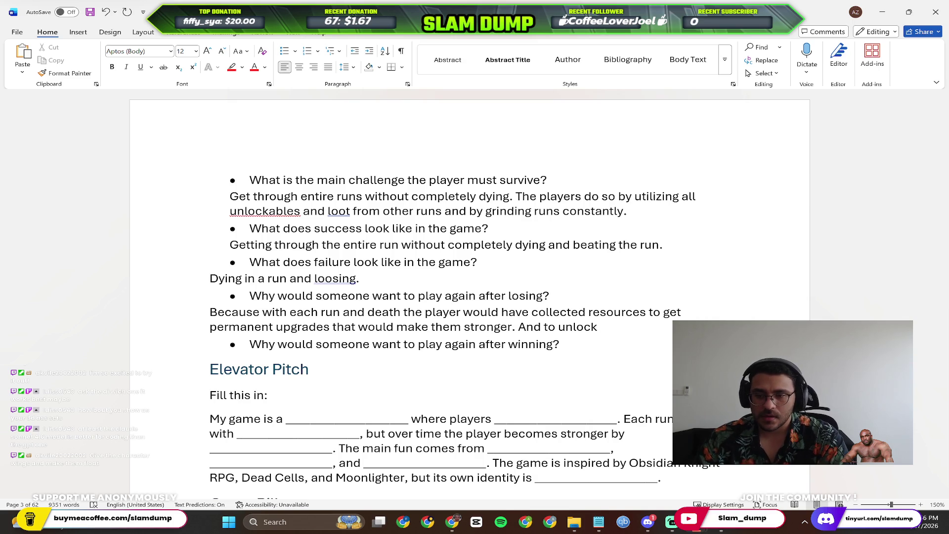
pyautogui.write('specific item')
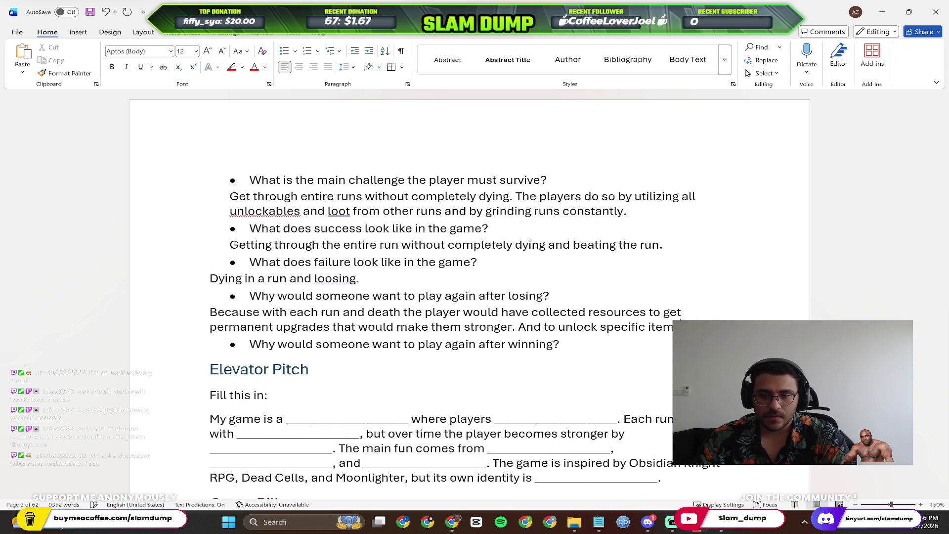
pyautogui.write('s/resource')
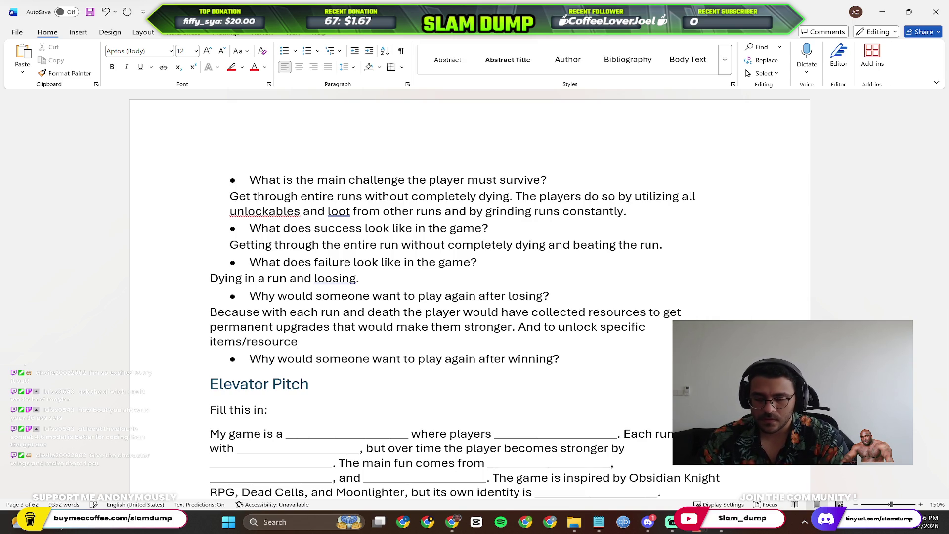
pyautogui.write('s/valuables that would')
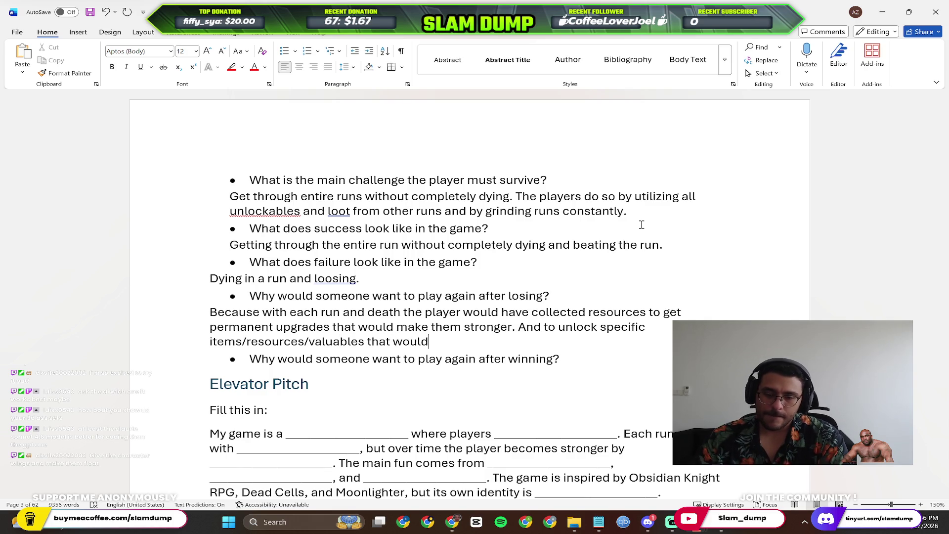
pyautogui.write(' affect gameplay. And lstly')
# Add unlockable gameplay items and lastly a competitive urge to collect everything or find all strategies.
pyautogui.press('BackSpace')
pyautogui.press('BackSpace')
pyautogui.press('BackSpace')
pyautogui.write('l')
pyautogui.press('BackSpace')
pyautogui.write('lastly')
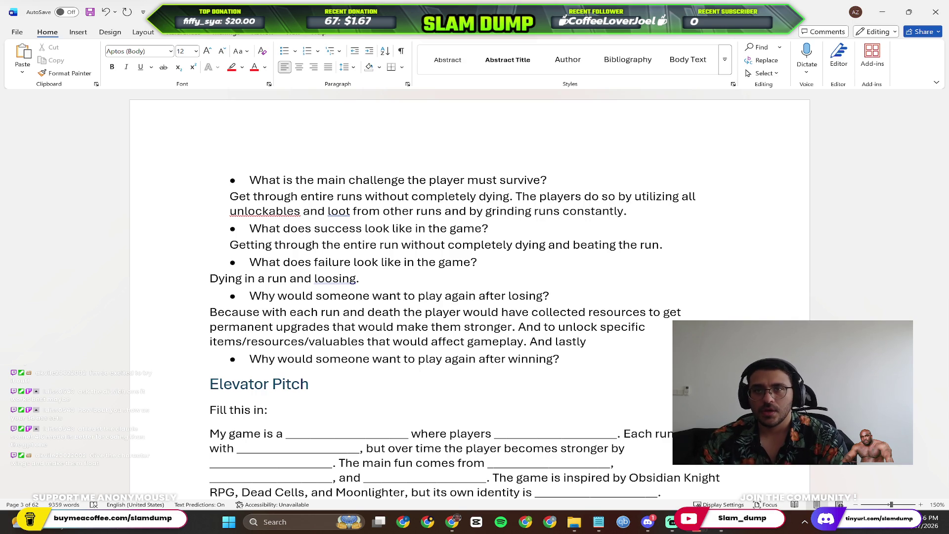
pyautogui.write(' to comepete')
pyautogui.hotkey('ctrl', 'BackSpace')
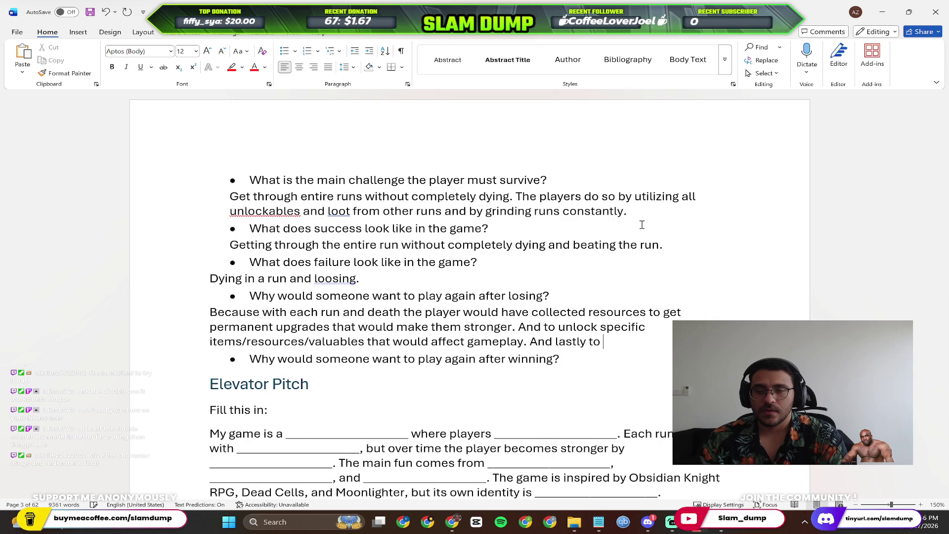
pyautogui.write('possible and')
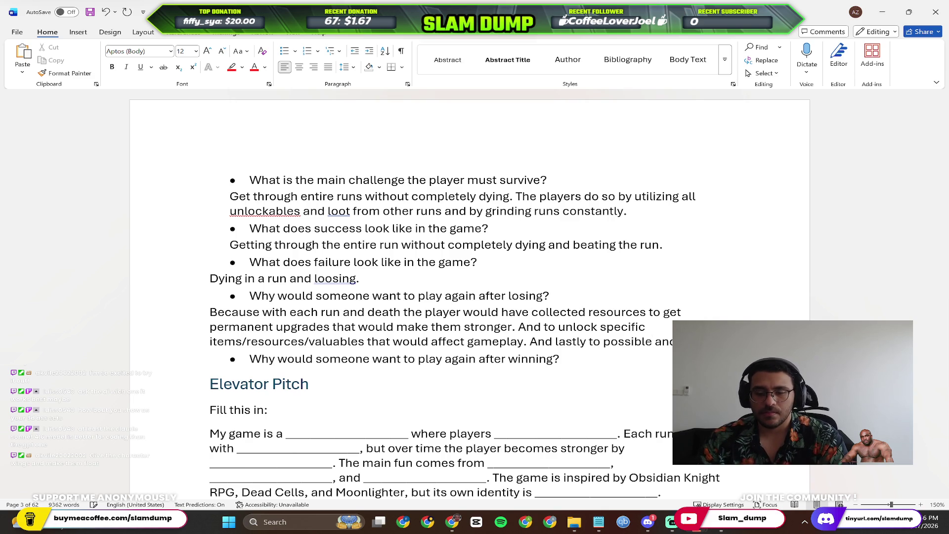
pyautogui.write('competion vibe to the game where people w')
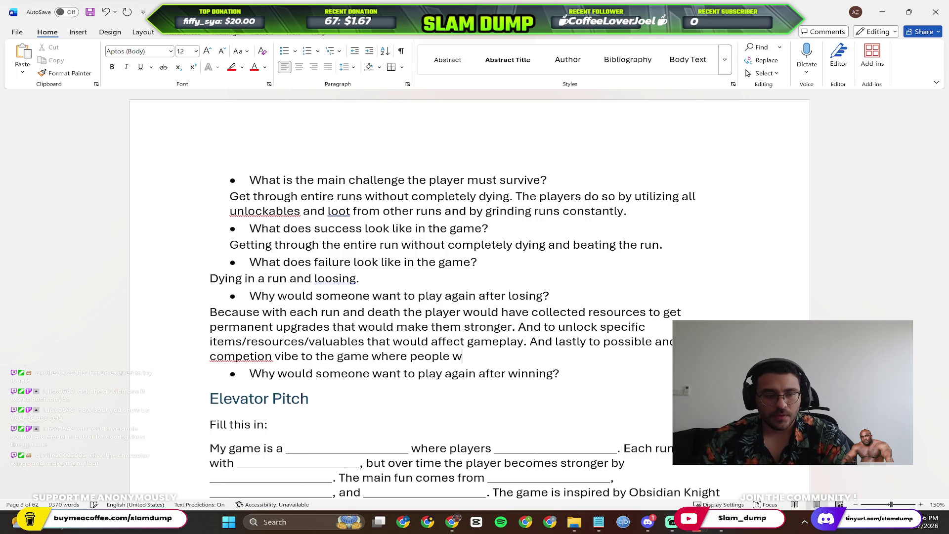
pyautogui.write('ould want to colle')
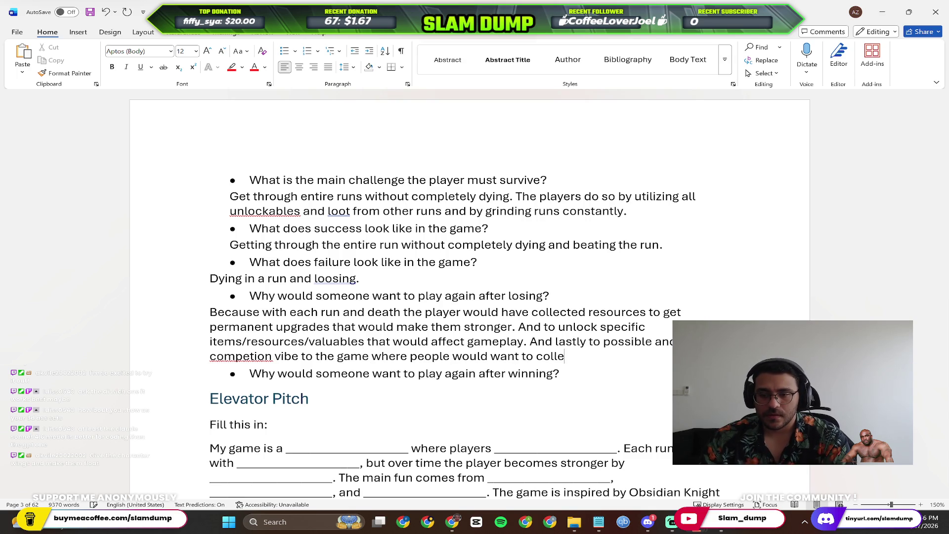
pyautogui.write('ct all items')
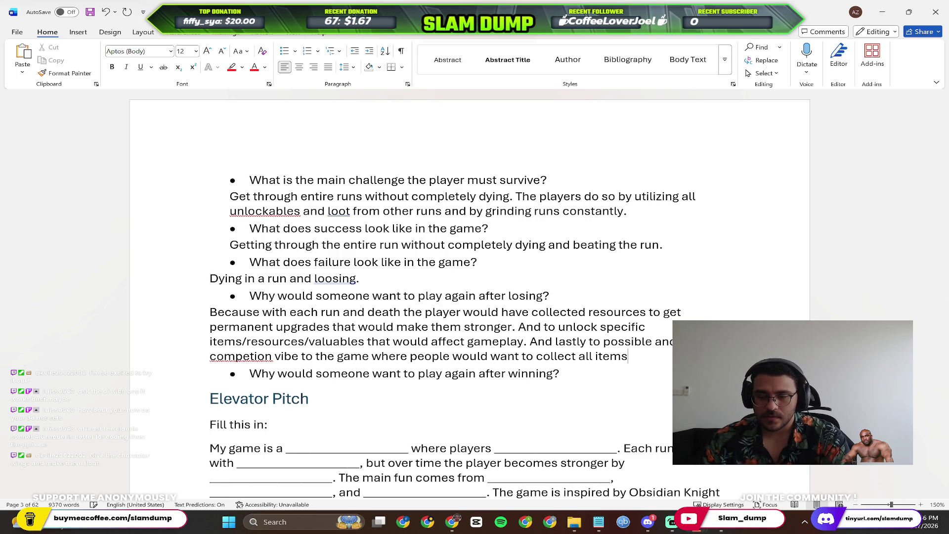
pyautogui.write('/ find al')
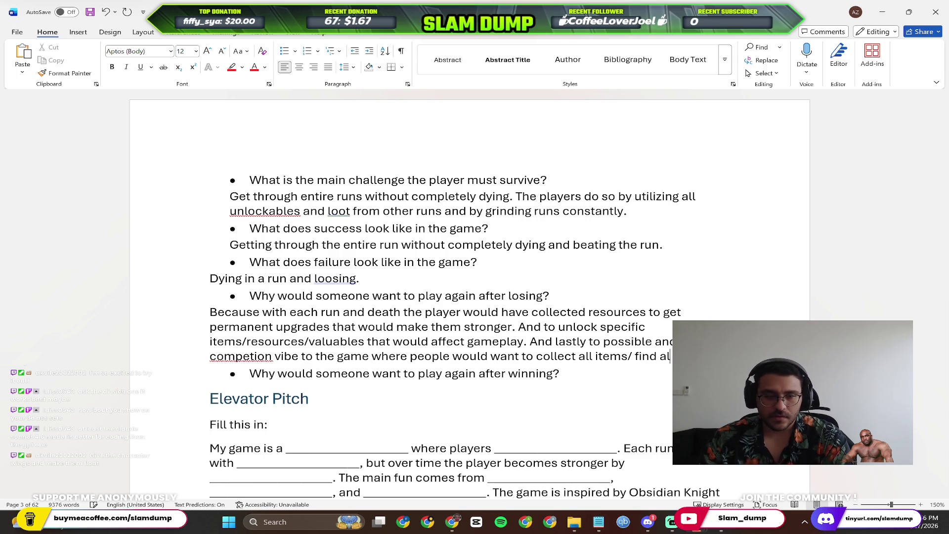
pyautogui.write(' strategies.')
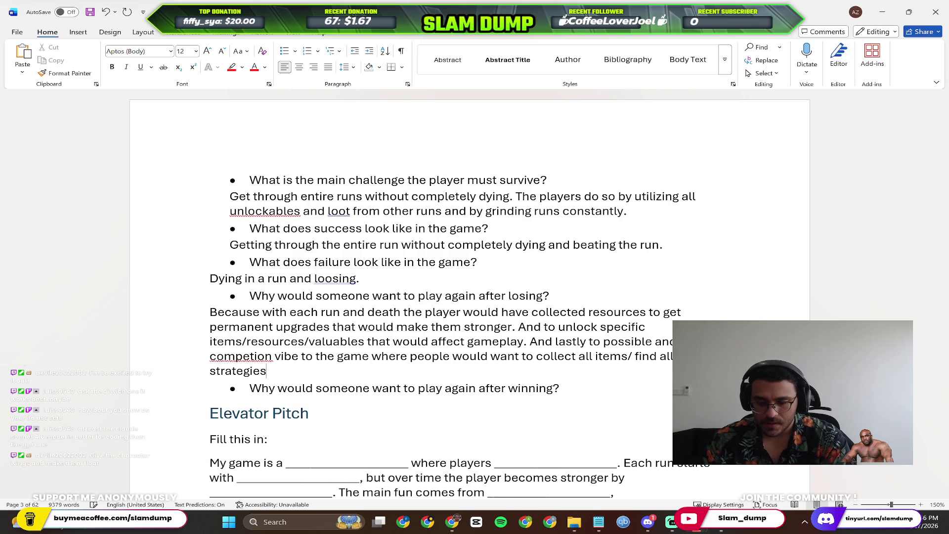
pyautogui.scroll(-2, 642, 223)
# Add an unbulleted answer line under the play-again-after-winning question.
pyautogui.click(596, 312)
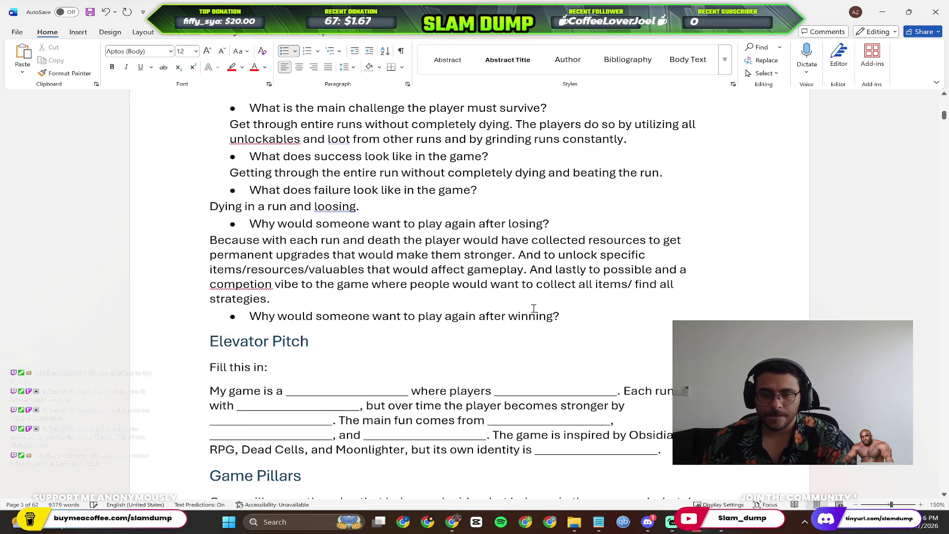
pyautogui.press('Return')
pyautogui.press('Return')
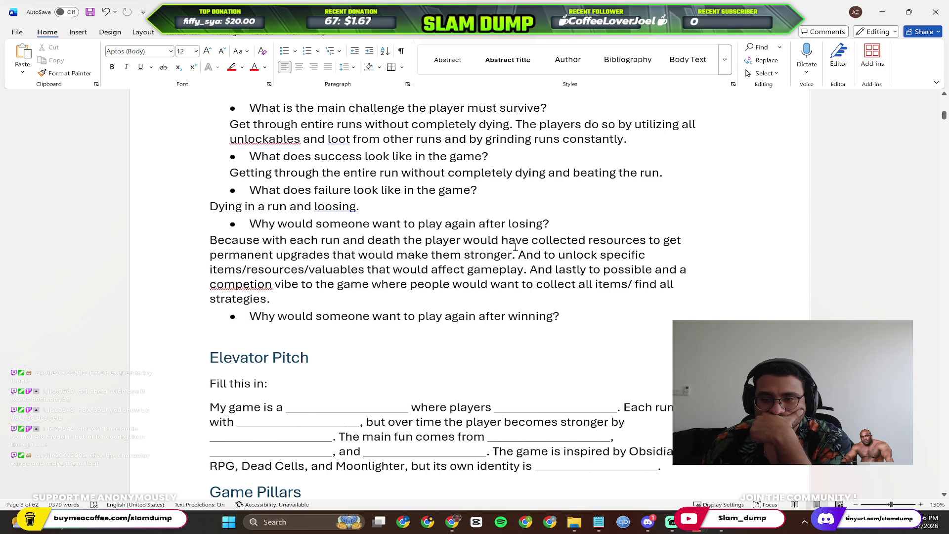
pyautogui.keyDown('shift'); pyautogui.click(647, 291); pyautogui.keyUp('shift')
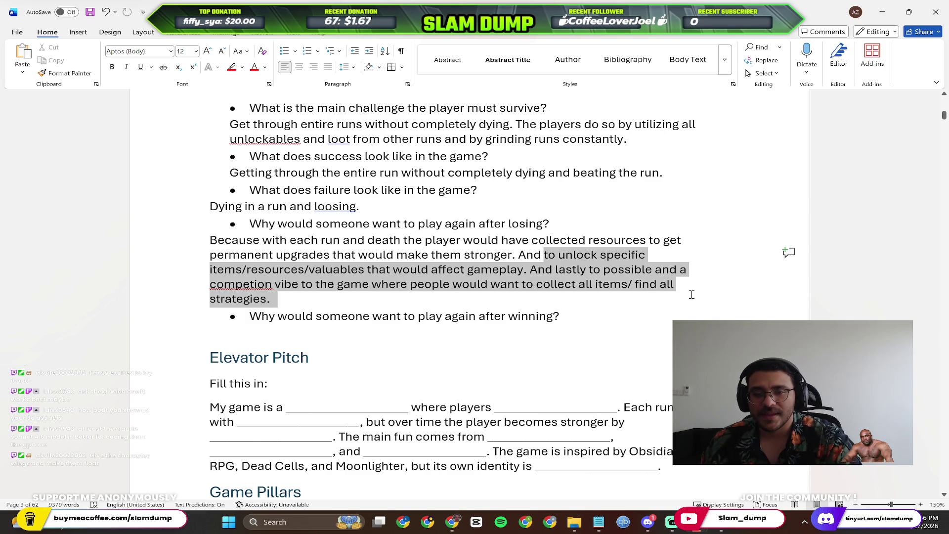
# Copy the competition-vibe sentence from the losing answer and paste it under the winning question.
pyautogui.click(280, 350)
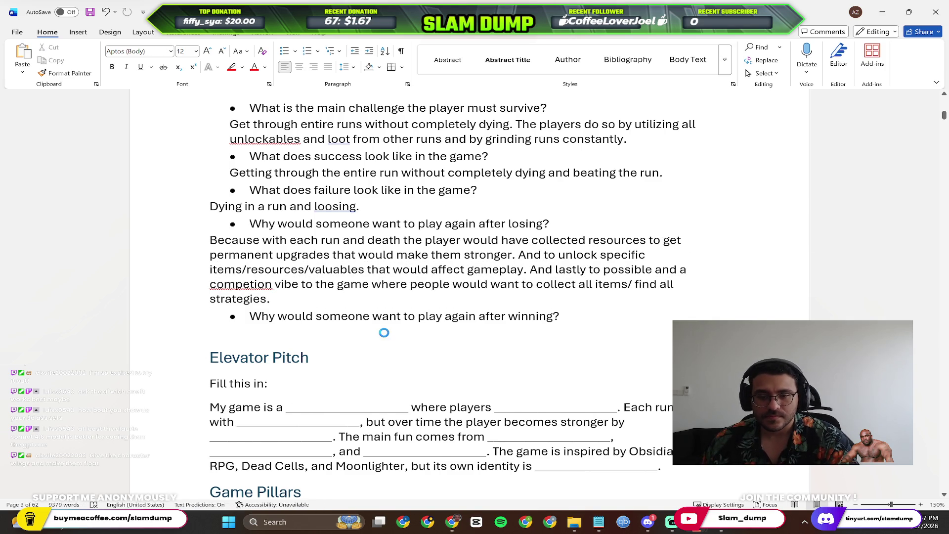
pyautogui.scroll(-5, 435, 332)
pyautogui.click(417, 332)
pyautogui.scroll(5, 418, 334)
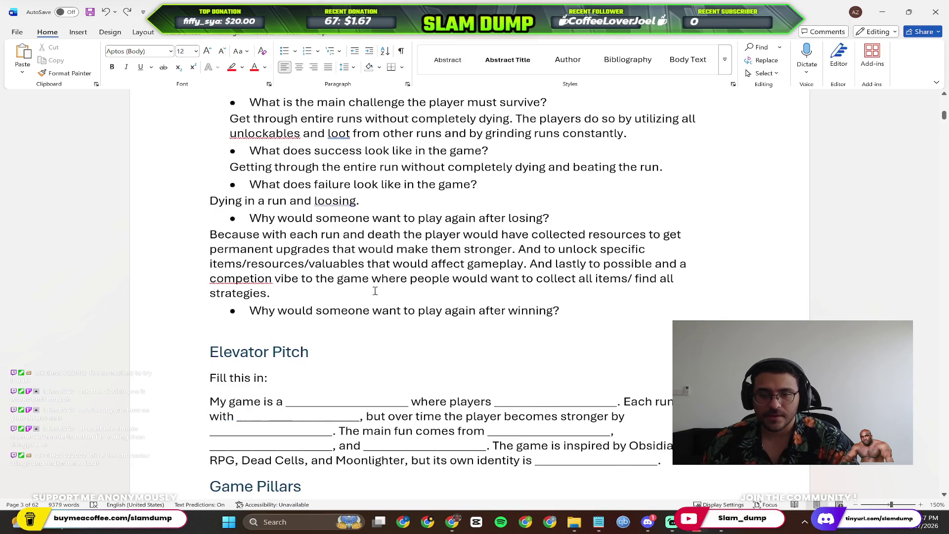
pyautogui.scroll(1, 294, 311)
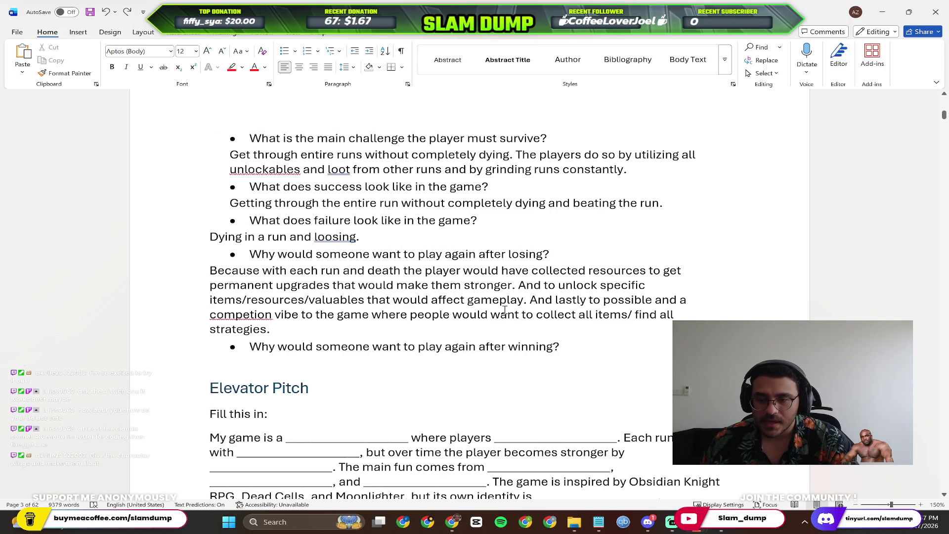
pyautogui.moveTo(594, 300)
pyautogui.mouseDown()
pyautogui.moveTo(673, 318)
pyautogui.moveTo(275, 331)
pyautogui.mouseUp()
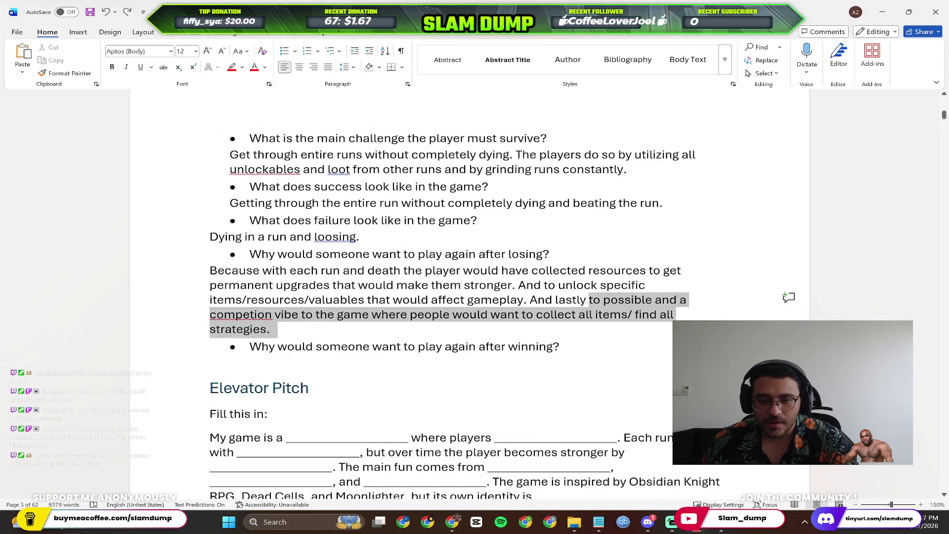
pyautogui.hotkey('ctrl', 'c')
pyautogui.click(296, 372)
pyautogui.hotkey('ctrl', 'v')
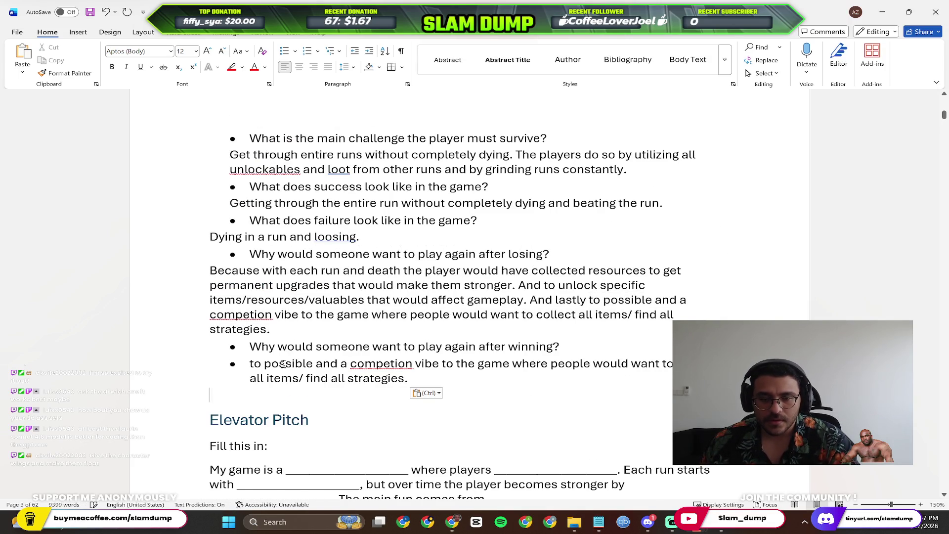
# Remove the pasted answer's bullet, capitalise its first letter, and return to 'possibly' in the losing answer.
pyautogui.click(250, 365)
pyautogui.press('BackSpace')
pyautogui.press('BackSpace')
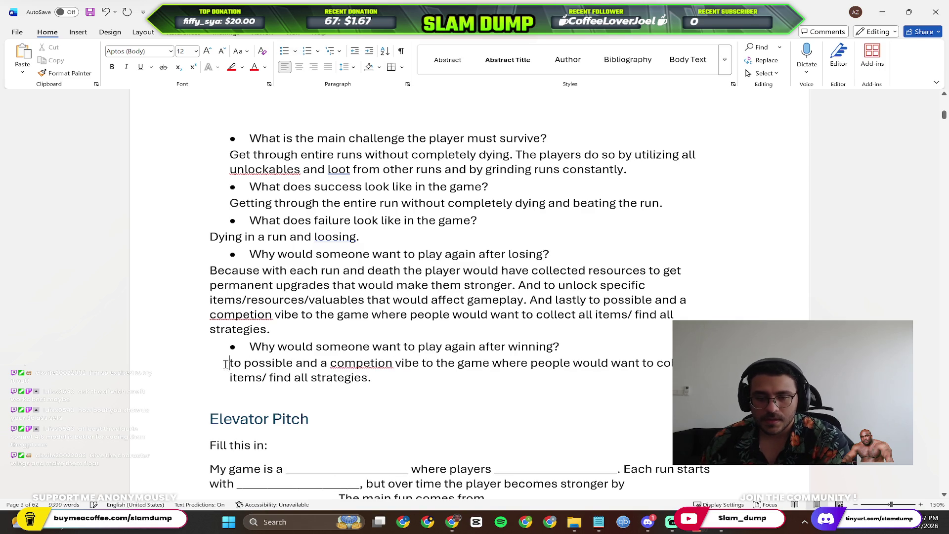
pyautogui.press('Delete')
pyautogui.write('T')
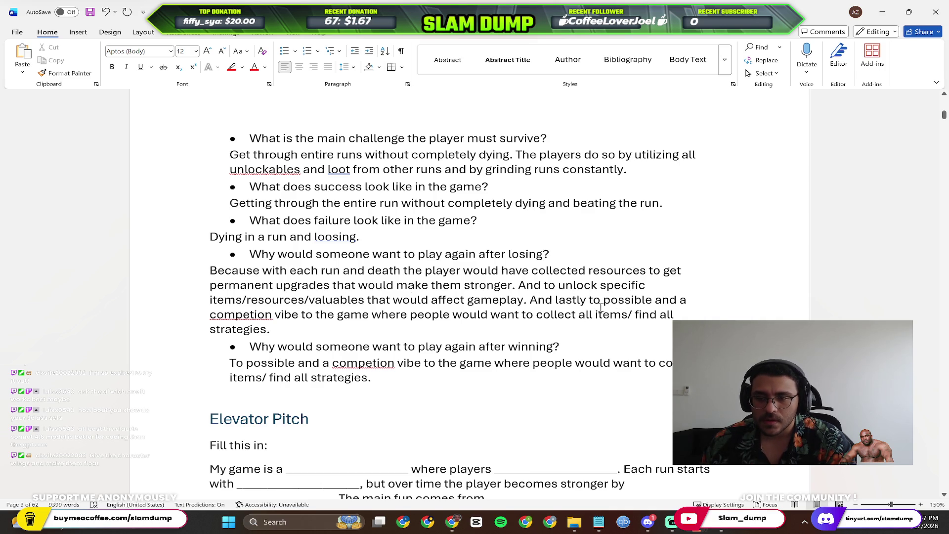
pyautogui.click(656, 299)
# Change 'possible and' to 'possibly add' in both the losing and winning answers.
pyautogui.press('BackSpace')
pyautogui.write('y')
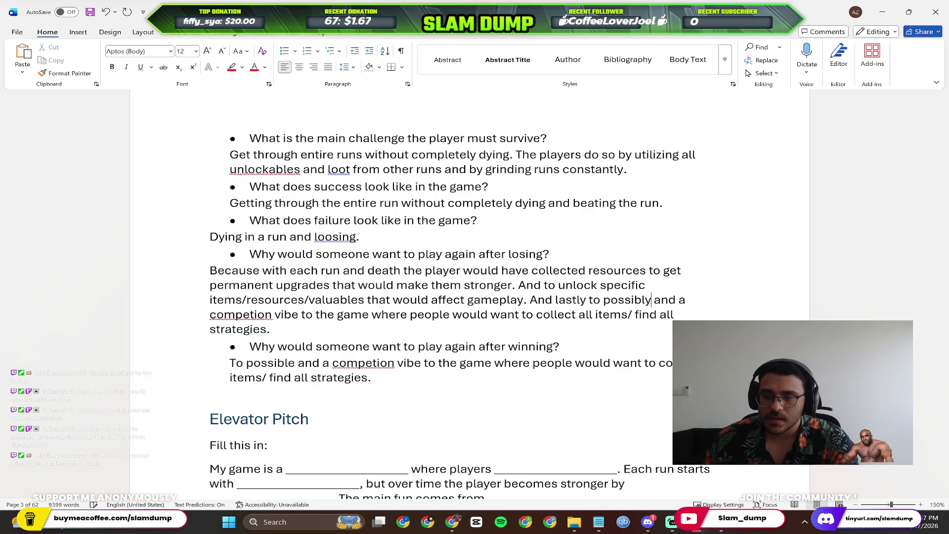
pyautogui.click(297, 364)
pyautogui.press('BackSpace')
pyautogui.press('BackSpace')
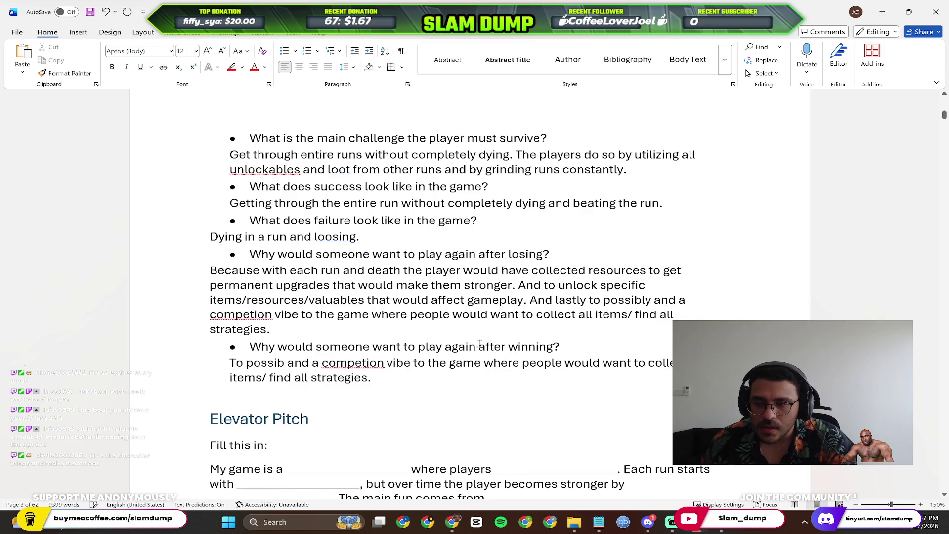
pyautogui.doubleClick(668, 299)
pyautogui.write('add')
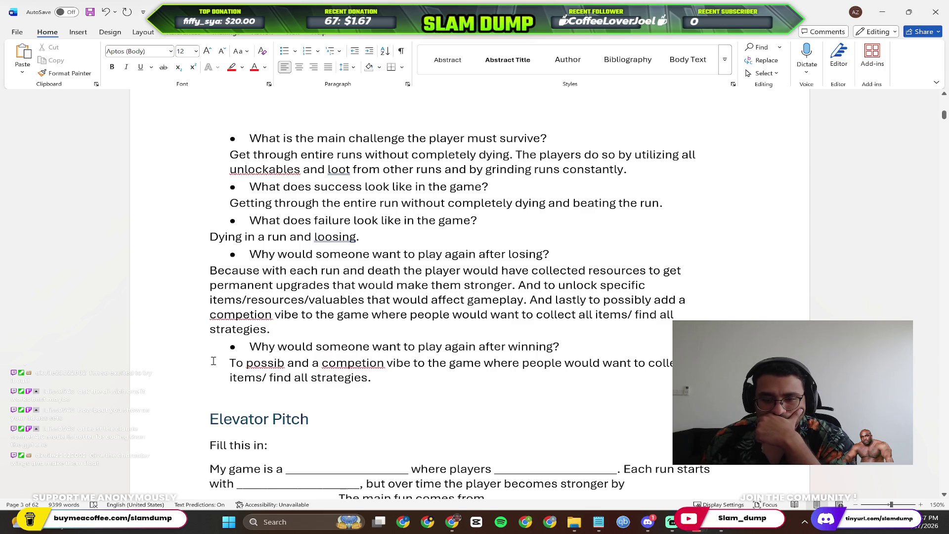
pyautogui.rightClick(267, 364)
pyautogui.click(346, 408)
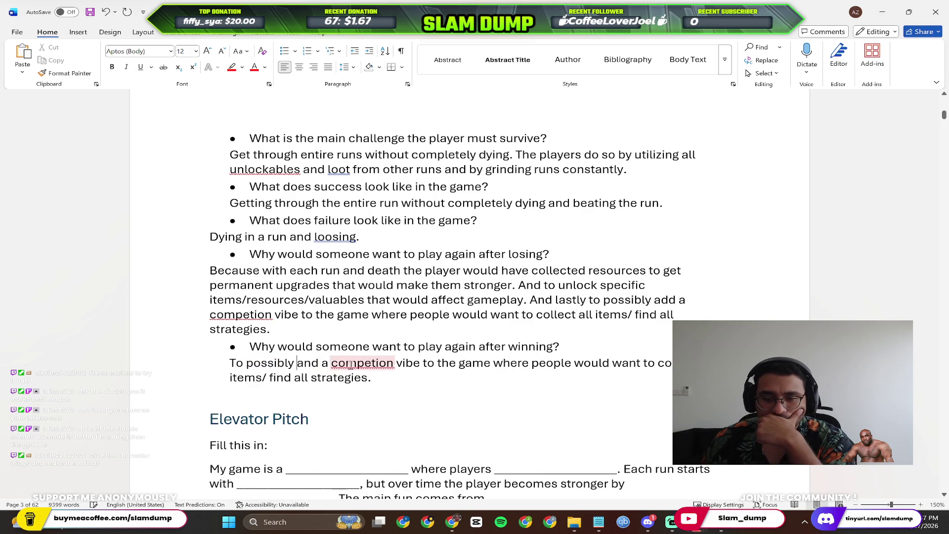
pyautogui.doubleClick(308, 363)
pyautogui.write('add')
# Correct the misspelled 'competion' to 'competitive' using the spelling suggestions.
pyautogui.doubleClick(362, 364)
pyautogui.write('competitive')
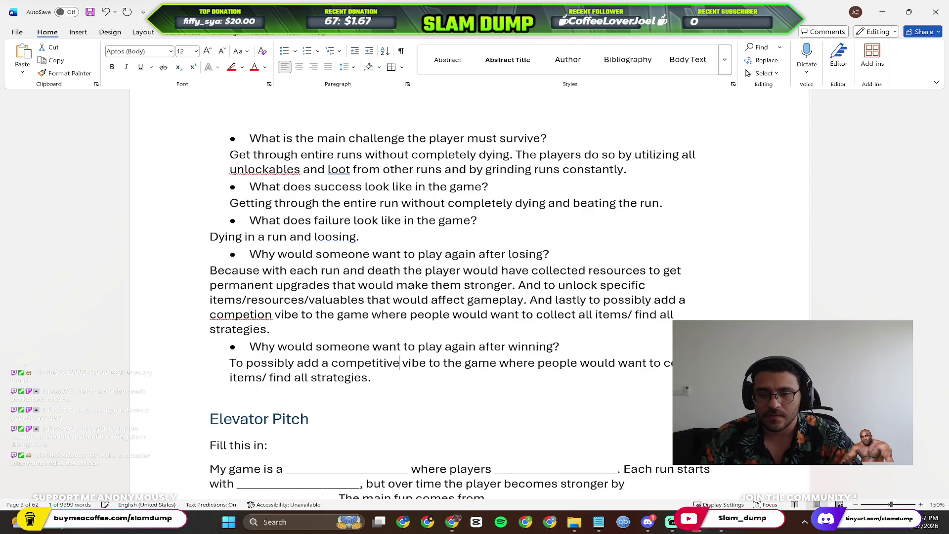
pyautogui.rightClick(229, 317)
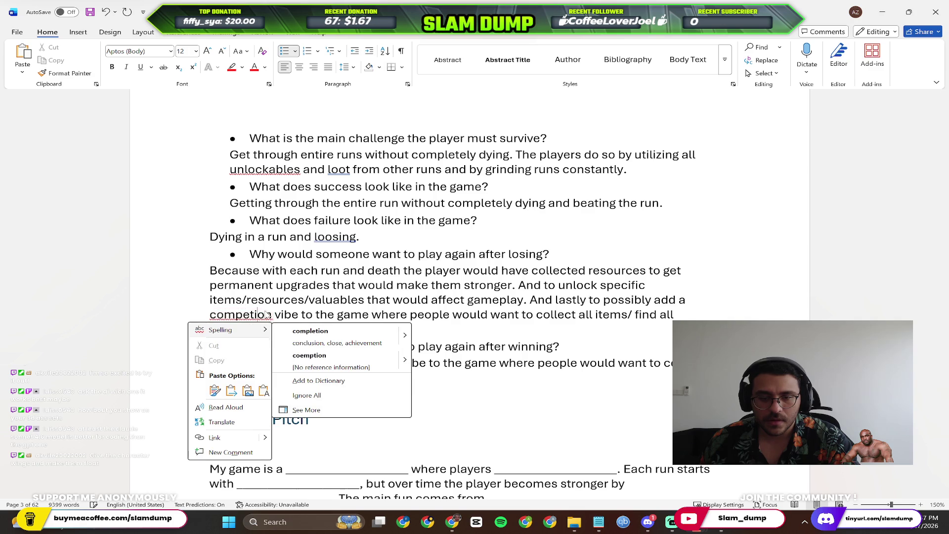
pyautogui.press('Escape')
pyautogui.write('competitive')
pyautogui.moveTo(295, 315); pyautogui.dragTo(341, 316)
pyautogui.press('BackSpace')
pyautogui.rightClick(223, 319)
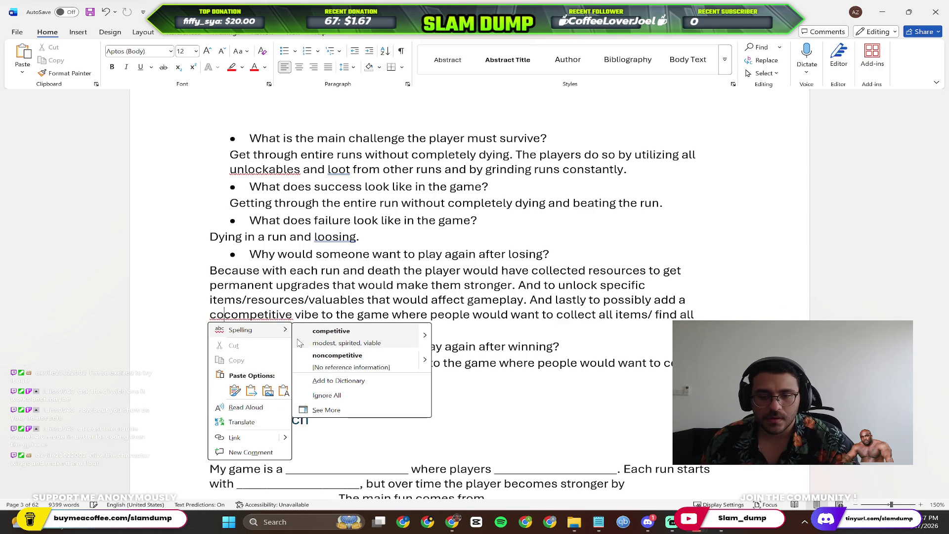
pyautogui.click(342, 335)
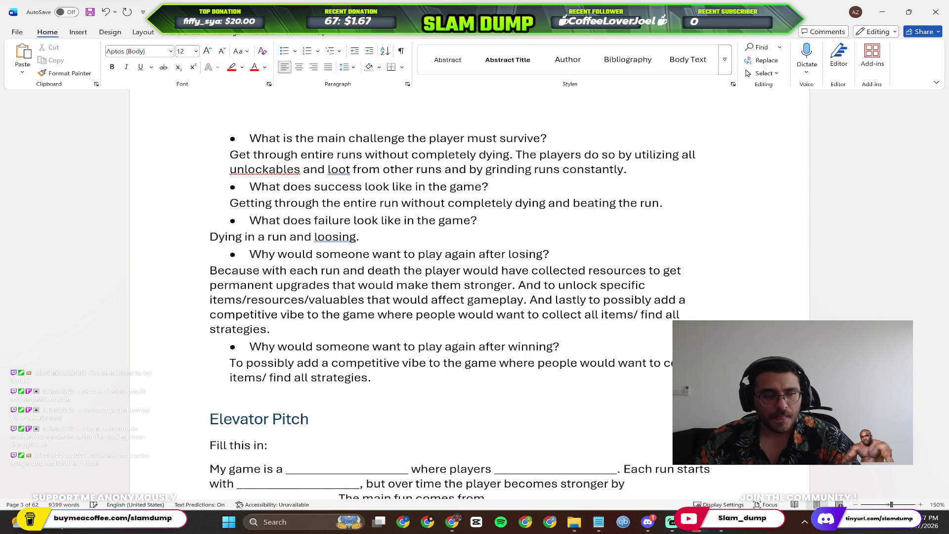
pyautogui.write(' Unlock all items,')
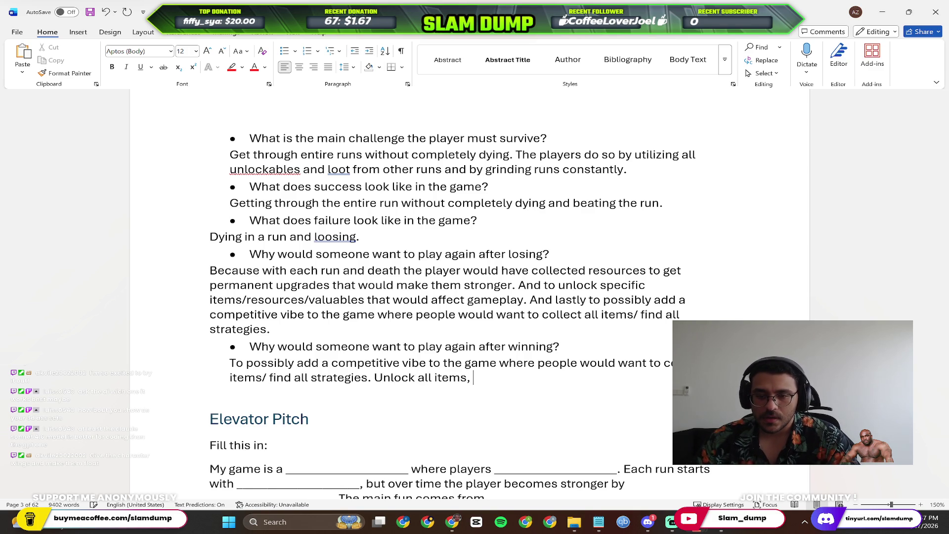
pyautogui.write(' compete with other ')
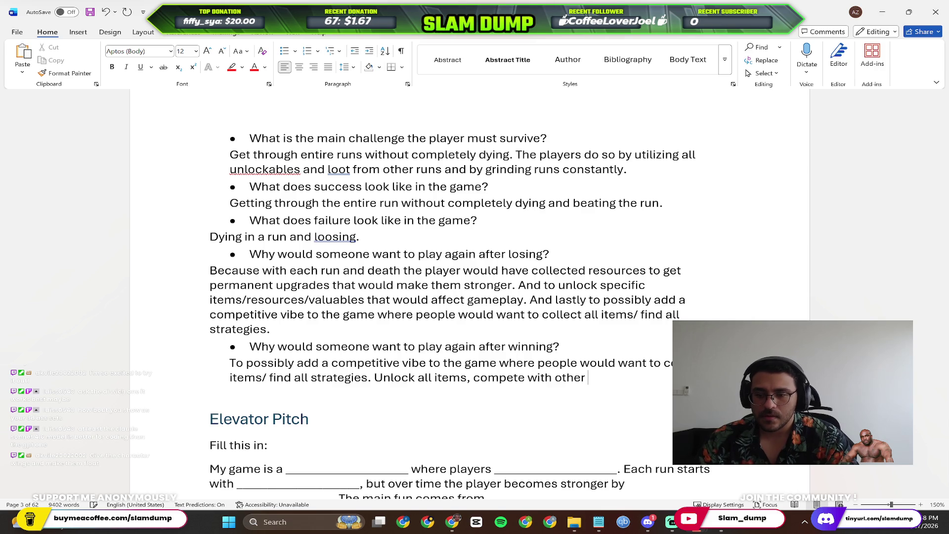
pyautogui.write('pla')
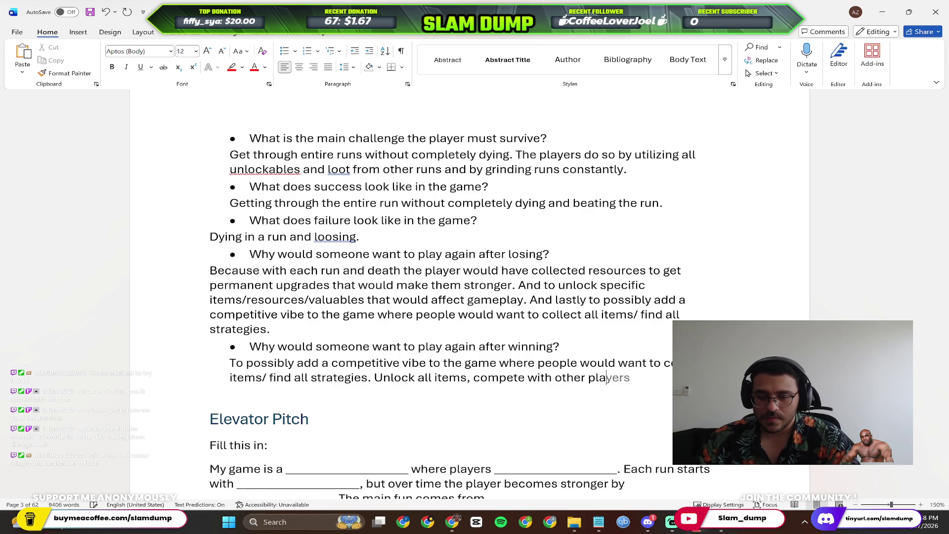
pyautogui.write('yers (this is')
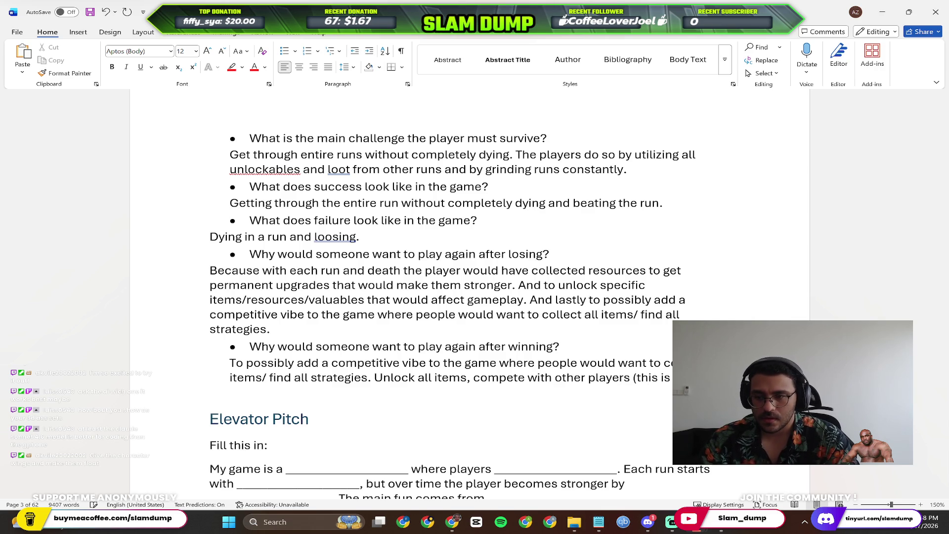
pyautogui.write('online game but rather to compete')
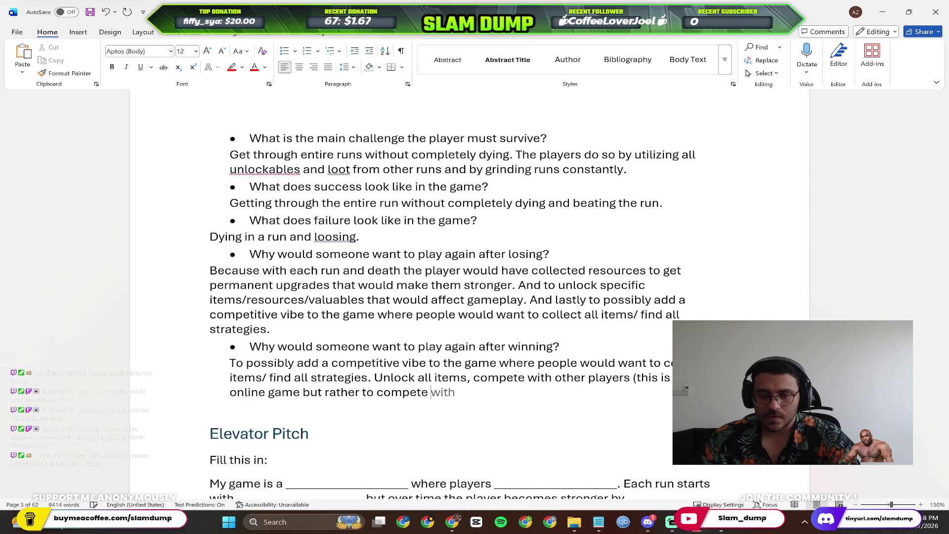
pyautogui.write(' with oyther players by sharing ')
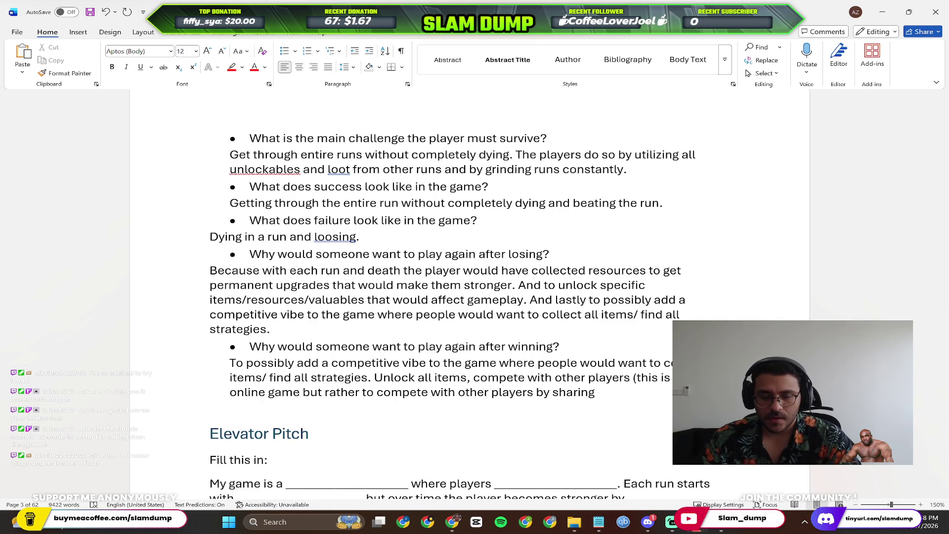
pyautogui.write("hat they've")
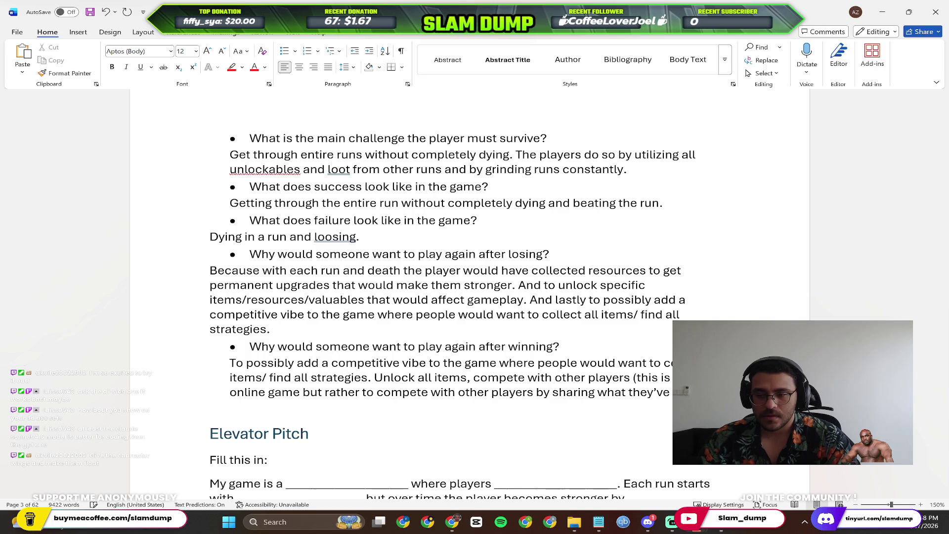
pyautogui.write(' achieved etc..')
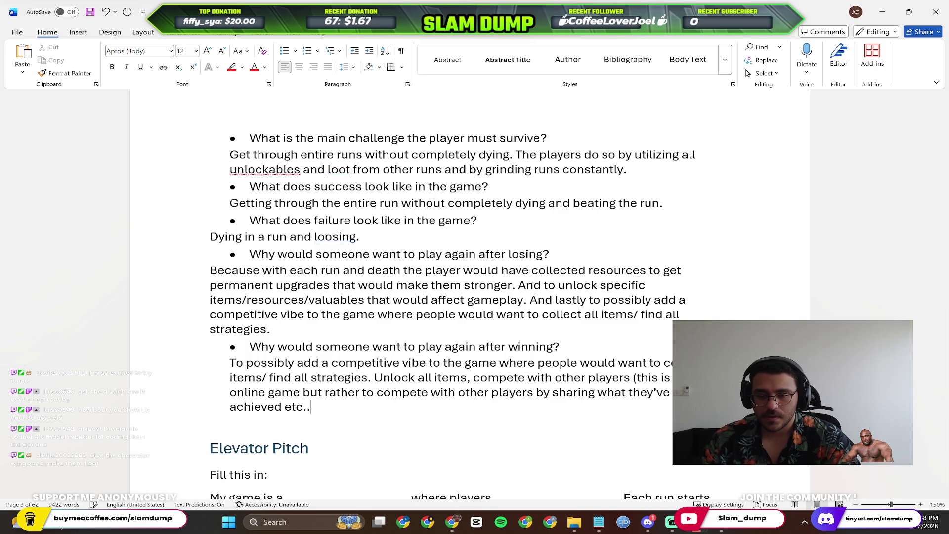
pyautogui.write(')')
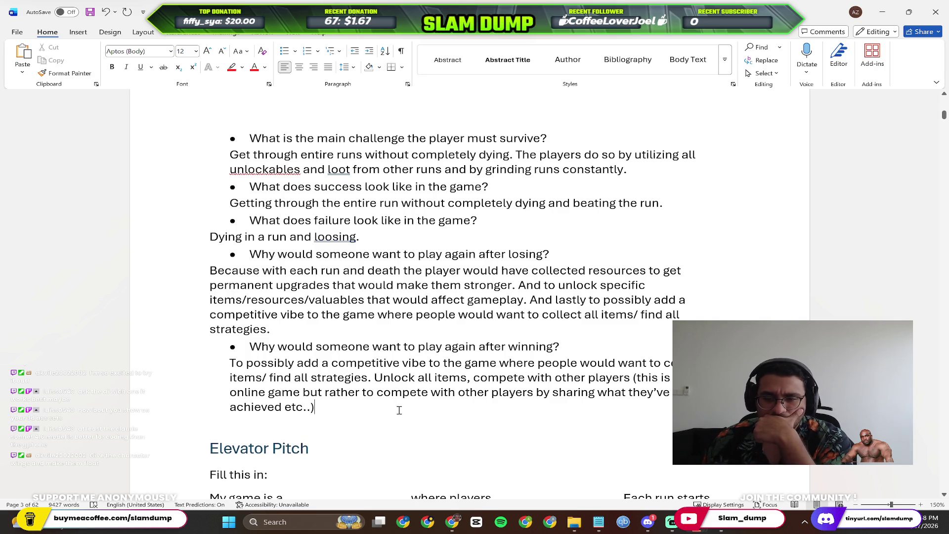
pyautogui.write(' To explore newer levels')
# Remove the stray period after 'newer levels' while typing the unlock, compete and explore additions.
pyautogui.press('BackSpace')
pyautogui.write('enemies')
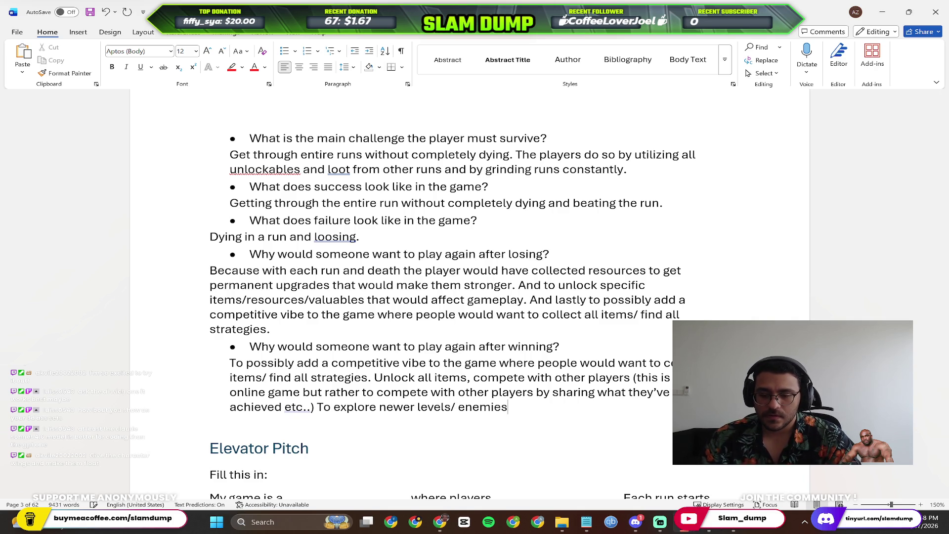
pyautogui.write('/ skills, and unlock newer ski')
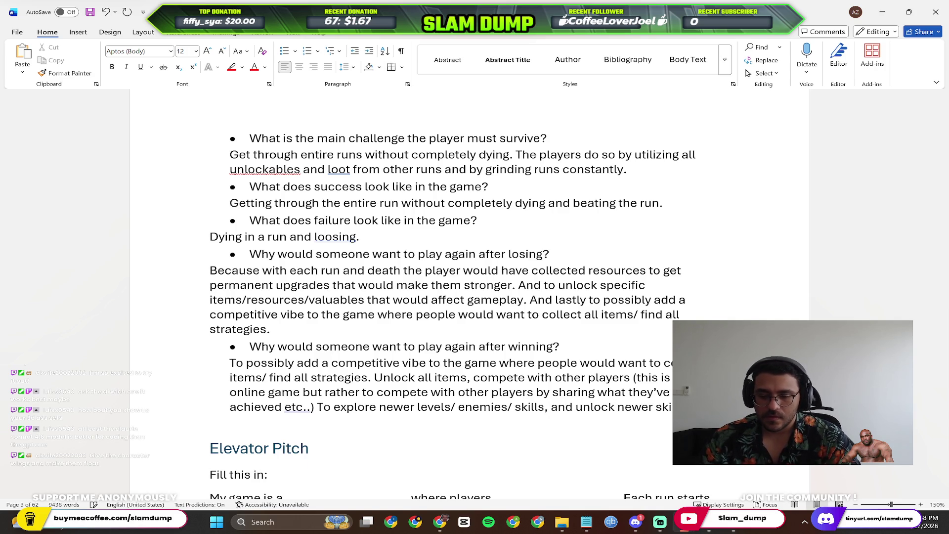
pyautogui.write(' weapons etc..')
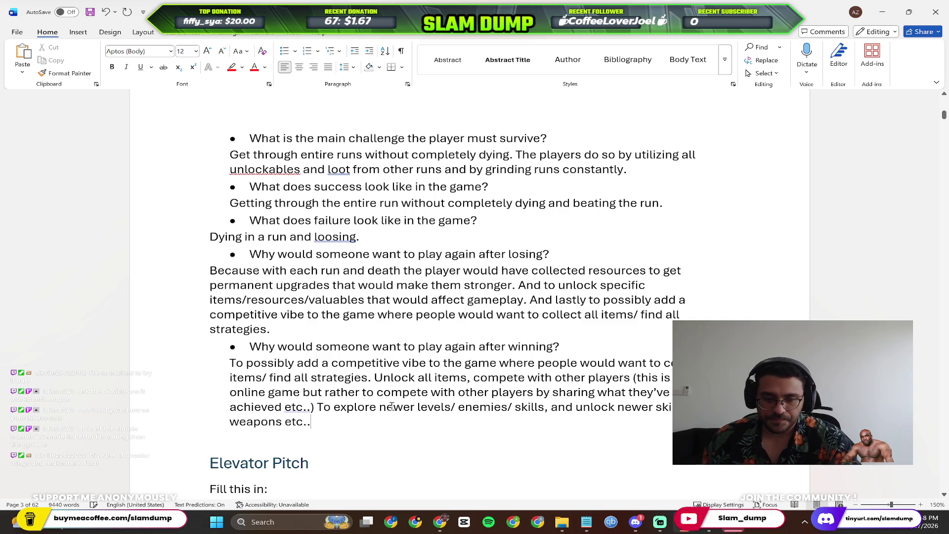
pyautogui.scroll(-3, 315, 273)
pyautogui.click(314, 272)
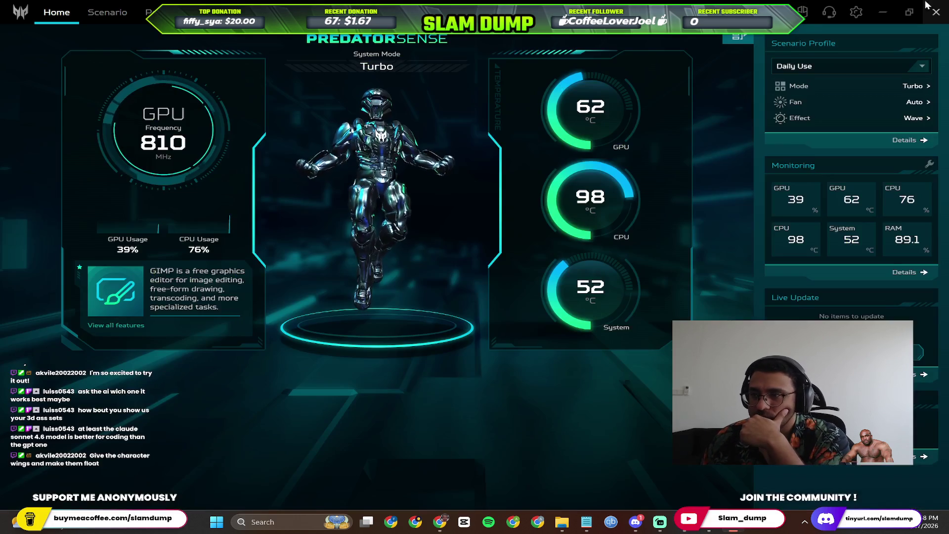
pyautogui.click(942, 11)
pyautogui.click(197, 226)
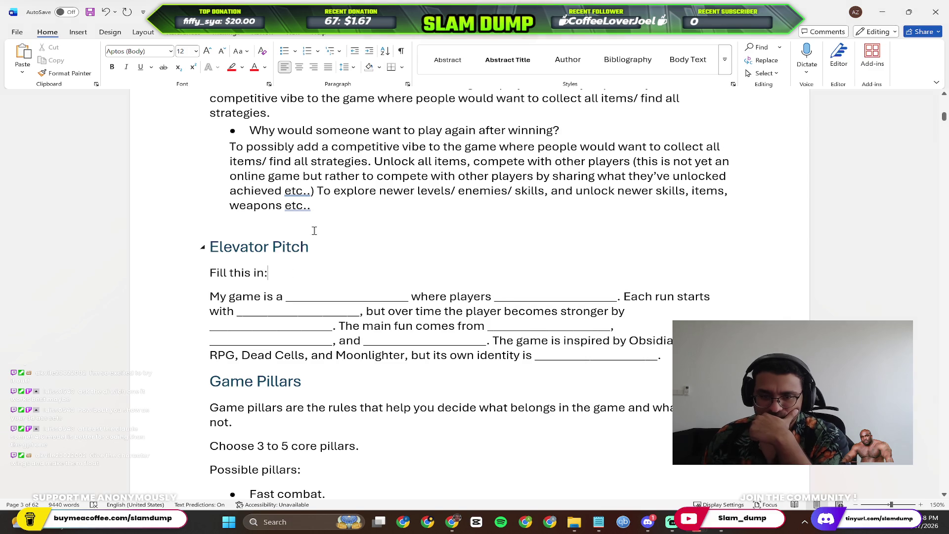
pyautogui.scroll(1, 299, 357)
pyautogui.scroll(-1, 295, 344)
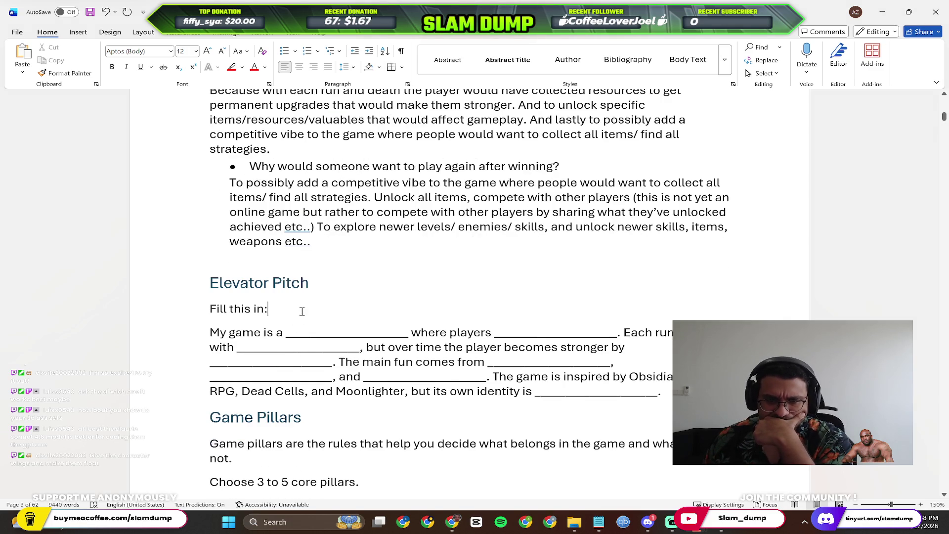
pyautogui.scroll(-1, 301, 312)
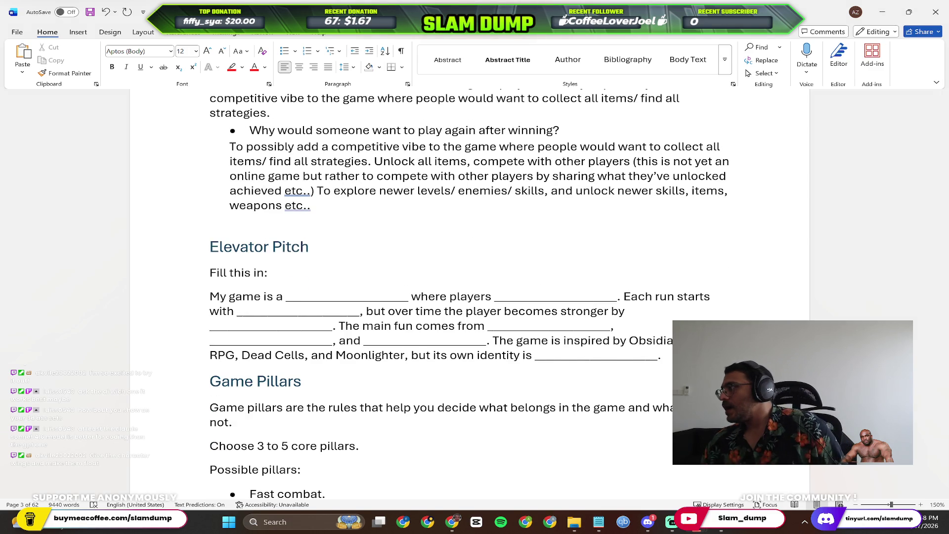
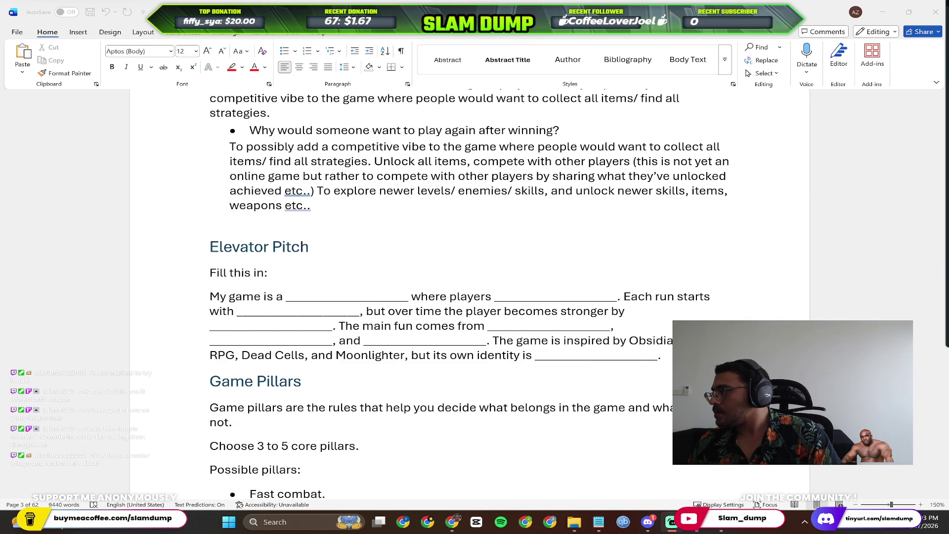
# Open YouTube in a new Chrome tab, start the 100 Mystery Buttons video and pause it.
pyautogui.hotkey('alt', 'Tab')
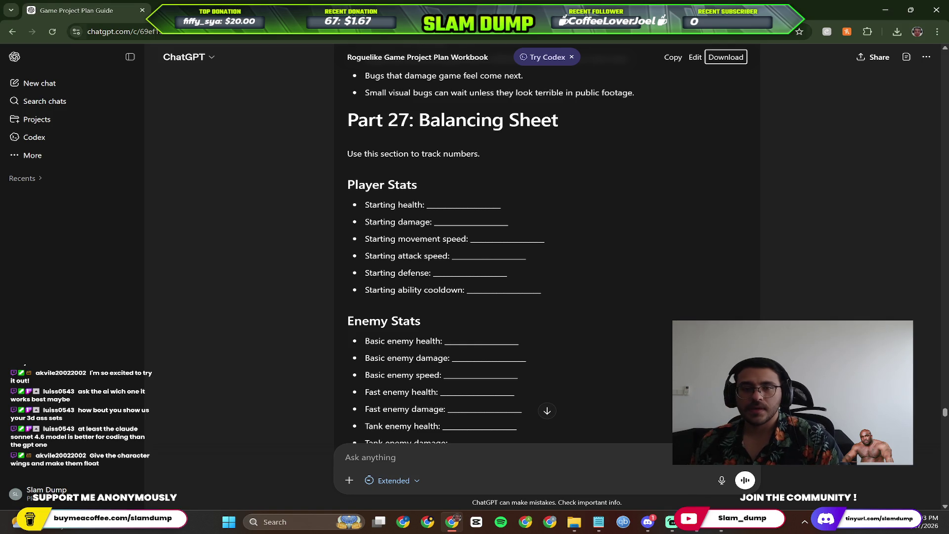
pyautogui.hotkey('ctrl', 't')
pyautogui.write('youtube.com')
pyautogui.press('Return')
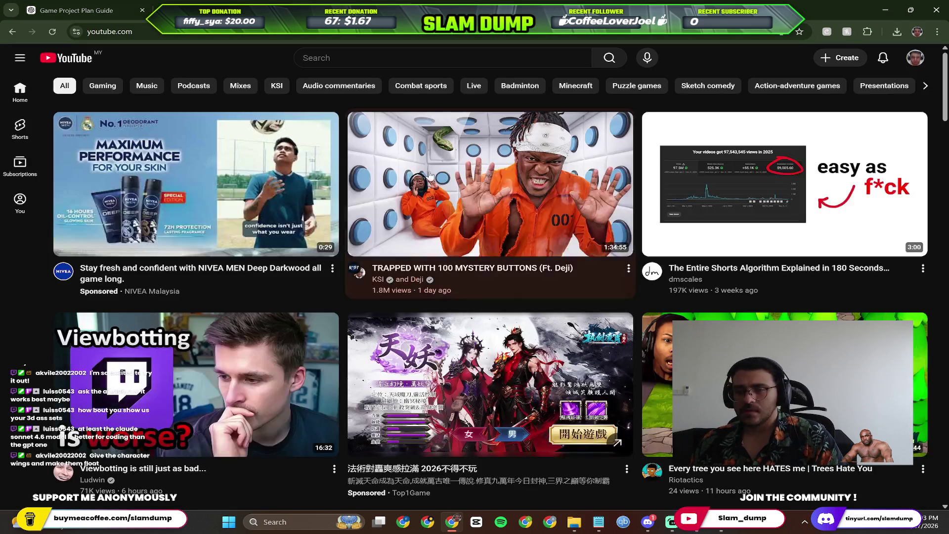
pyautogui.click(428, 171)
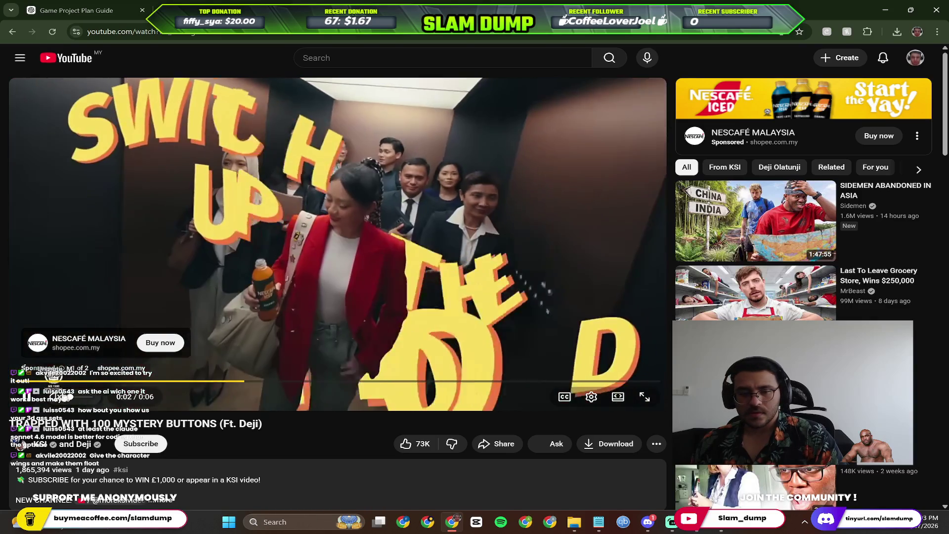
pyautogui.scroll(-3, 243, 293)
pyautogui.scroll(2, 294, 252)
pyautogui.click(362, 186)
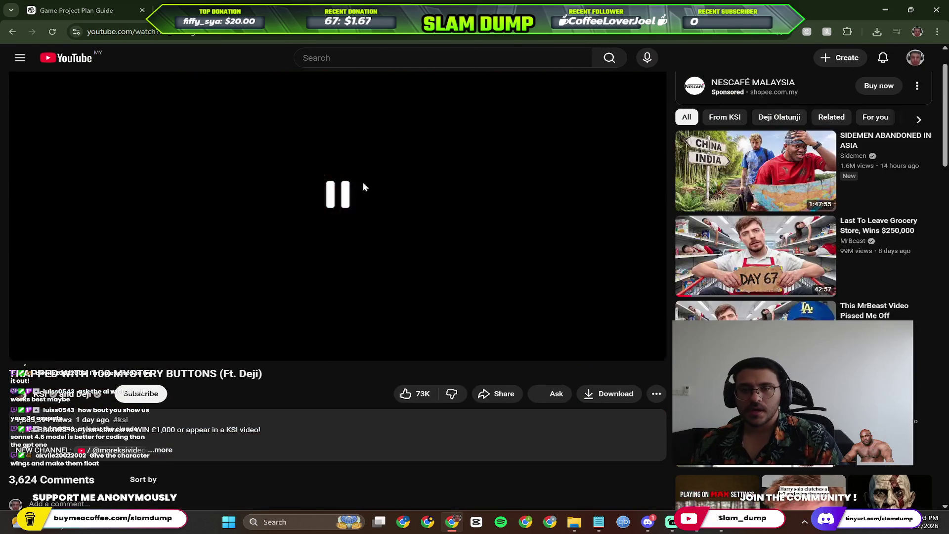
pyautogui.hotkey('alt', 'Left')
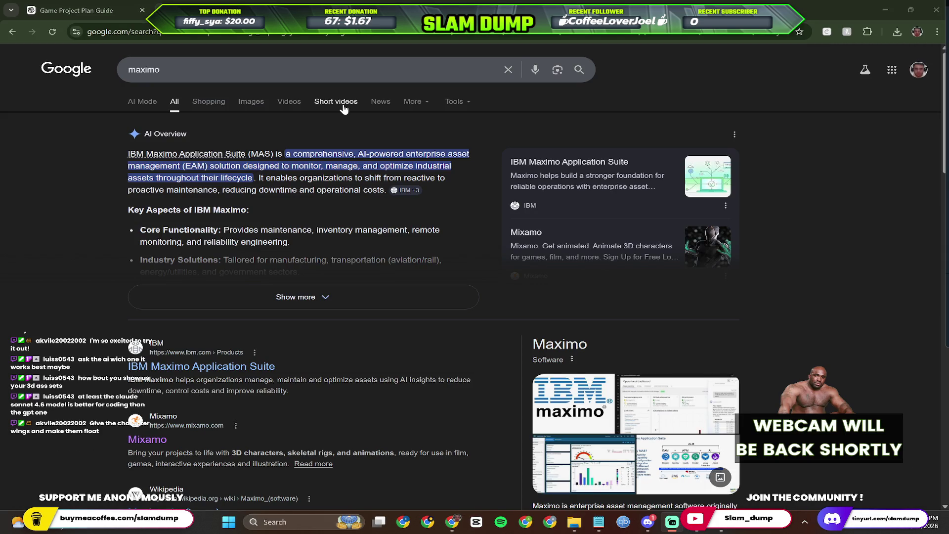
# Flip between the ChatGPT and Google maximo tabs, then return to the Word game plan.
pyautogui.click(128, 6)
pyautogui.press('Tab')
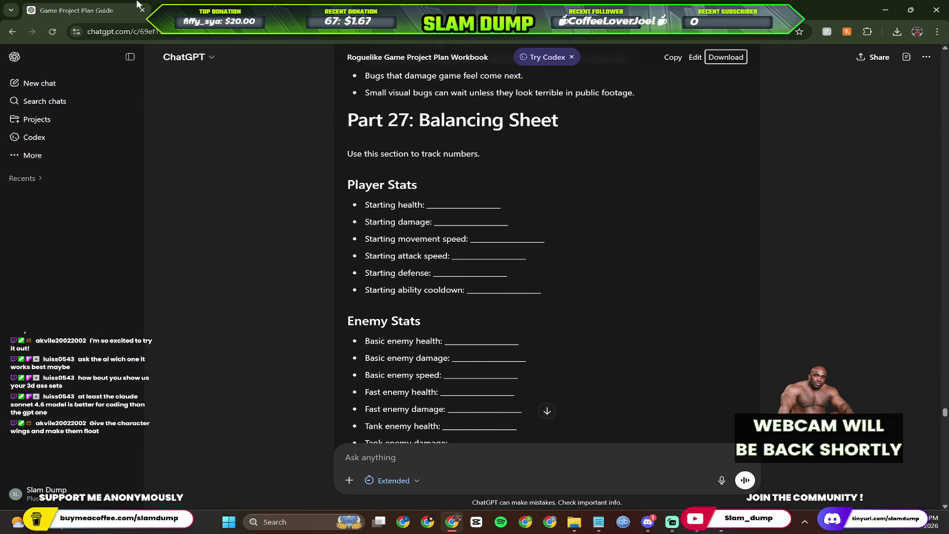
pyautogui.click(194, 7)
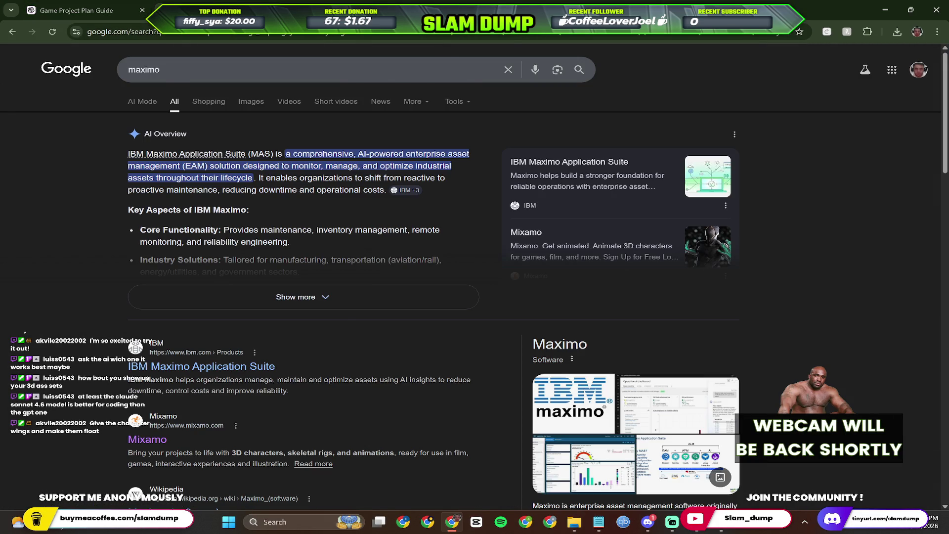
pyautogui.click(120, 6)
pyautogui.hotkey('alt', 'Tab')
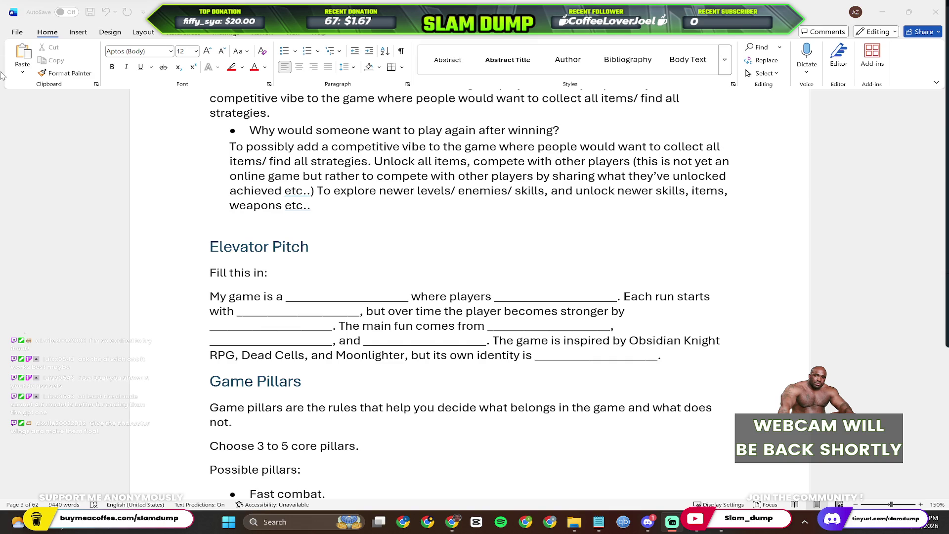
pyautogui.scroll(1, 378, 213)
pyautogui.scroll(-3, 378, 213)
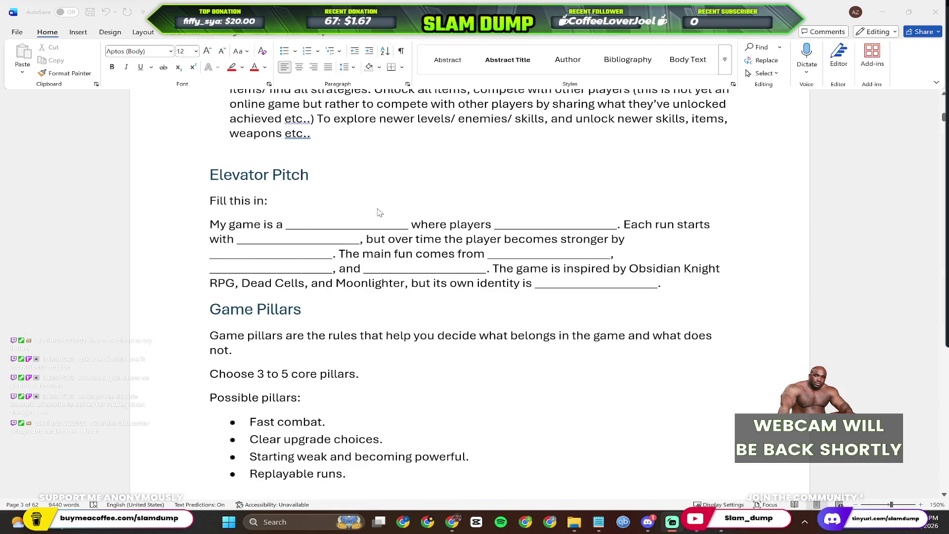
pyautogui.scroll(2, 379, 213)
pyautogui.scroll(2, 379, 214)
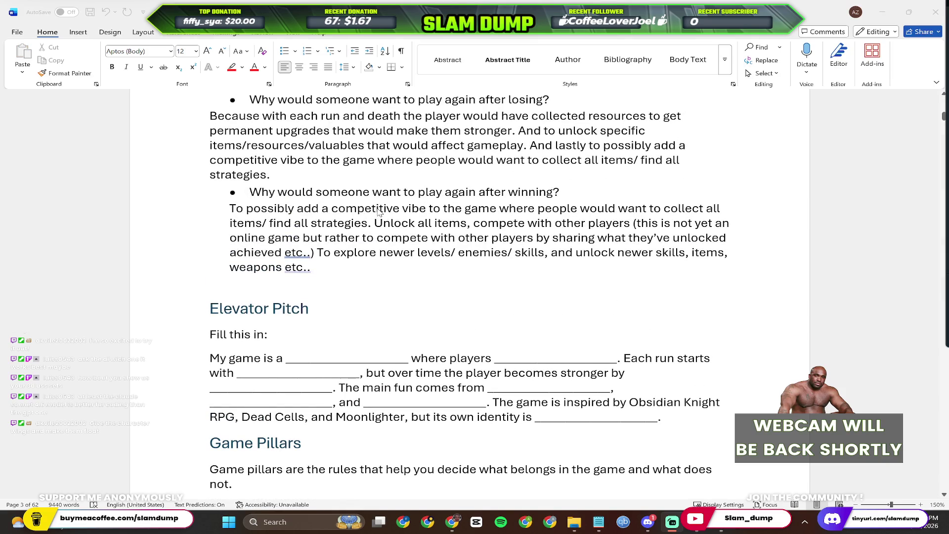
# Remove the leading indent from the play-again, success and main-challenge answers.
pyautogui.click(227, 210)
pyautogui.press('BackSpace')
pyautogui.scroll(7, 268, 197)
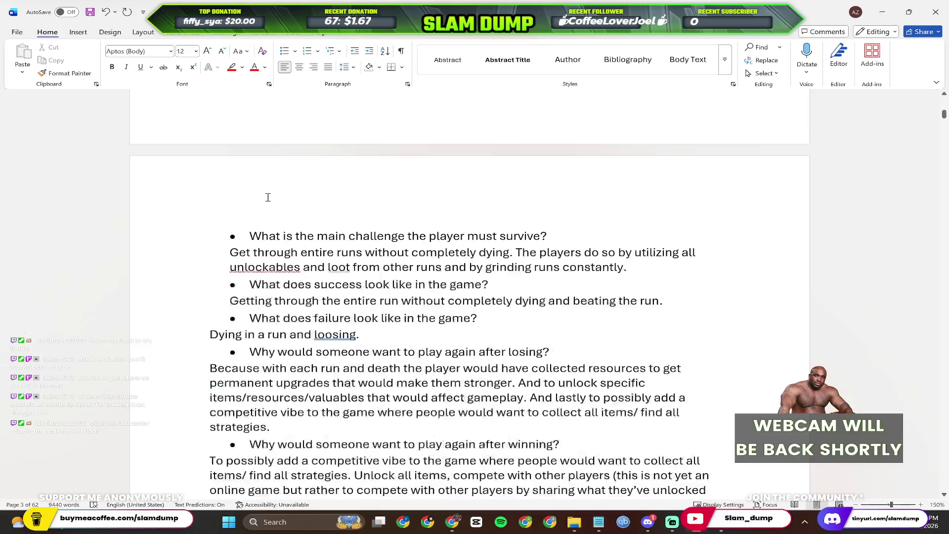
pyautogui.scroll(1, 265, 342)
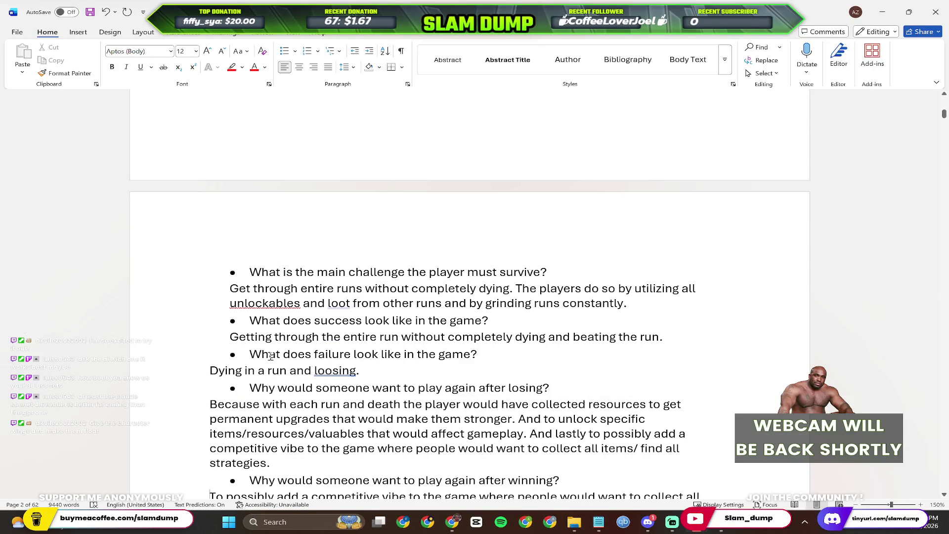
pyautogui.click(229, 337)
pyautogui.press('BackSpace')
pyautogui.click(229, 292)
pyautogui.press('BackSpace')
pyautogui.scroll(3, 343, 305)
pyautogui.scroll(2, 260, 275)
pyautogui.scroll(3, 217, 242)
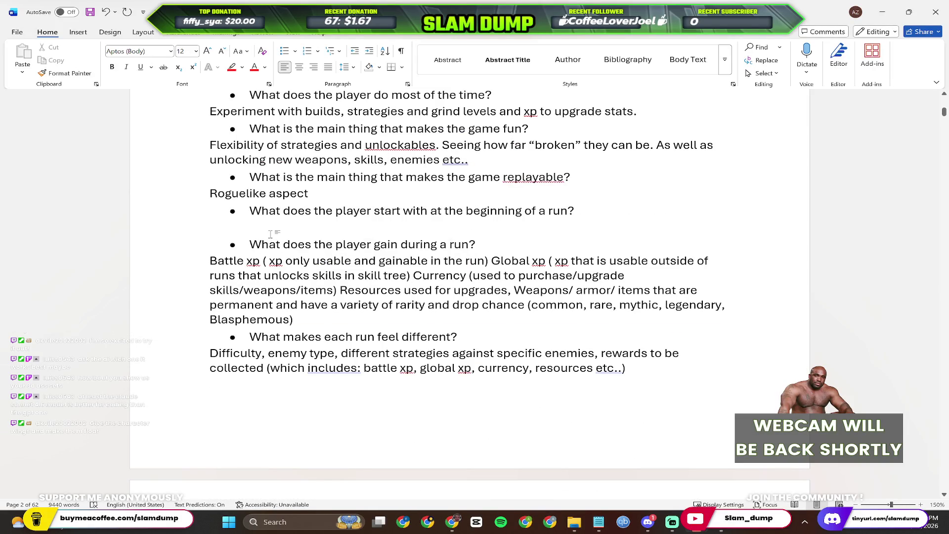
pyautogui.scroll(1, 273, 233)
pyautogui.scroll(3, 338, 252)
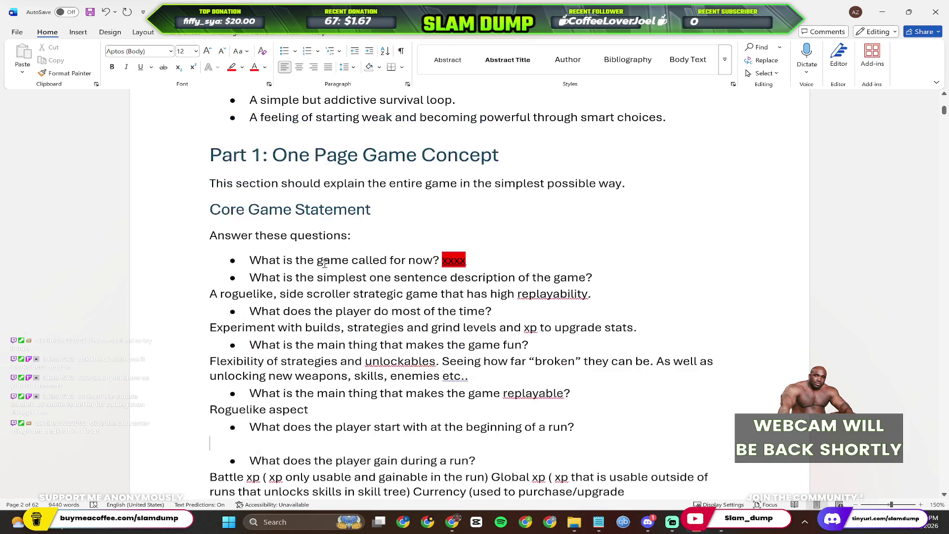
pyautogui.scroll(2, 297, 248)
pyautogui.scroll(3, 296, 247)
pyautogui.scroll(-15, 294, 249)
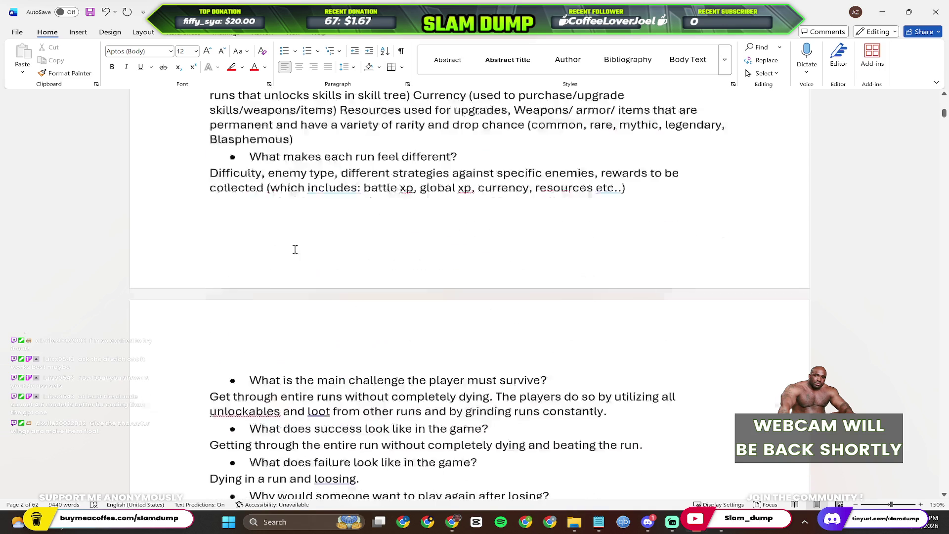
pyautogui.scroll(-10, 297, 250)
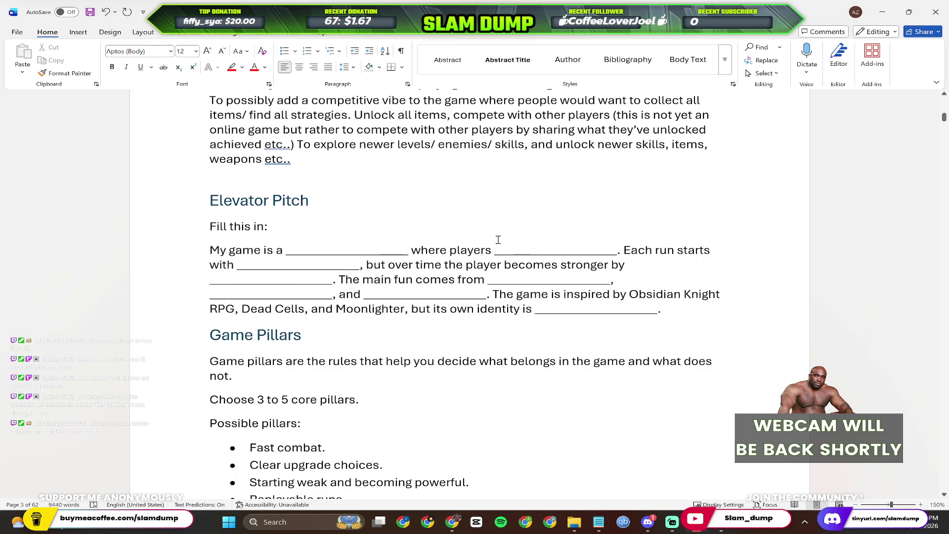
# Replace the first Elevator Pitch blank with bold 'roguelike sidescroller'.
pyautogui.click(398, 254)
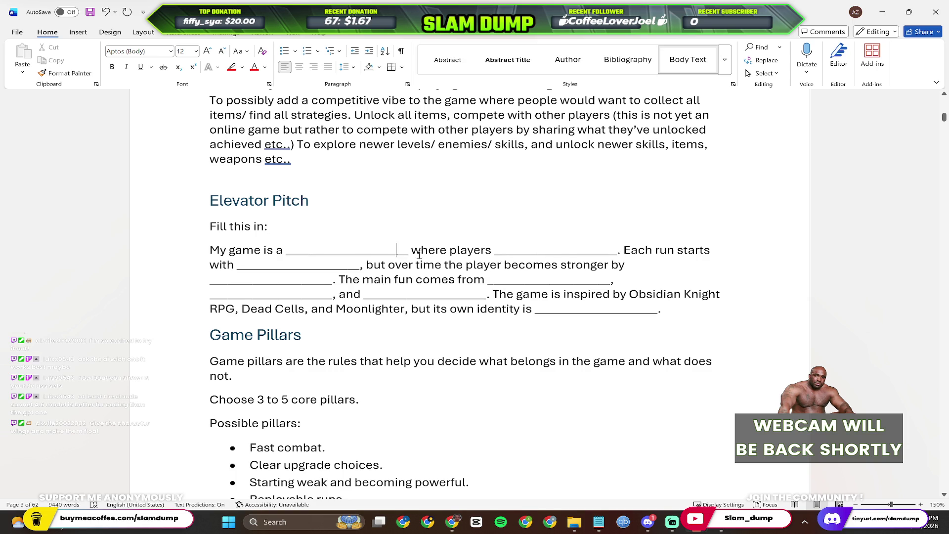
pyautogui.moveTo(409, 254); pyautogui.dragTo(289, 259)
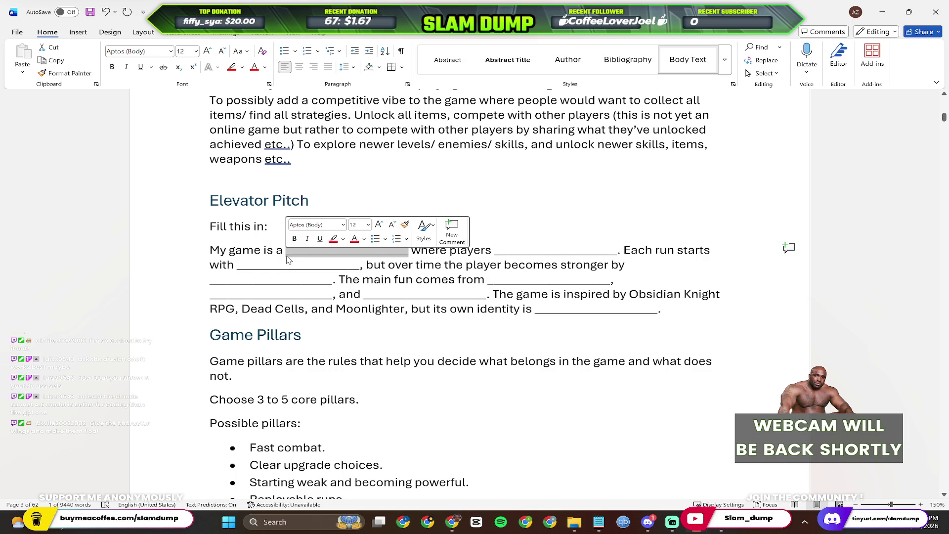
pyautogui.write('roguelike sidescroller')
pyautogui.keyDown('shift'); pyautogui.click(288, 256); pyautogui.keyUp('shift')
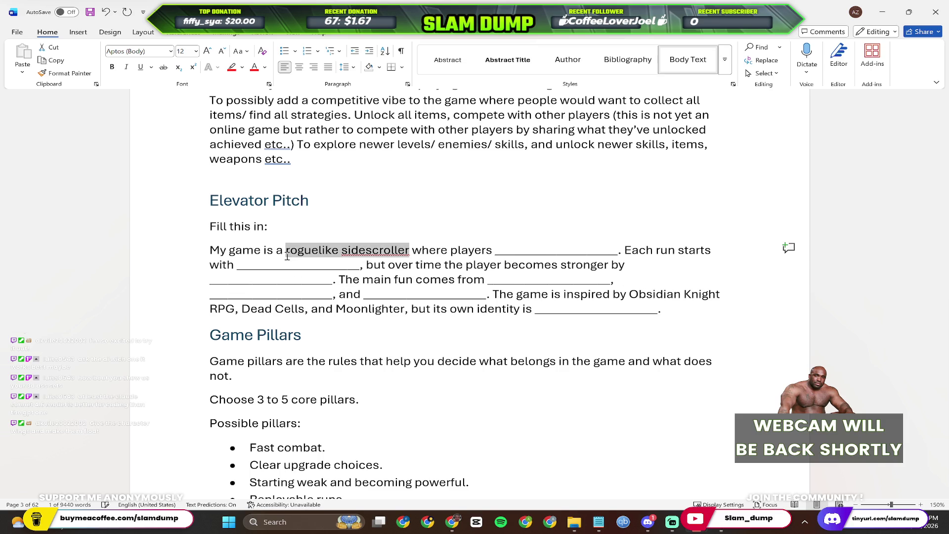
pyautogui.hotkey('ctrl', 'b')
pyautogui.click(480, 256)
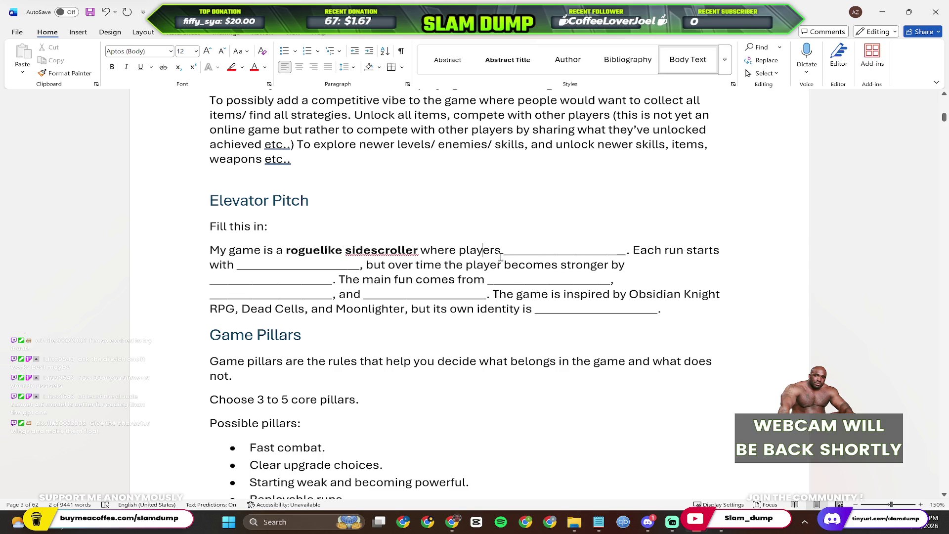
# Fill the blank after 'players' with bold text about replaying to grow stronger, then switch to the ChatGPT workbook.
pyautogui.moveTo(501, 256)
pyautogui.mouseDown()
pyautogui.moveTo(612, 248)
pyautogui.moveTo(598, 260)
pyautogui.mouseUp()
pyautogui.click(533, 265)
pyautogui.moveTo(503, 257); pyautogui.dragTo(627, 249)
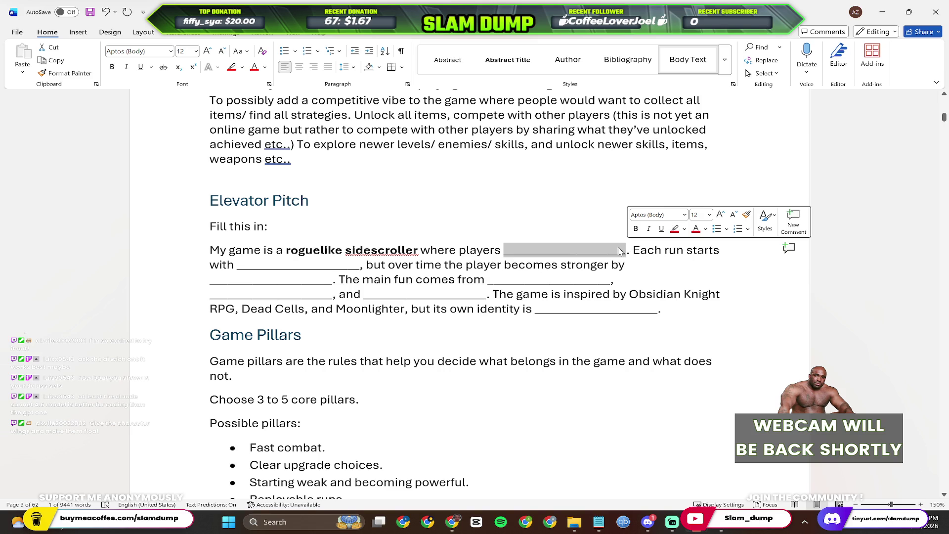
pyautogui.write('Ne')
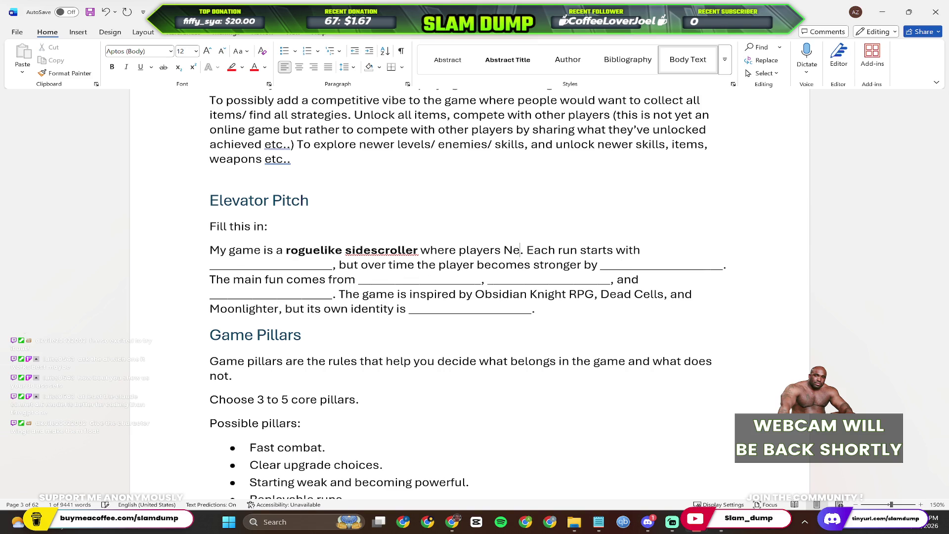
pyautogui.press('BackSpace')
pyautogui.press('BackSpace')
pyautogui.hotkey('ctrl', 'b')
pyautogui.write('Need to replay')
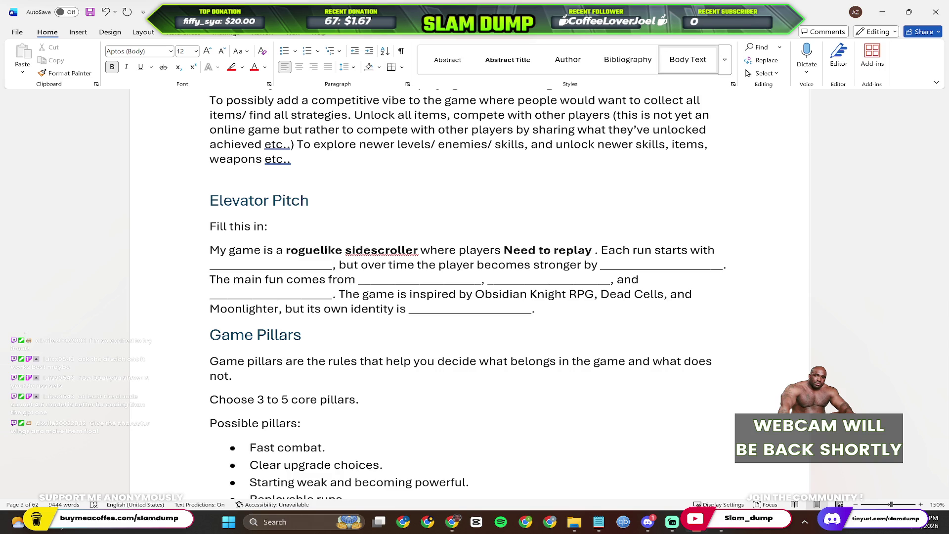
pyautogui.write(' each s')
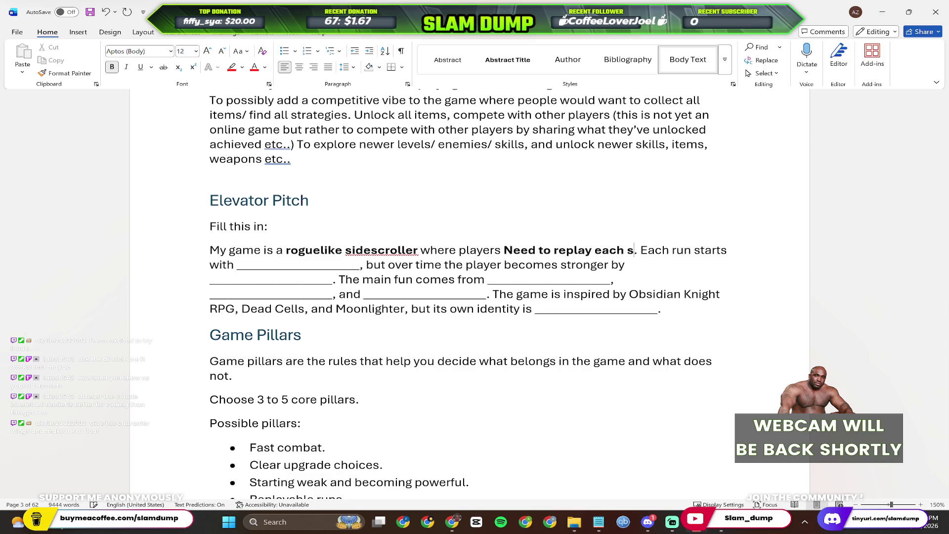
pyautogui.press('BackSpace')
pyautogui.press('BackSpace')
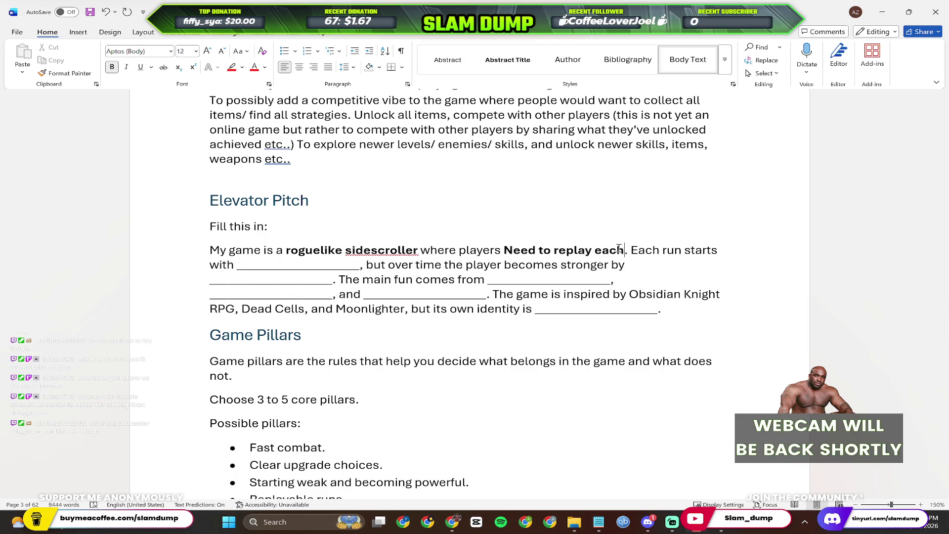
pyautogui.press('BackSpace')
pyautogui.press('BackSpace')
pyautogui.press('BackSpace')
pyautogui.write('most stages multiple times to get stronger')
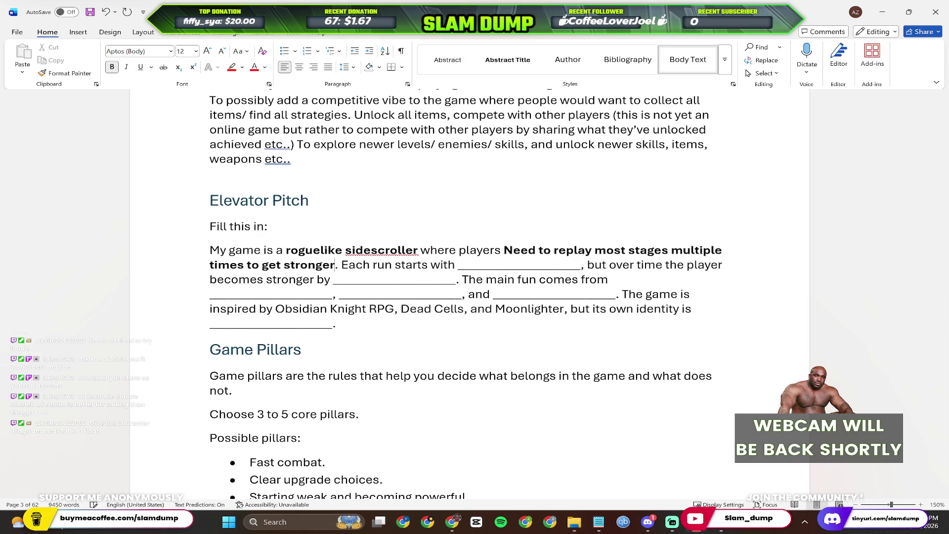
pyautogui.write(' and unlock new items')
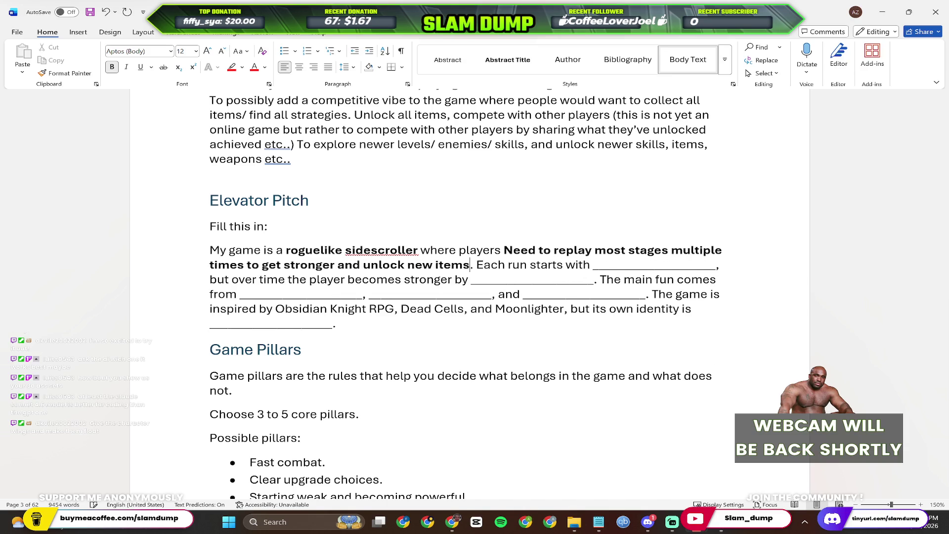
pyautogui.write(', skills,')
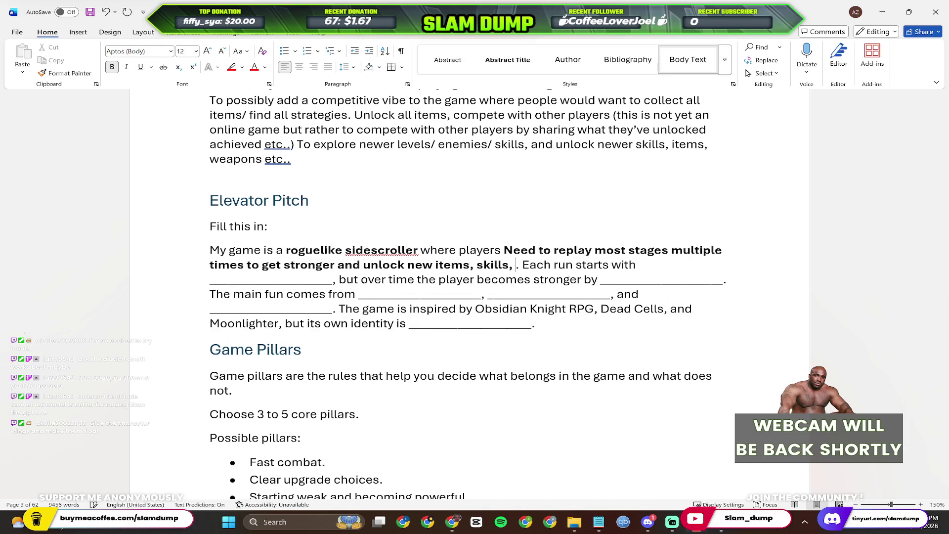
pyautogui.press('BackSpace')
pyautogui.press('BackSpace')
pyautogui.write('and features')
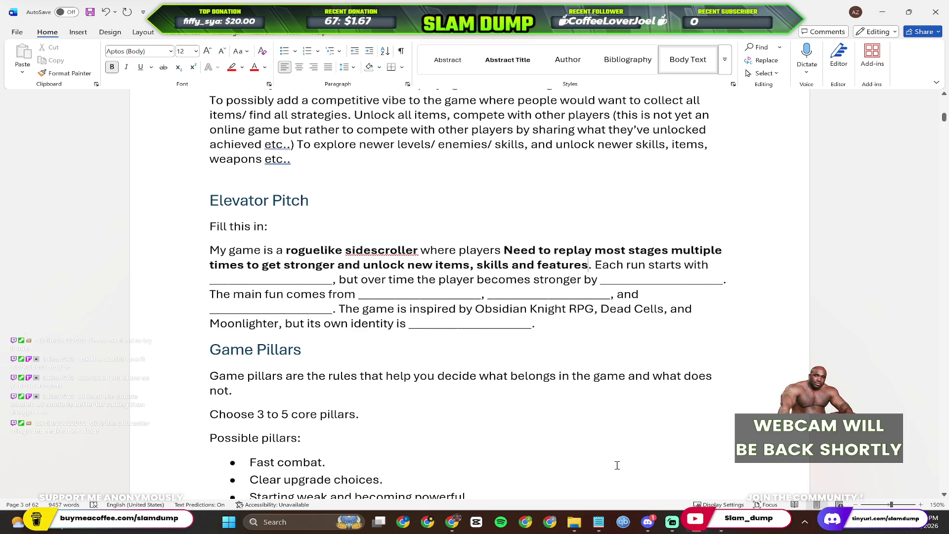
pyautogui.click(452, 522)
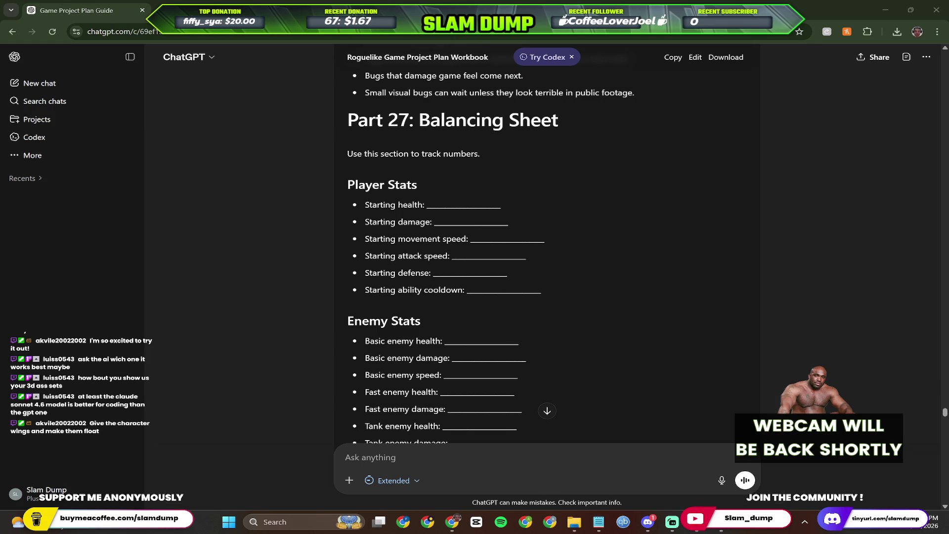
# Launch Spotify from the system search and return to the Word game plan.
pyautogui.press('super')
pyautogui.write('spo')
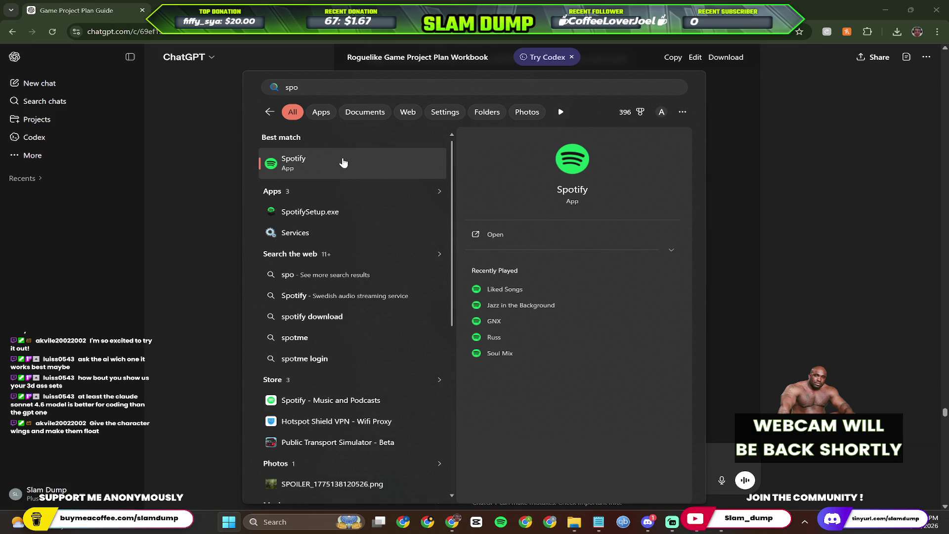
pyautogui.click(505, 289)
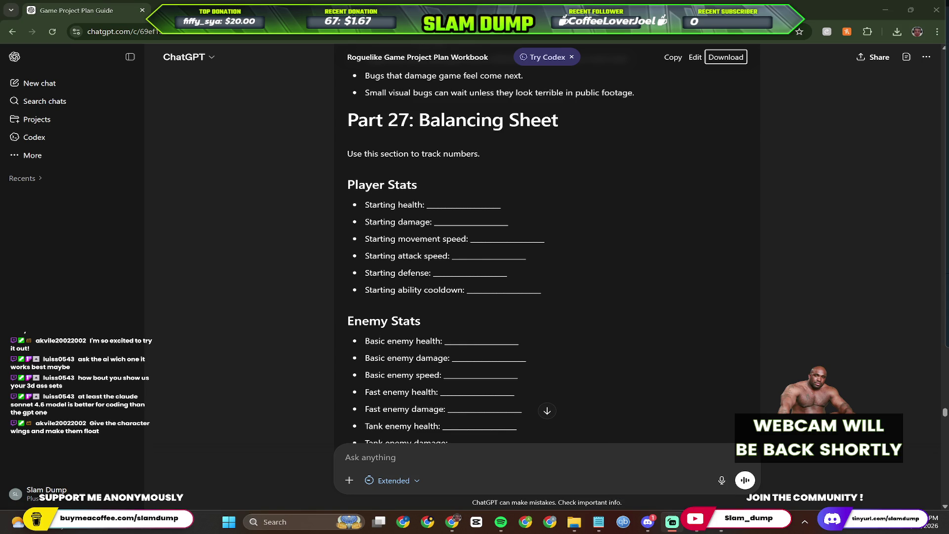
pyautogui.moveTo(672, 523)
pyautogui.click(728, 445)
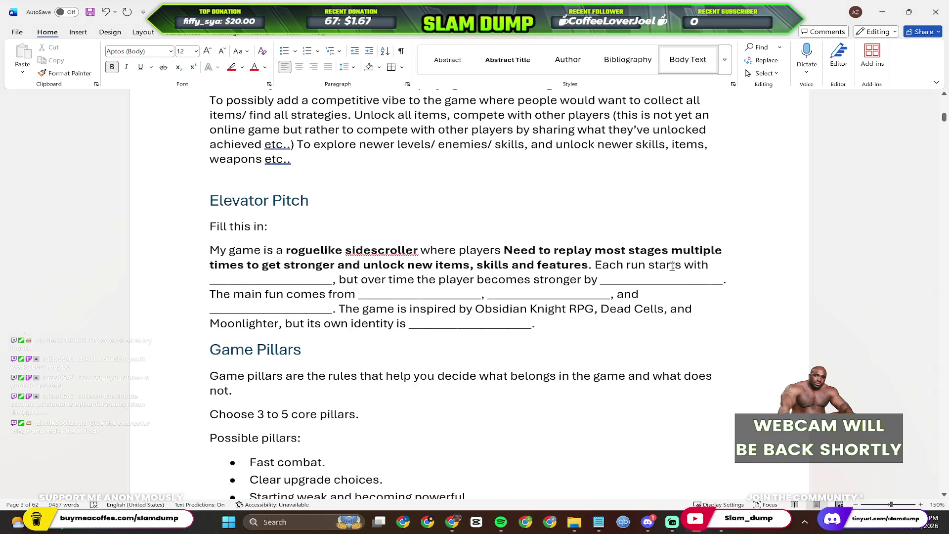
pyautogui.scroll(3, 672, 266)
pyautogui.scroll(3, 594, 260)
pyautogui.scroll(5, 516, 257)
pyautogui.scroll(3, 483, 248)
pyautogui.scroll(-7, 482, 248)
pyautogui.scroll(2, 490, 200)
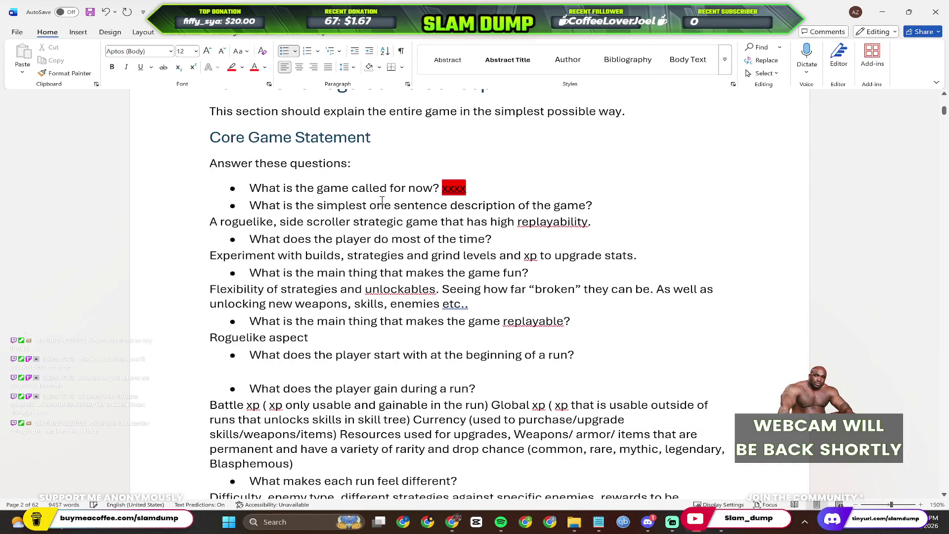
# Write the run-start answer: basic weapons, armor and 1 skill plus permanent unlocks, then select the paragraph.
pyautogui.click(628, 210)
pyautogui.click(379, 373)
pyautogui.write('If')
pyautogui.press('BackSpace')
pyautogui.write('n the beginning of the player')
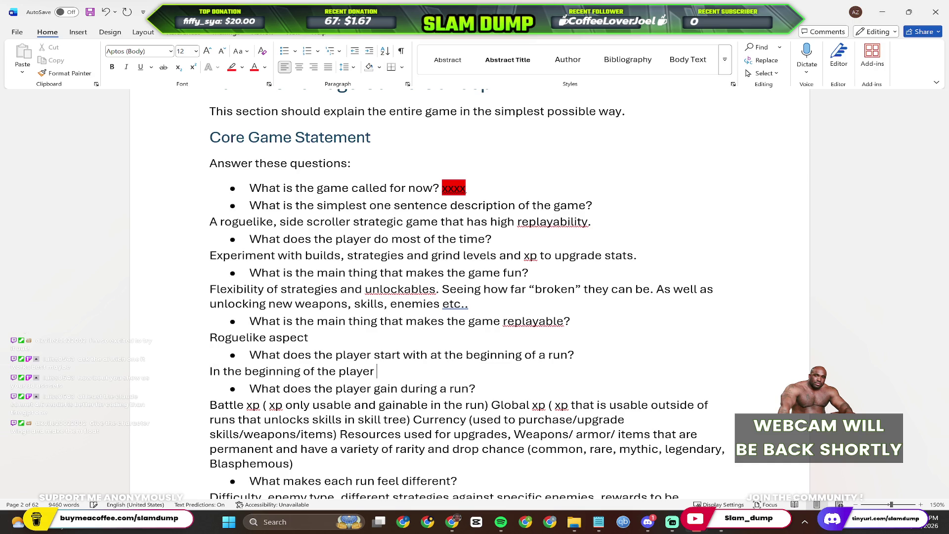
pyautogui.write('’s first pl')
pyautogui.press('BackSpace')
pyautogui.press('BackSpace')
pyautogui.write('p')
pyautogui.press('BackSpace')
pyautogui.write('playthrough, they start with ')
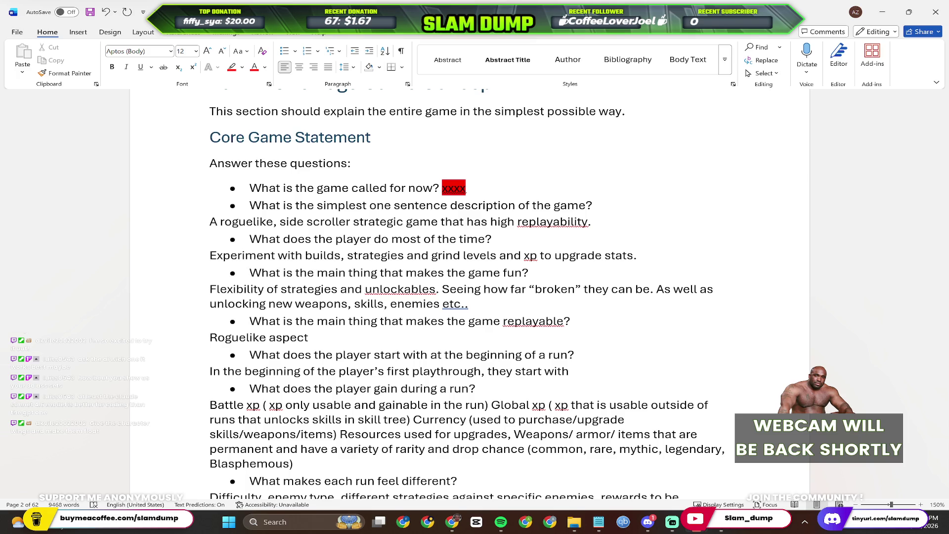
pyautogui.write('basic weapons, armor and 1 skill')
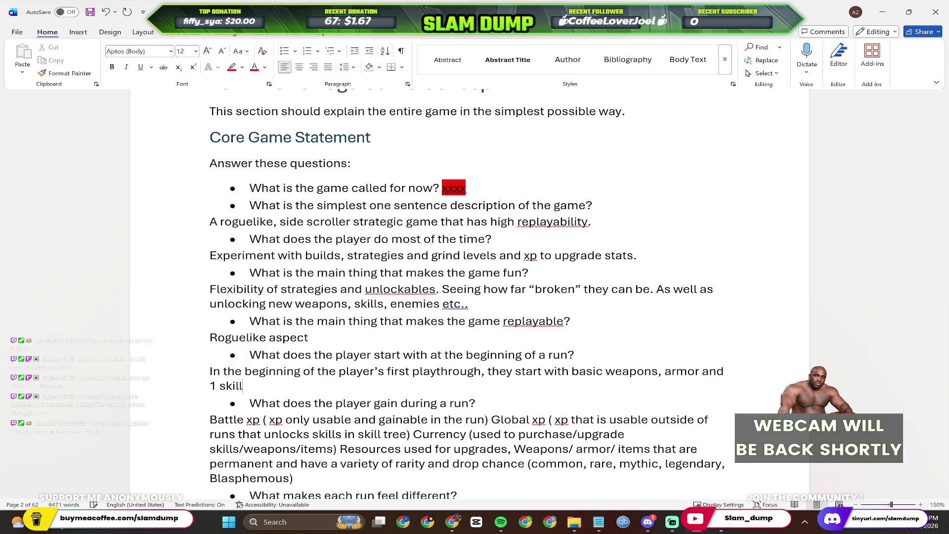
pyautogui.write(' however as they p')
pyautogui.press('BackSpace')
pyautogui.write('get through runs and el')
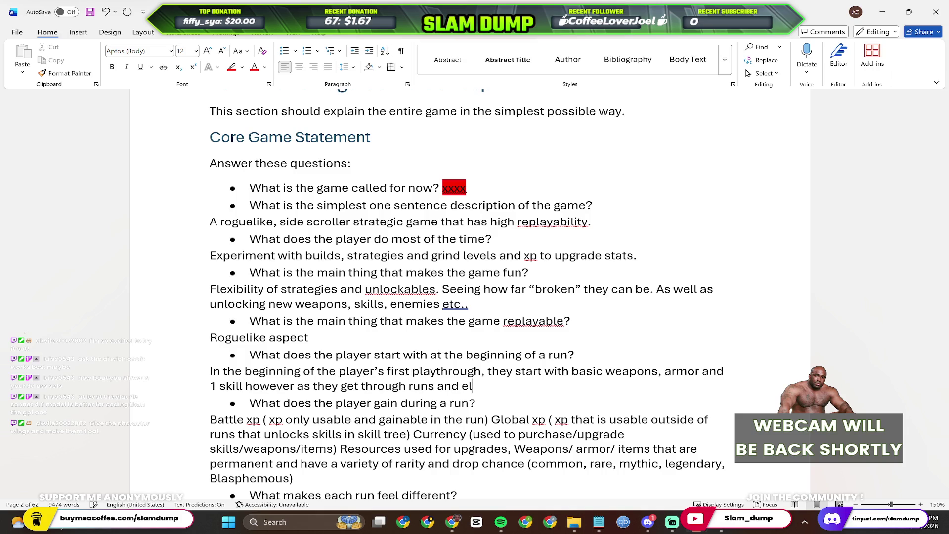
pyautogui.press('BackSpace')
pyautogui.press('BackSpace')
pyautogui.write('level up and unlock ')
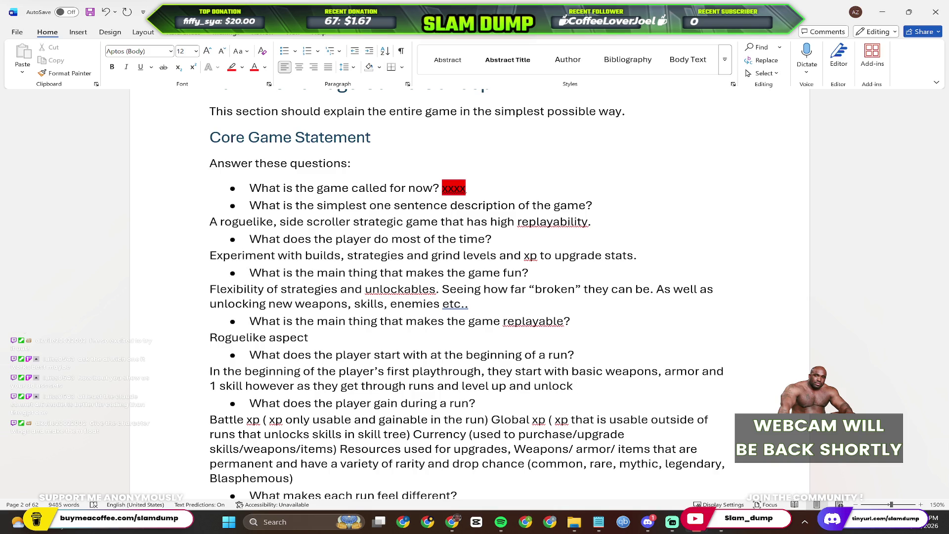
pyautogui.write('new')
pyautogui.write(' items, features, w')
pyautogui.press('BackSpace')
pyautogui.write('we')
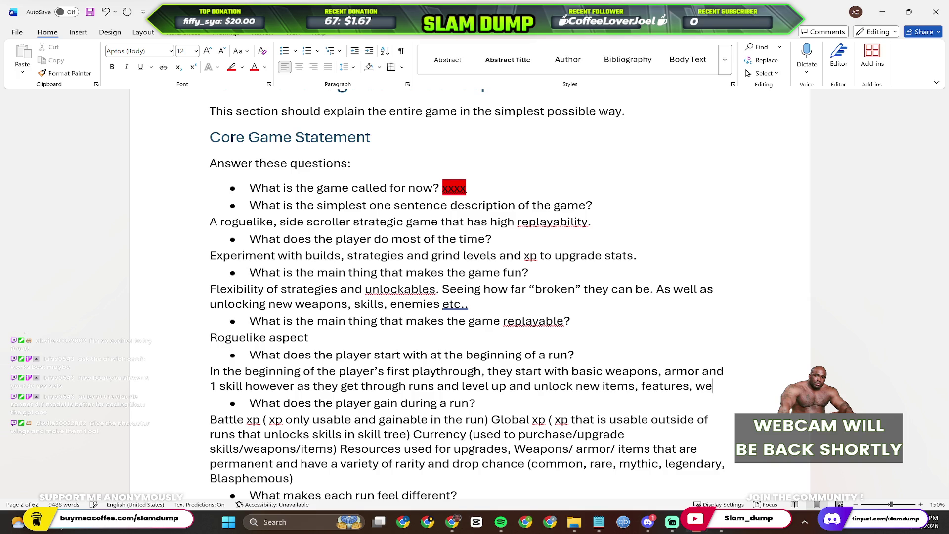
pyautogui.write('apons and skills they can begin each run with any perme')
pyautogui.write('anent unlocks they have gained')
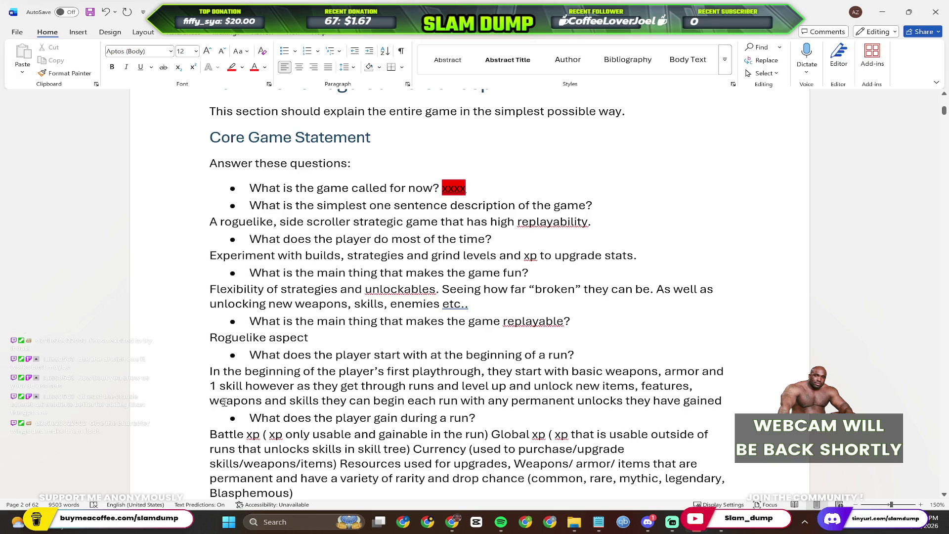
pyautogui.tripleClick(209, 371)
pyautogui.hotkey('ctrl', 'c')
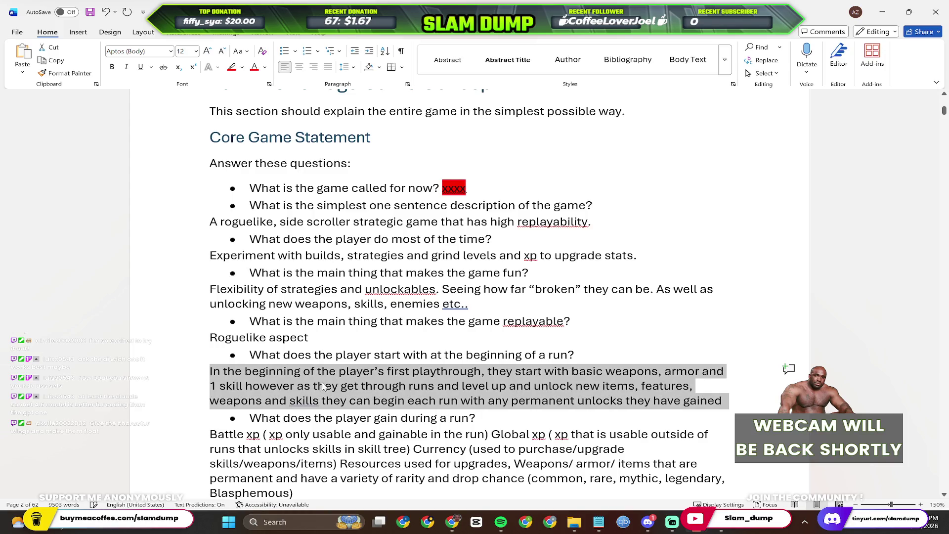
pyautogui.scroll(-5, 324, 385)
pyautogui.scroll(-5, 326, 333)
pyautogui.scroll(-3, 327, 327)
pyautogui.scroll(-1, 327, 327)
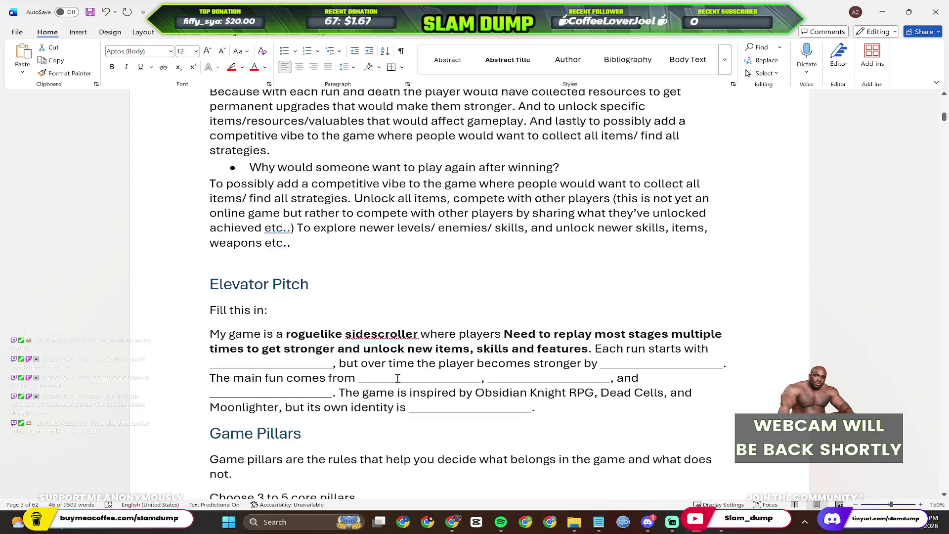
# Paste the starting-gear answer above Elevator Pitch and select its starting-gear phrase.
pyautogui.click(328, 366)
pyautogui.moveTo(328, 366); pyautogui.dragTo(207, 374)
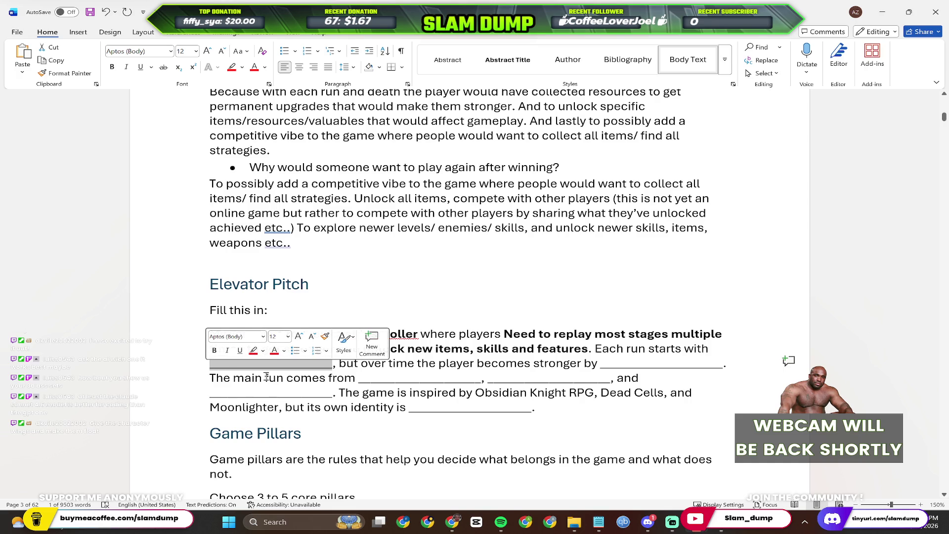
pyautogui.click(224, 367)
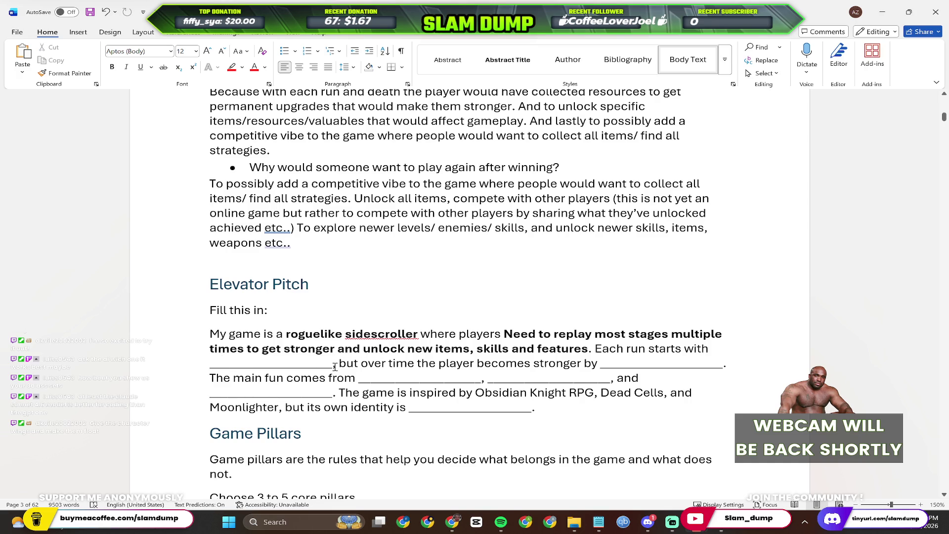
pyautogui.moveTo(336, 367); pyautogui.dragTo(221, 367)
pyautogui.click(308, 373)
pyautogui.click(331, 266)
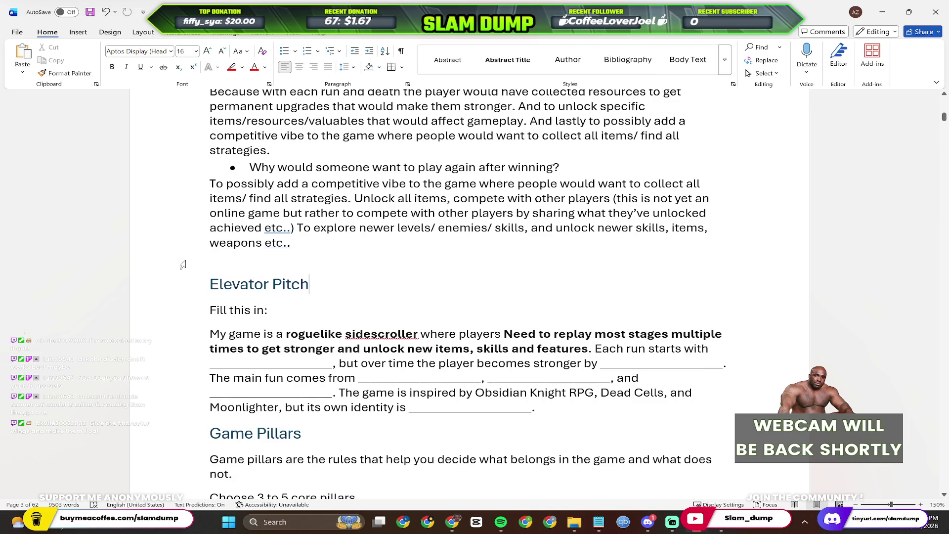
pyautogui.hotkey('ctrl', 'v')
pyautogui.scroll(-1, 320, 282)
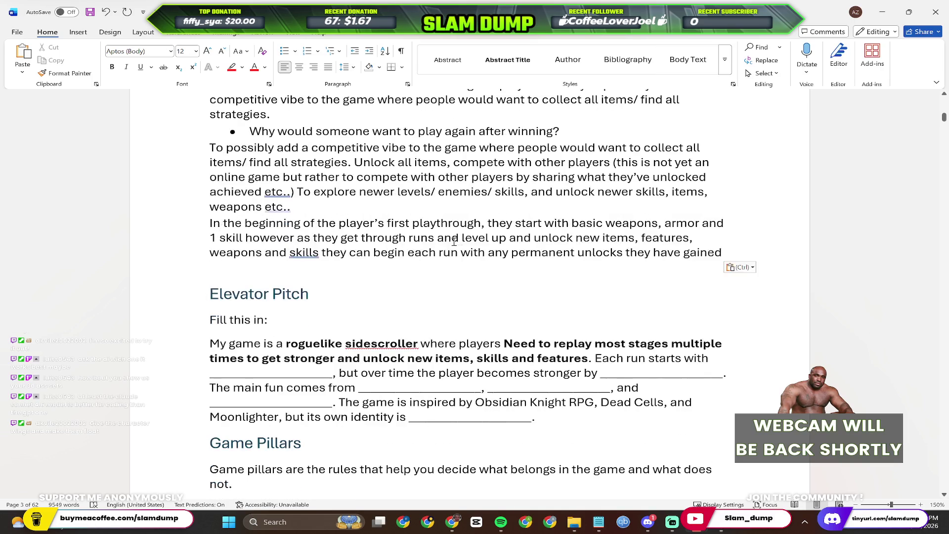
pyautogui.moveTo(487, 223)
pyautogui.mouseDown()
pyautogui.moveTo(704, 224)
pyautogui.moveTo(338, 251)
pyautogui.moveTo(332, 239)
pyautogui.moveTo(462, 239)
pyautogui.moveTo(244, 239)
pyautogui.mouseUp()
pyautogui.hotkey('ctrl', 'c')
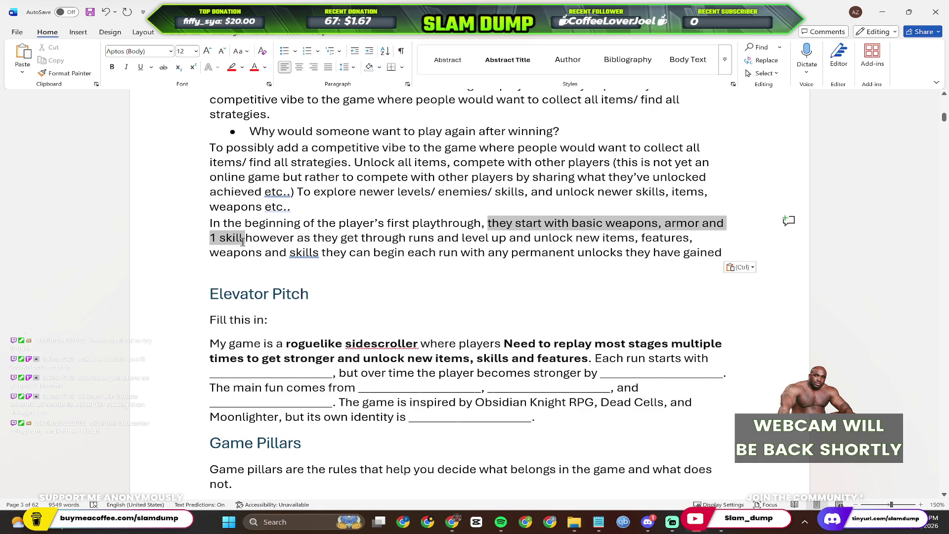
# Fill the 'Each run starts with' blank with bold 'basic weapons, armor and 1 skill', deleting the duplicated 'they start'.
pyautogui.click(662, 377)
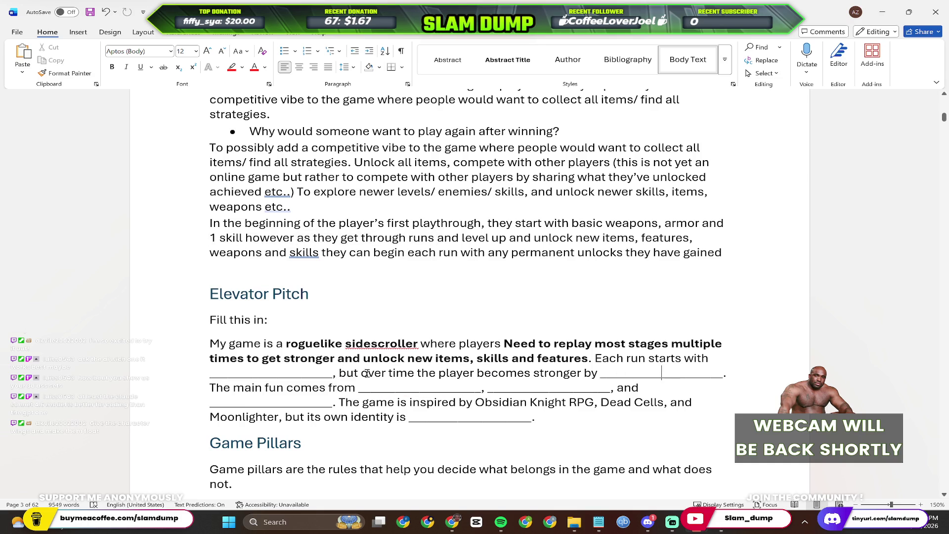
pyautogui.moveTo(334, 374); pyautogui.dragTo(200, 379)
pyautogui.hotkey('ctrl', 'v')
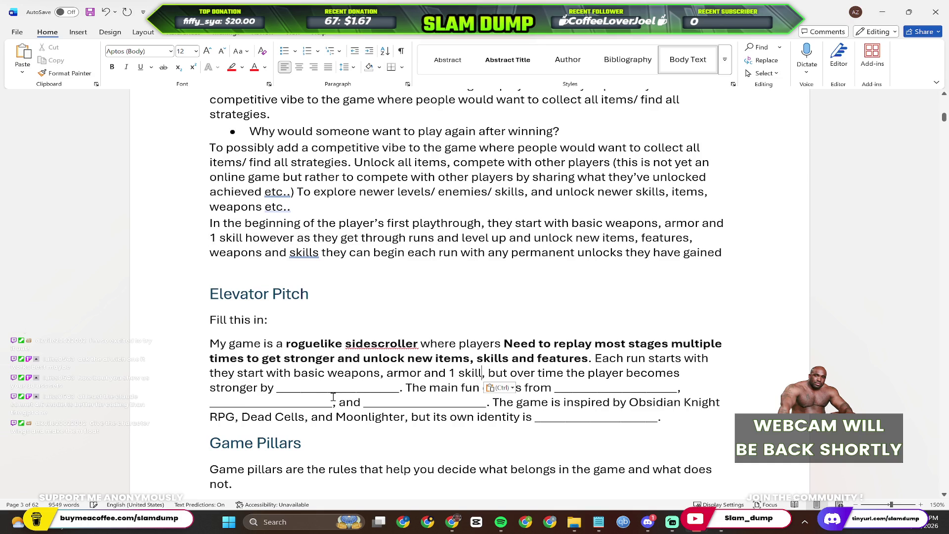
pyautogui.hotkey('ctrl', 'z')
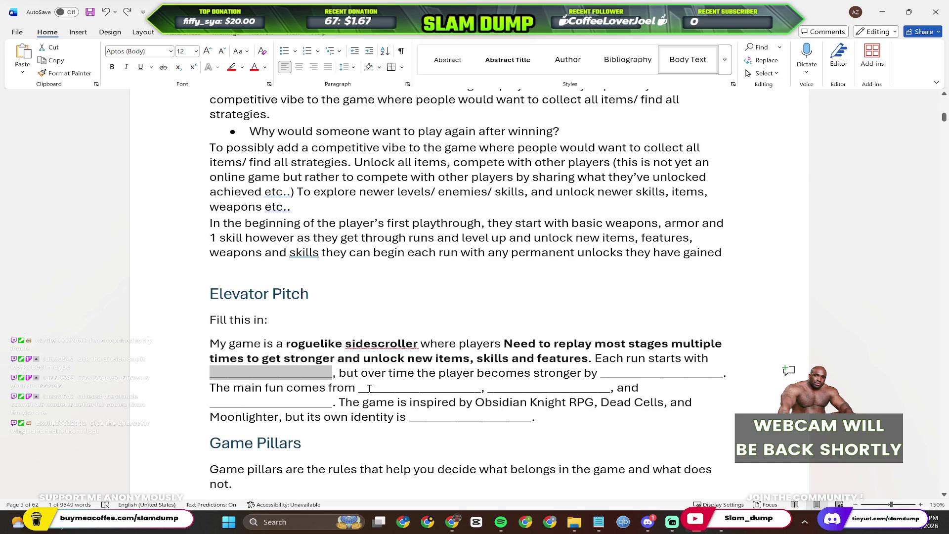
pyautogui.hotkey('ctrl', 'v')
pyautogui.hotkey('ctrl', 'shift', 'Left')
pyautogui.hotkey('ctrl', 'shift', 'Left')
pyautogui.hotkey('ctrl', 'shift', 'Left')
pyautogui.hotkey('ctrl', 'shift', 'Left')
pyautogui.hotkey('ctrl', 'shift', 'Left')
pyautogui.hotkey('ctrl', 'shift', 'Left')
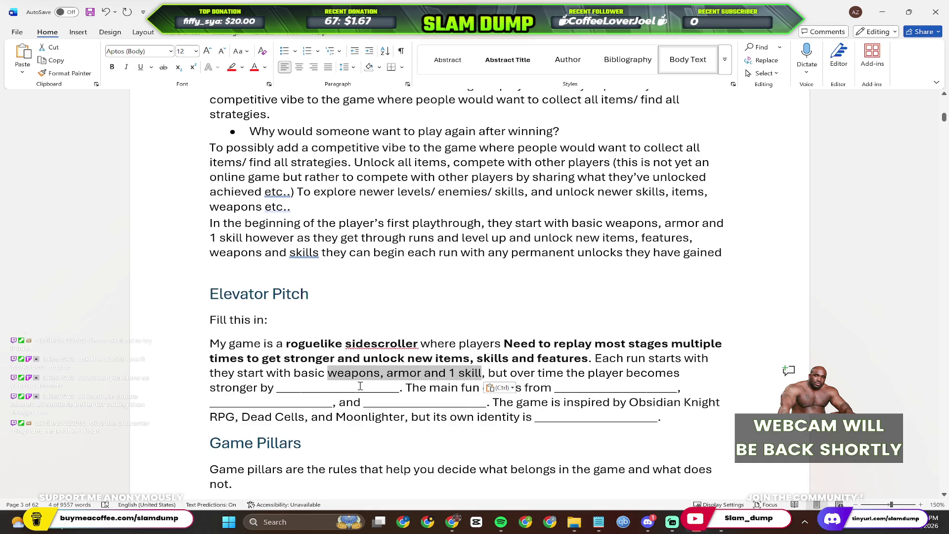
pyautogui.hotkey('ctrl', 'shift', 'Left')
pyautogui.hotkey('ctrl', 'shift', 'Left')
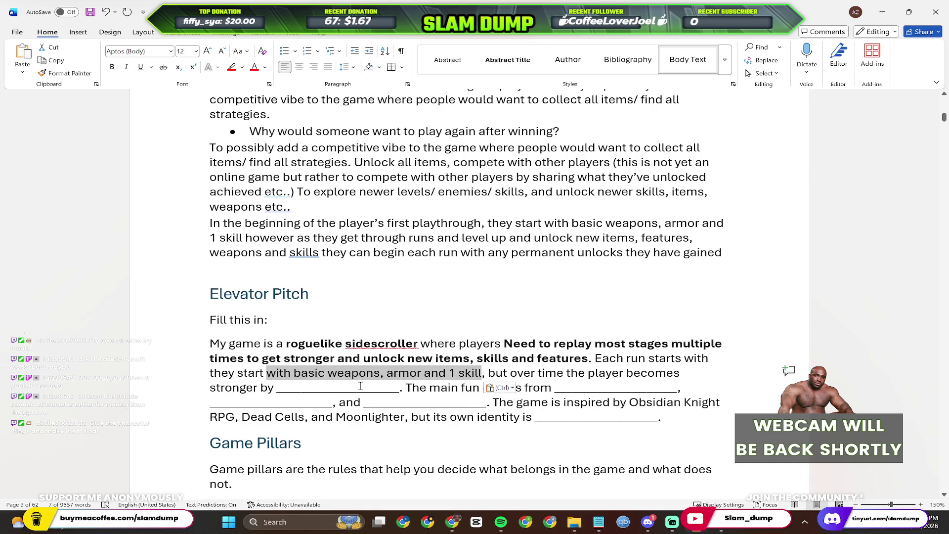
pyautogui.hotkey('ctrl', 'shift', 'Left')
pyautogui.press('Left')
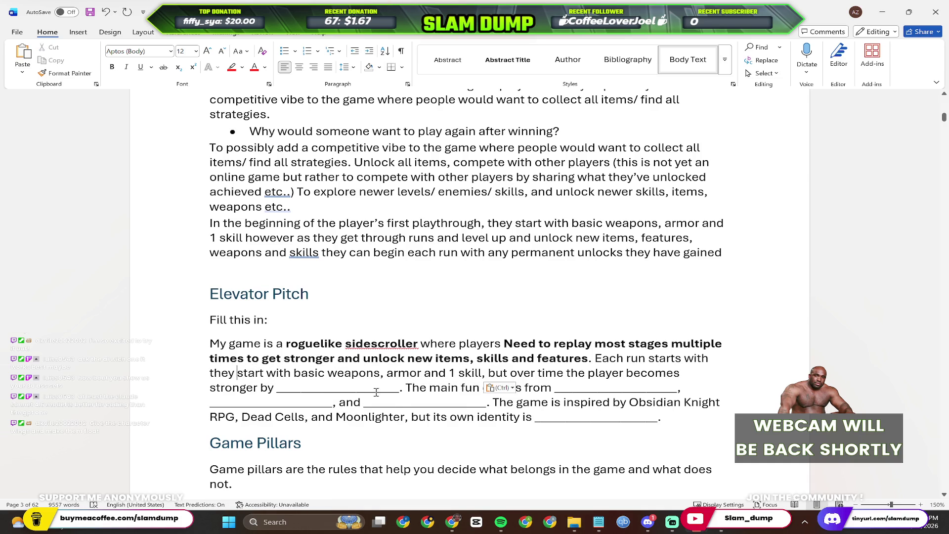
pyautogui.moveTo(264, 373)
pyautogui.mouseDown()
pyautogui.moveTo(210, 374)
pyautogui.moveTo(429, 373)
pyautogui.mouseUp()
pyautogui.press('BackSpace')
pyautogui.hotkey('ctrl', 'b')
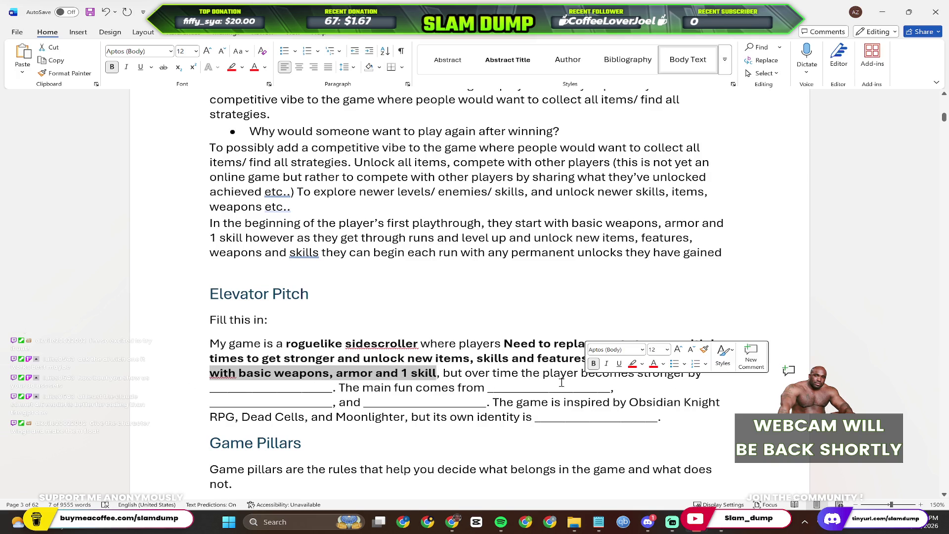
pyautogui.click(403, 290)
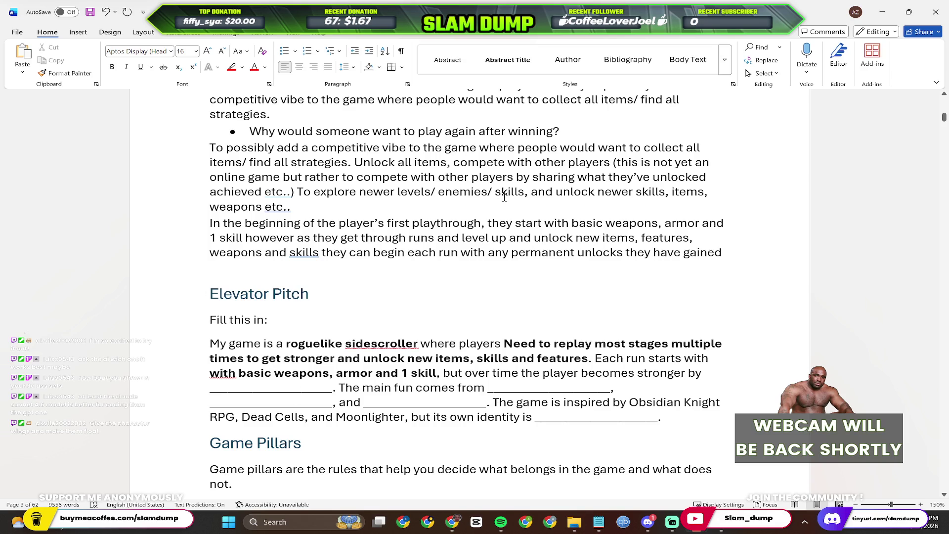
# Paste the unlocks clause into the stronger-by blank and make it bold.
pyautogui.moveTo(534, 238); pyautogui.dragTo(732, 259)
pyautogui.hotkey('ctrl', 'c')
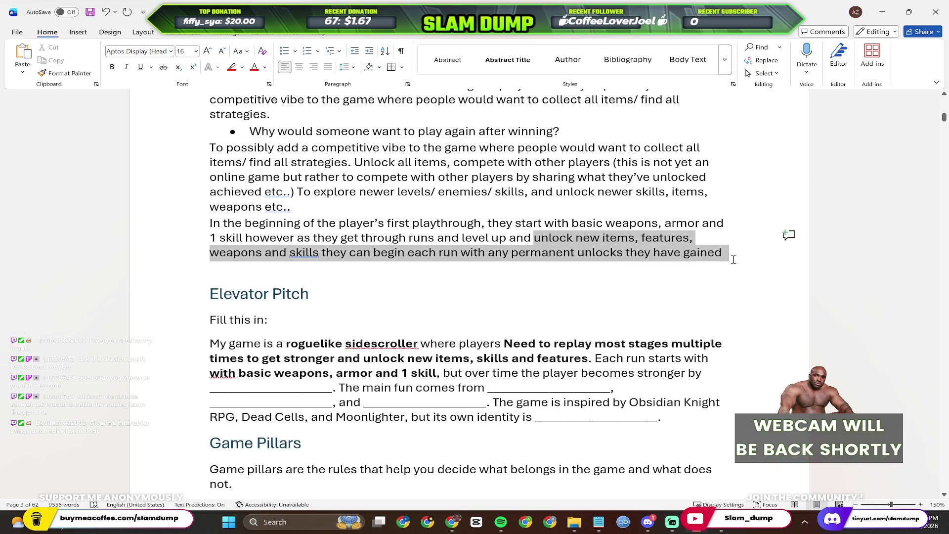
pyautogui.click(525, 407)
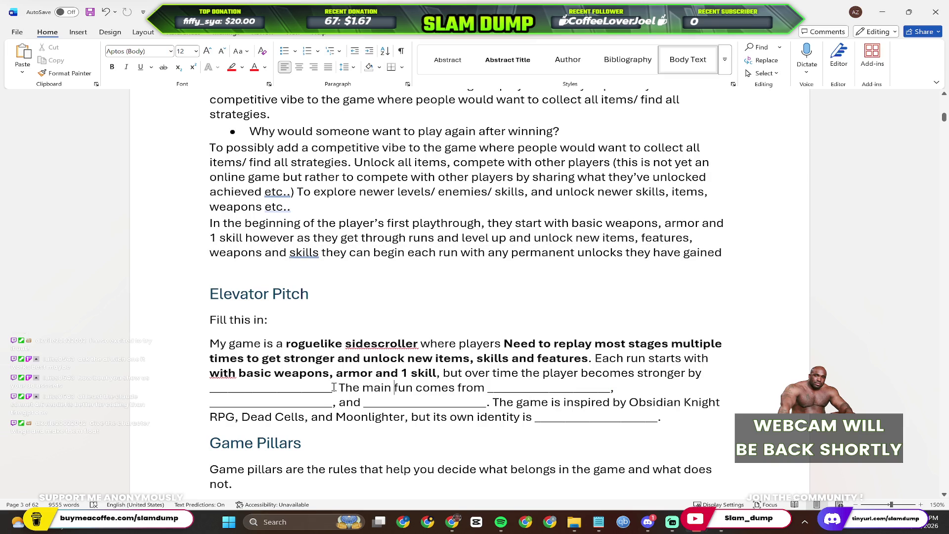
pyautogui.moveTo(335, 387); pyautogui.dragTo(206, 389)
pyautogui.hotkey('ctrl', 'v')
pyautogui.hotkey('ctrl', 'z')
pyautogui.hotkey('ctrl', 'v')
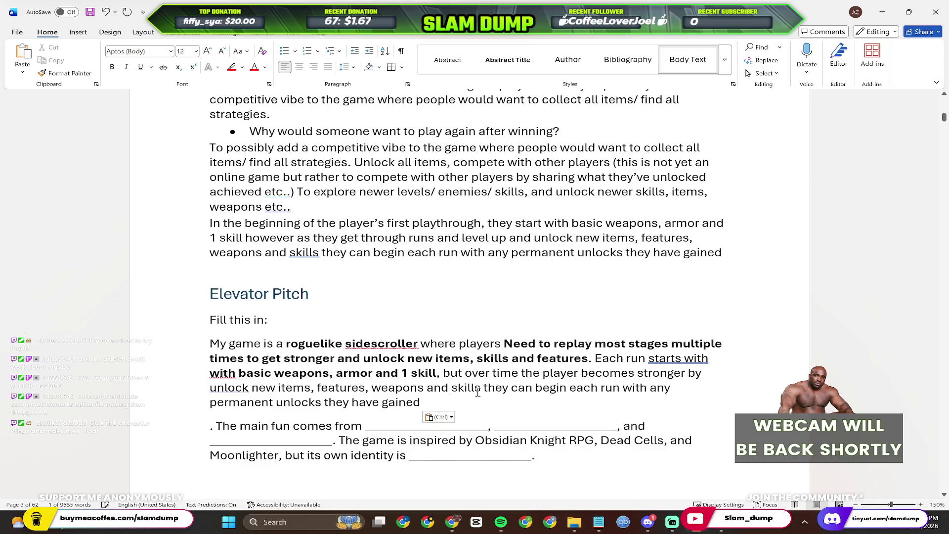
pyautogui.doubleClick(211, 387)
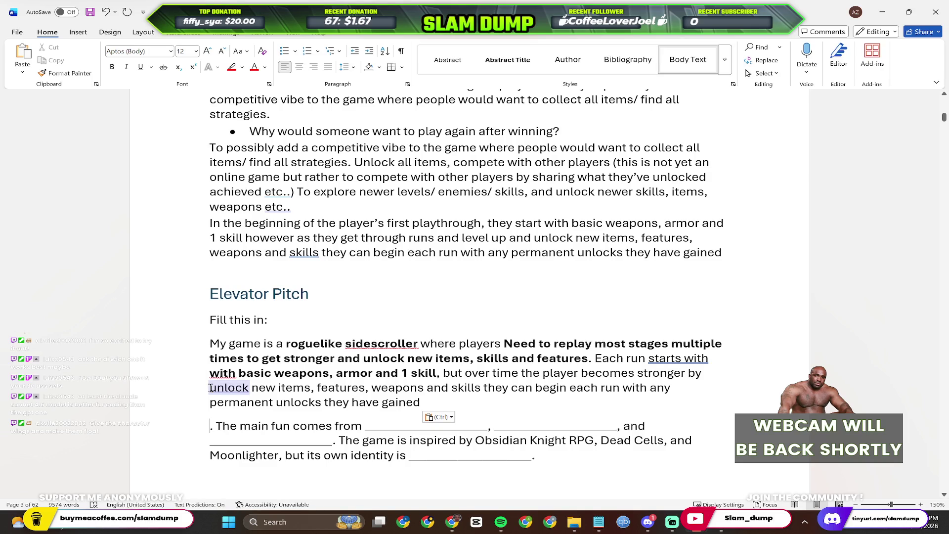
pyautogui.click(211, 387)
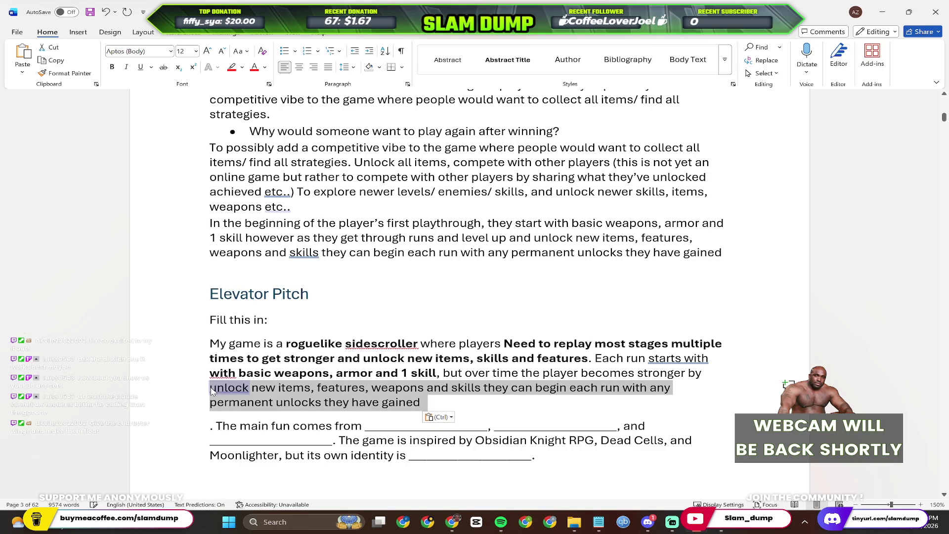
pyautogui.hotkey('ctrl', 'b')
# Accept the 'unlocking' grammar suggestion and join the main-fun sentence onto the paragraph.
pyautogui.rightClick(240, 395)
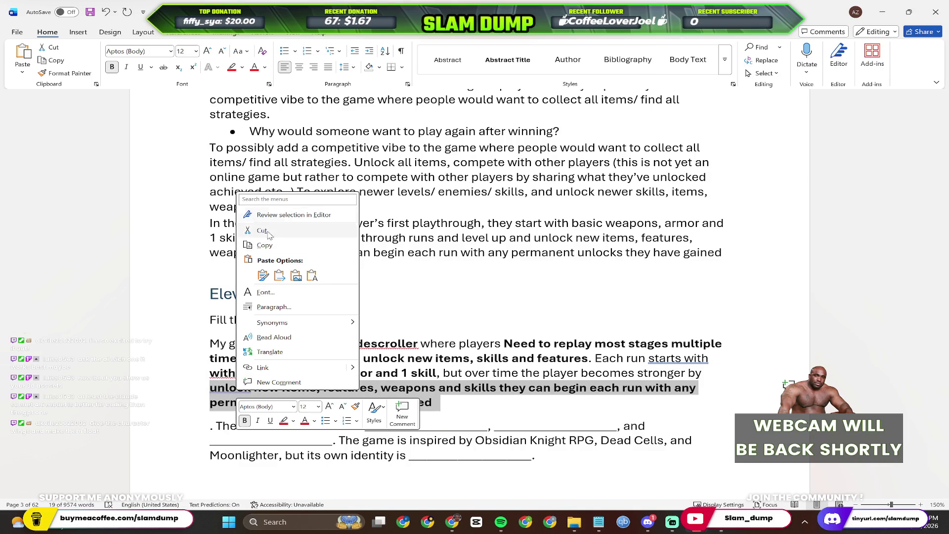
pyautogui.press('Escape')
pyautogui.click(223, 388)
pyautogui.rightClick(222, 388)
pyautogui.click(307, 265)
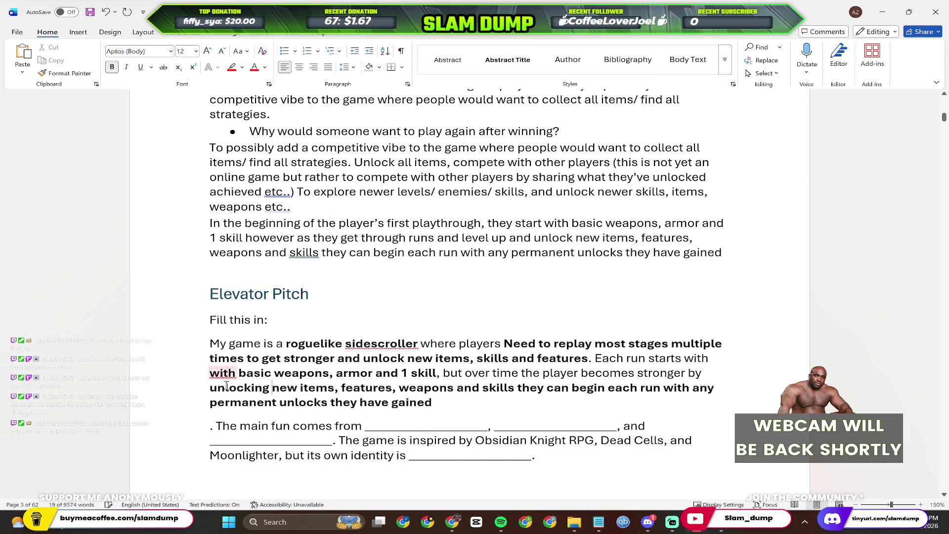
pyautogui.click(212, 426)
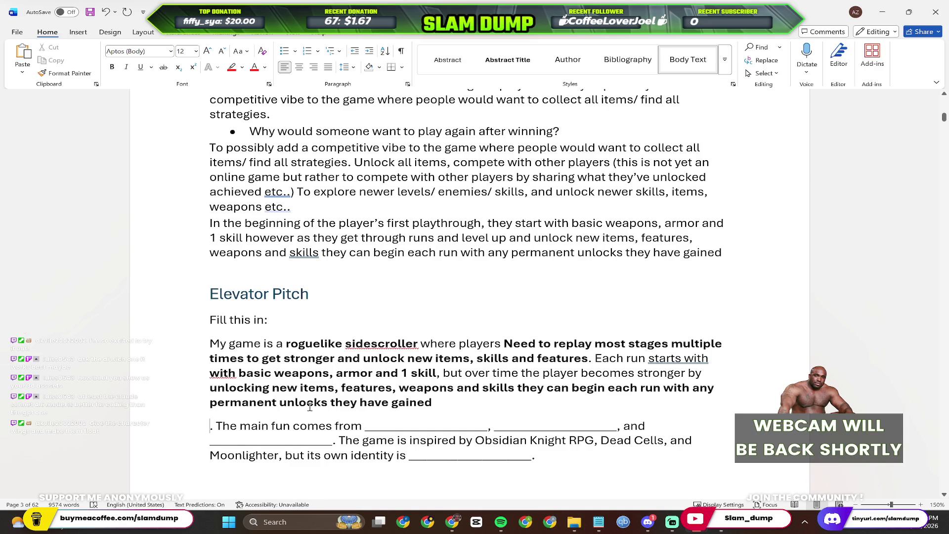
pyautogui.press('BackSpace')
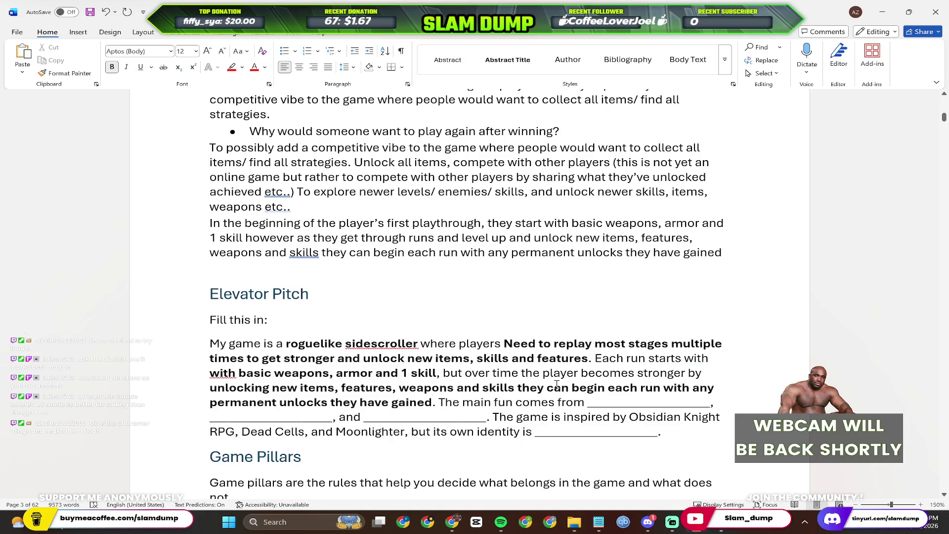
pyautogui.scroll(-2, 492, 321)
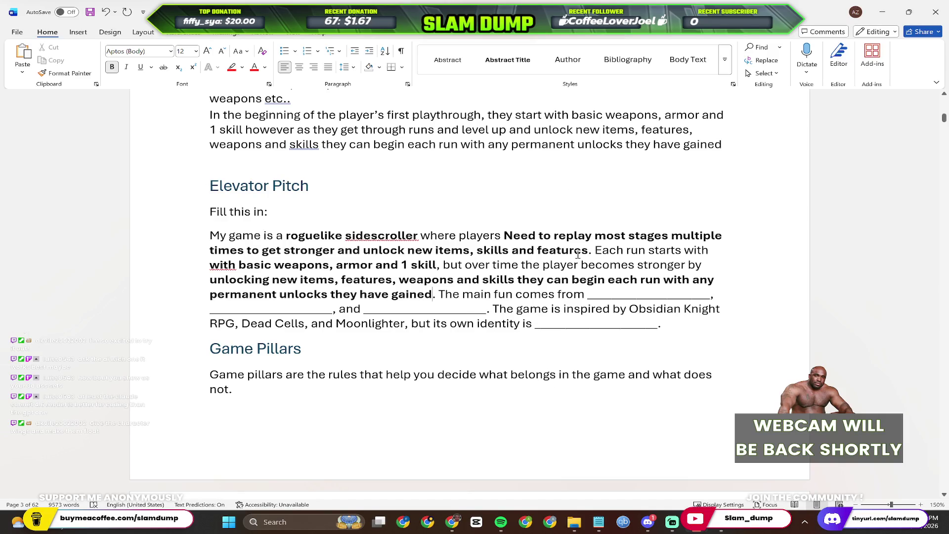
pyautogui.scroll(3, 579, 254)
pyautogui.scroll(5, 541, 280)
pyautogui.scroll(5, 541, 280)
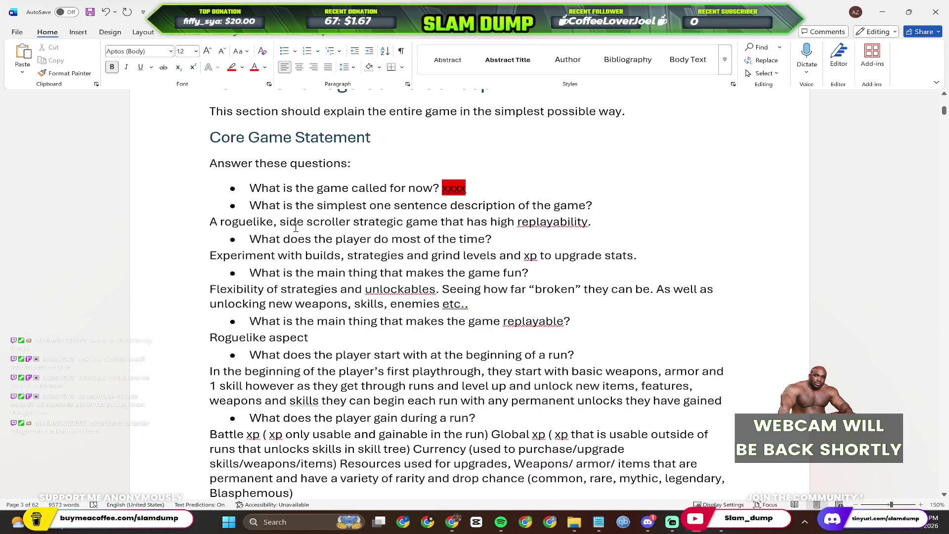
pyautogui.scroll(-5, 335, 377)
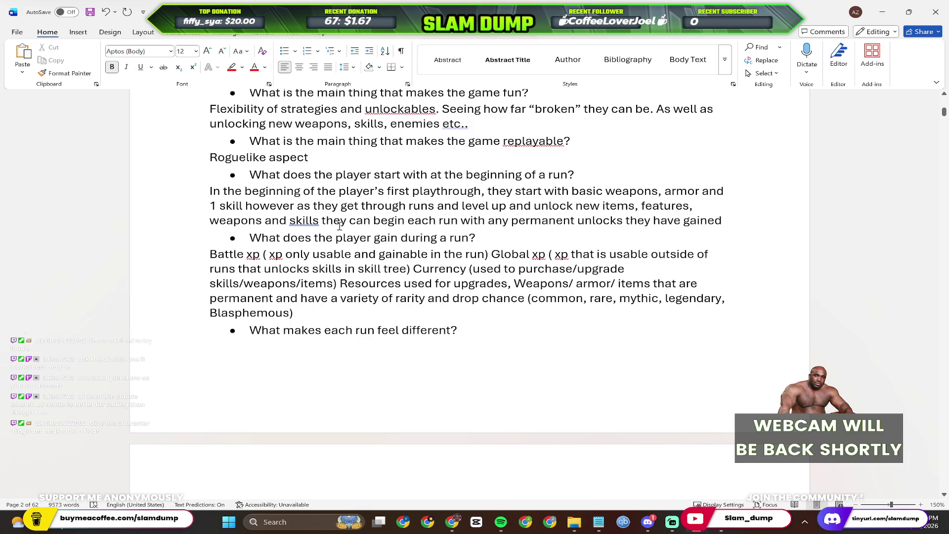
pyautogui.scroll(-4, 340, 226)
pyautogui.scroll(-5, 344, 224)
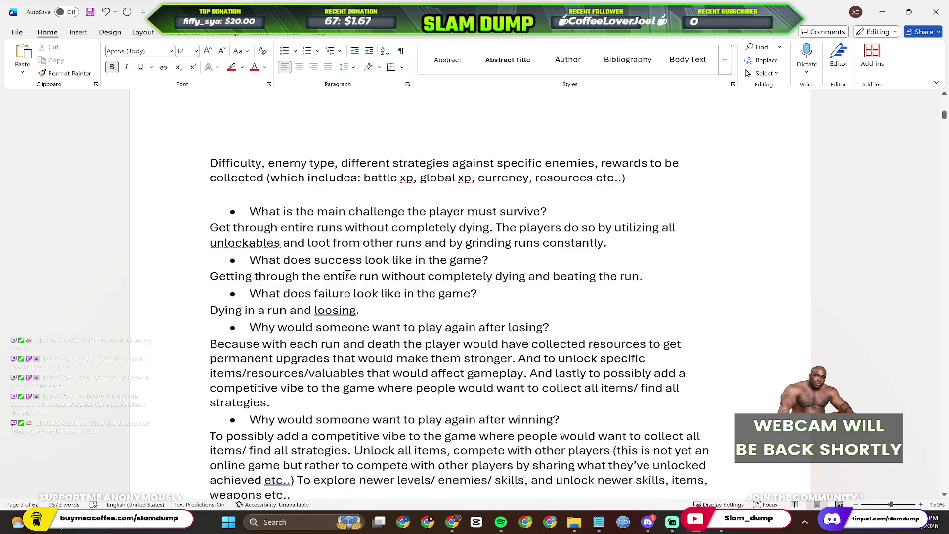
pyautogui.scroll(-1, 355, 314)
pyautogui.scroll(-1, 308, 303)
pyautogui.scroll(-1, 321, 303)
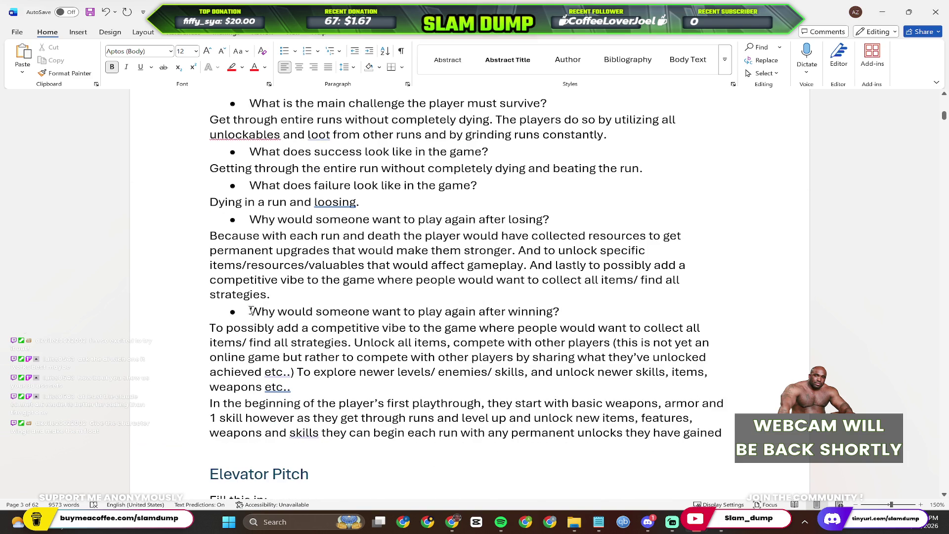
pyautogui.scroll(-1, 285, 299)
pyautogui.scroll(-1, 320, 301)
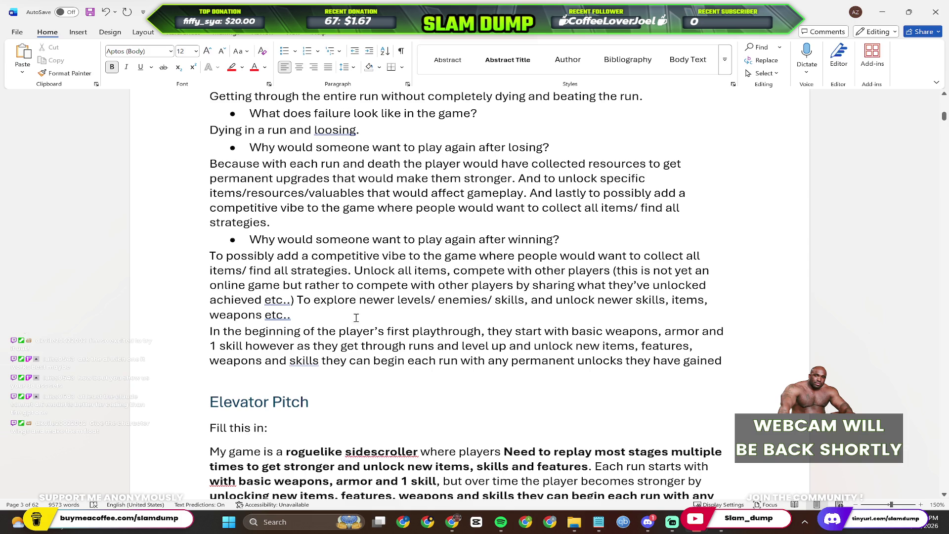
# Select the answer text from 'collect all' through 'weapons etc..' for copying.
pyautogui.moveTo(310, 311)
pyautogui.mouseDown()
pyautogui.moveTo(576, 255)
pyautogui.moveTo(645, 255)
pyautogui.mouseUp()
pyautogui.hotkey('ctrl', 'c')
pyautogui.scroll(-8, 481, 336)
pyautogui.scroll(3, 481, 337)
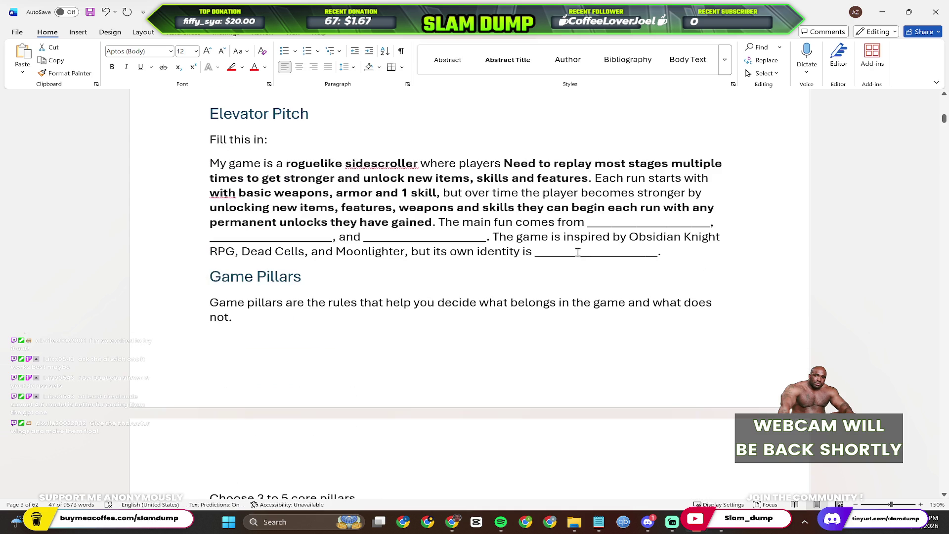
pyautogui.moveTo(588, 223)
pyautogui.mouseDown()
pyautogui.moveTo(389, 238)
pyautogui.moveTo(487, 236)
pyautogui.mouseUp()
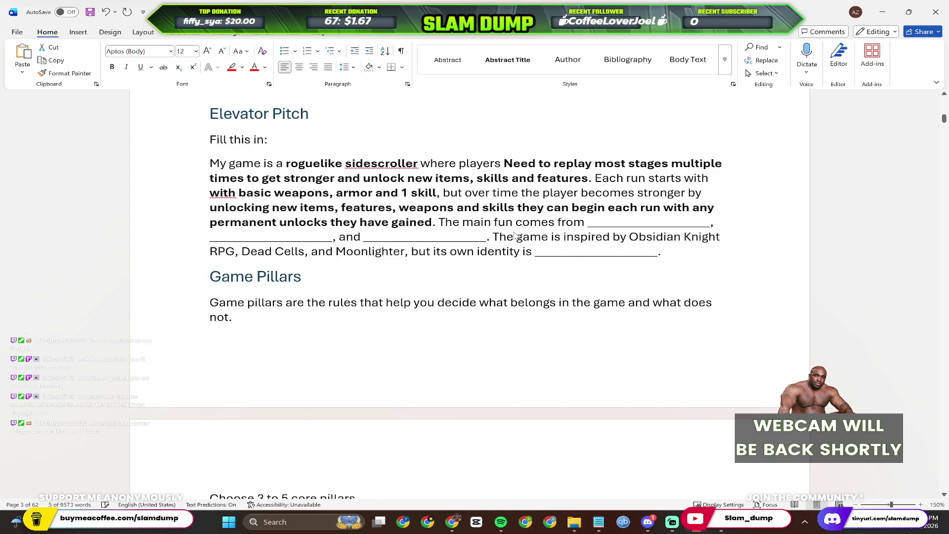
# Paste the collecting-all-items text over the main-fun blanks, keeping source formatting.
pyautogui.hotkey('ctrl', 'v')
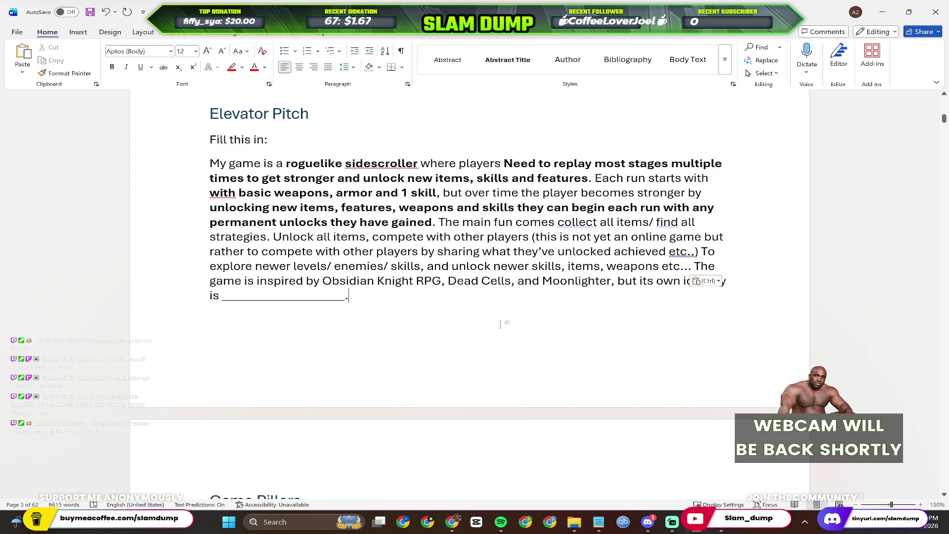
pyautogui.scroll(-1, 501, 324)
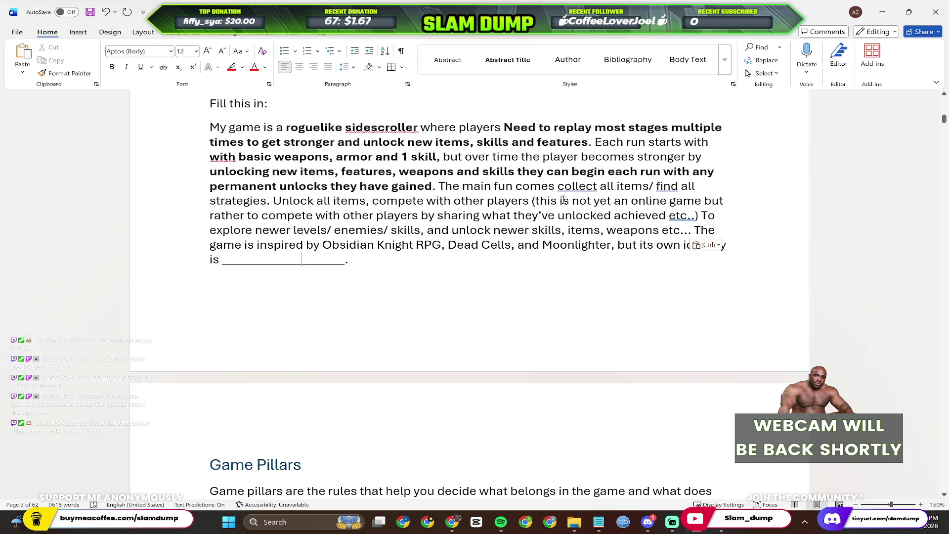
pyautogui.click(707, 245)
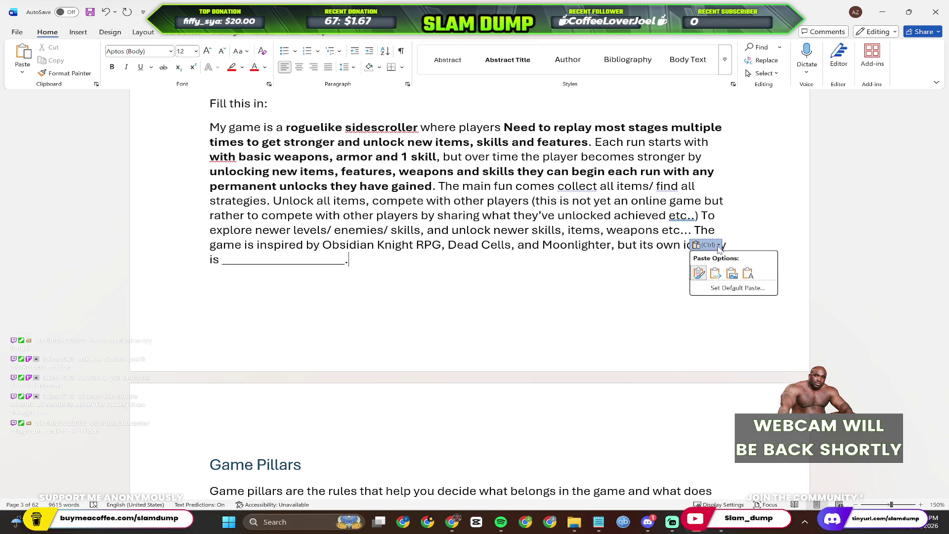
pyautogui.click(700, 275)
pyautogui.click(709, 245)
pyautogui.press('Escape')
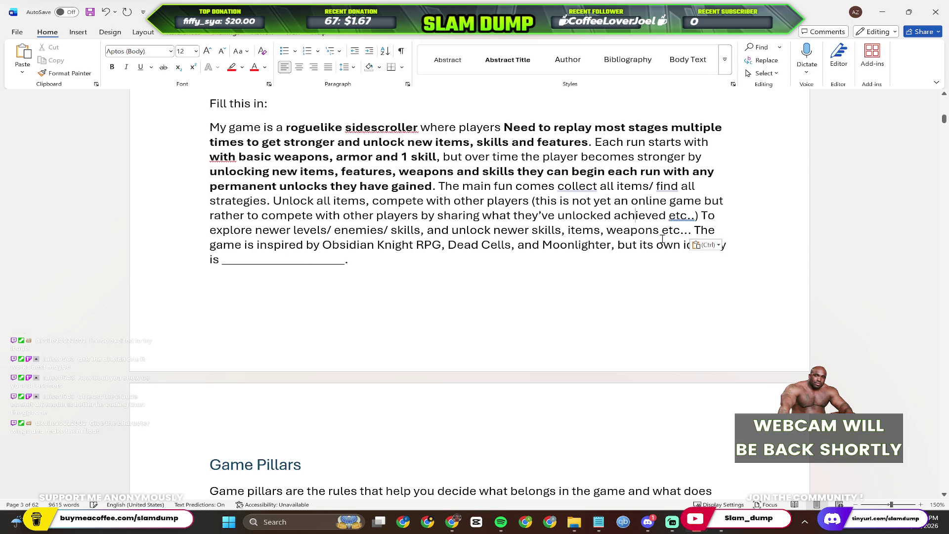
# Paste over the closing identity clause and select the blank line after 'identity is'.
pyautogui.moveTo(619, 245); pyautogui.dragTo(417, 262)
pyautogui.hotkey('ctrl', 'v')
pyautogui.scroll(-1, 637, 311)
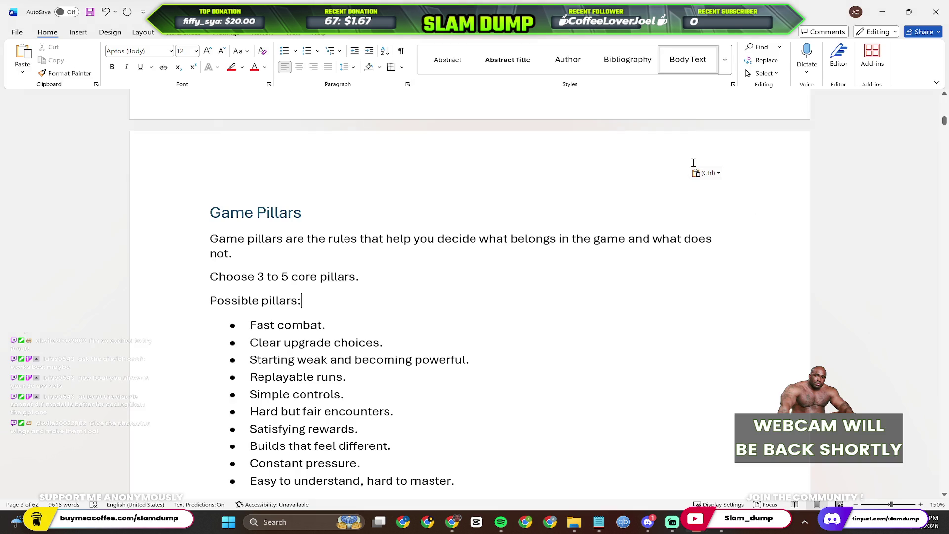
pyautogui.scroll(3, 710, 170)
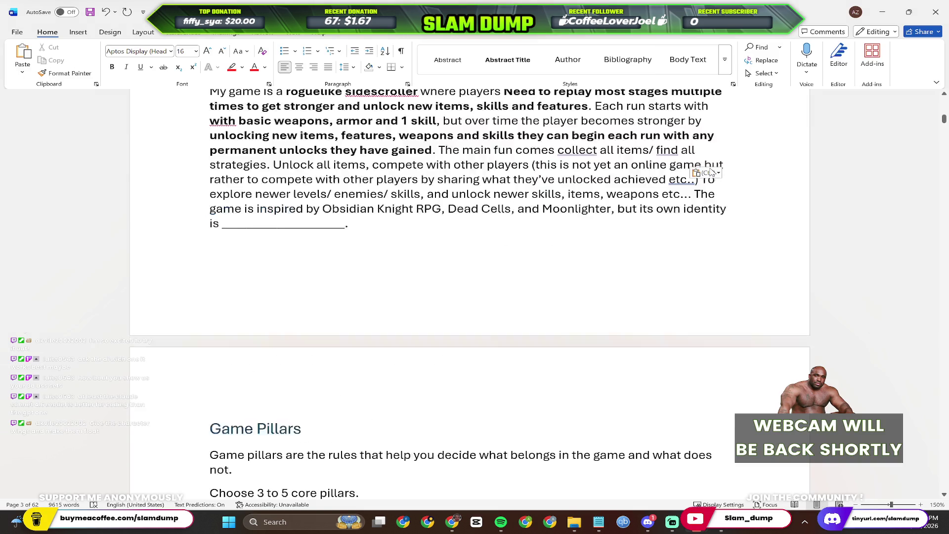
pyautogui.scroll(1, 711, 172)
pyautogui.scroll(-1, 712, 297)
pyautogui.click(290, 232)
pyautogui.moveTo(348, 223)
pyautogui.mouseDown()
pyautogui.moveTo(223, 226)
pyautogui.moveTo(222, 236)
pyautogui.mouseUp()
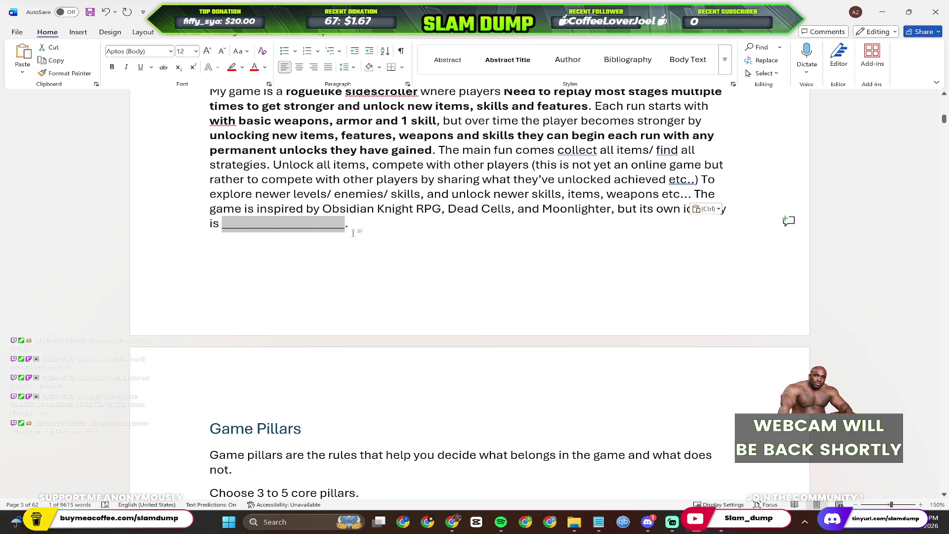
pyautogui.click(349, 226)
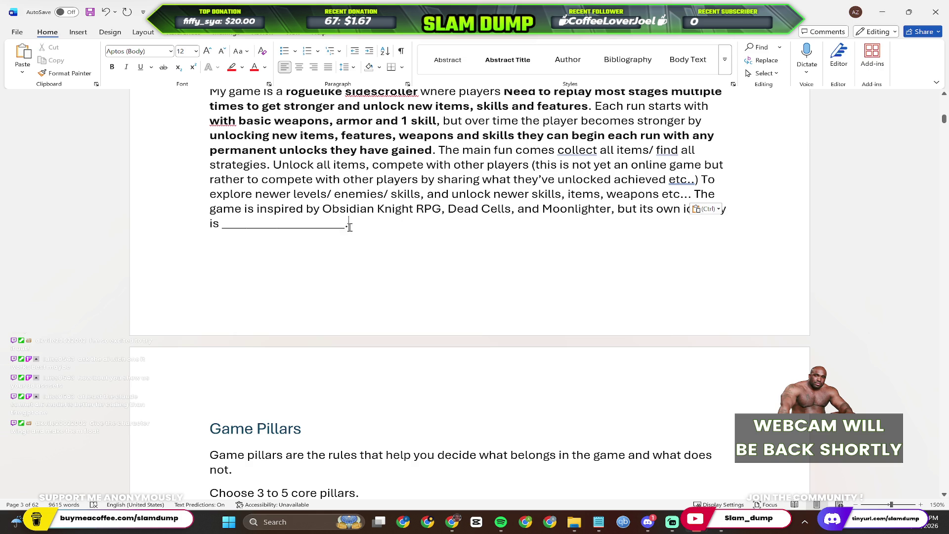
# Remove the unfinished identity clause left on the blank line.
pyautogui.moveTo(347, 223); pyautogui.dragTo(301, 225)
pyautogui.click(621, 213)
pyautogui.hotkey('shift', 'Down')
pyautogui.press('BackSpace')
pyautogui.scroll(-5, 411, 237)
pyautogui.scroll(-1, 272, 258)
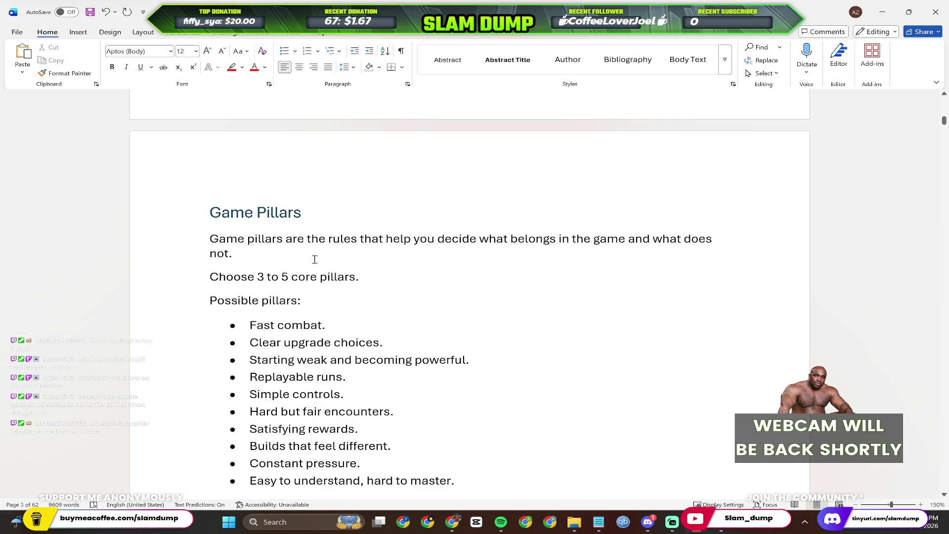
pyautogui.scroll(-1, 371, 263)
pyautogui.scroll(-1, 381, 274)
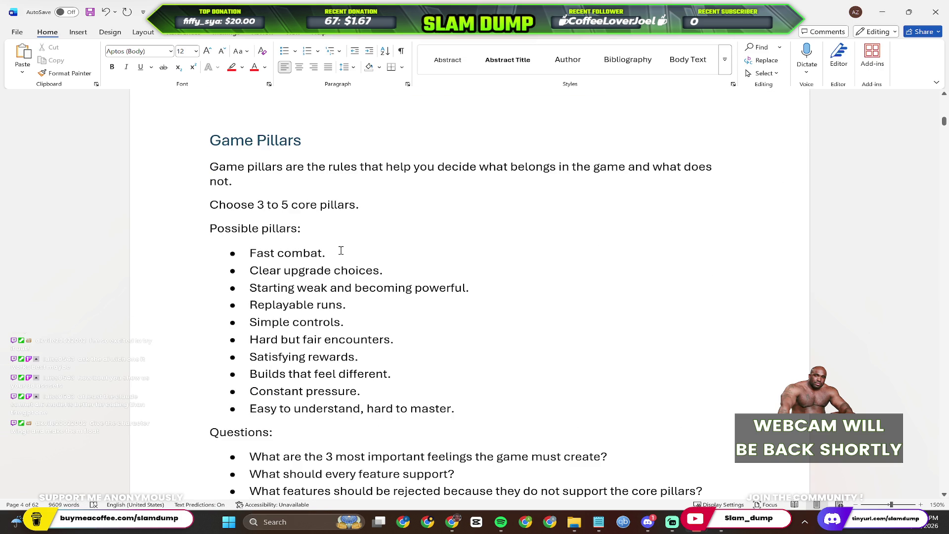
pyautogui.scroll(-1, 341, 252)
# Check over the pillar items: Fast combat, Hard but fair encounters, Satisfying rewards, Easy to understand.
pyautogui.click(336, 216)
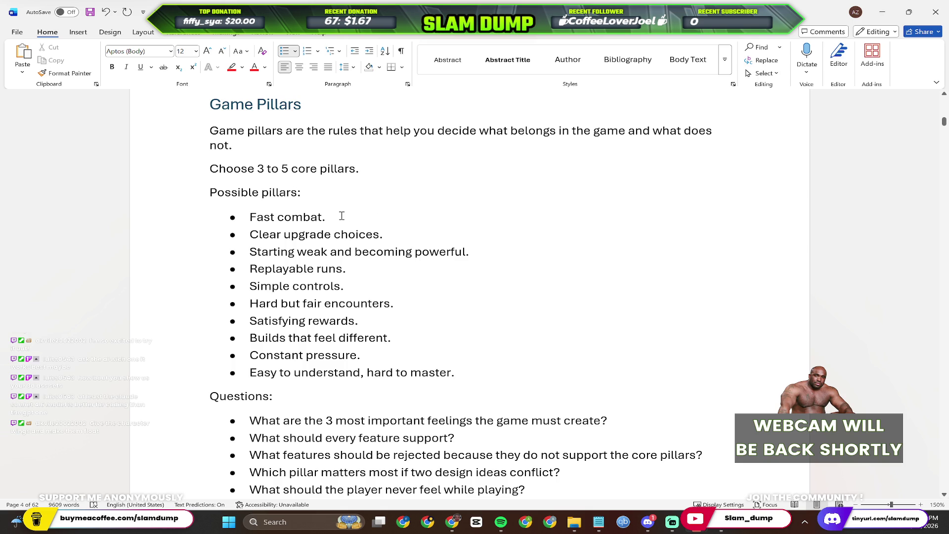
pyautogui.scroll(-1, 401, 242)
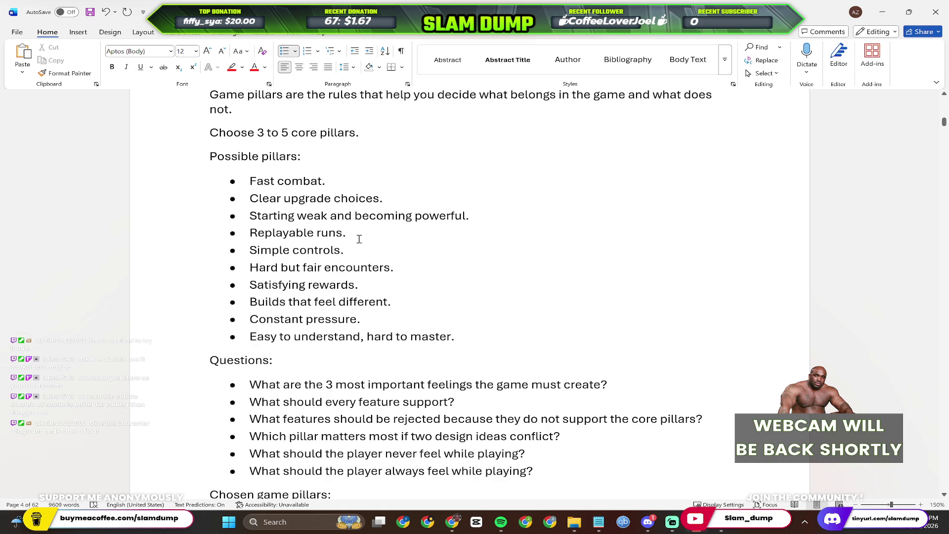
pyautogui.click(491, 217)
pyautogui.scroll(-1, 301, 238)
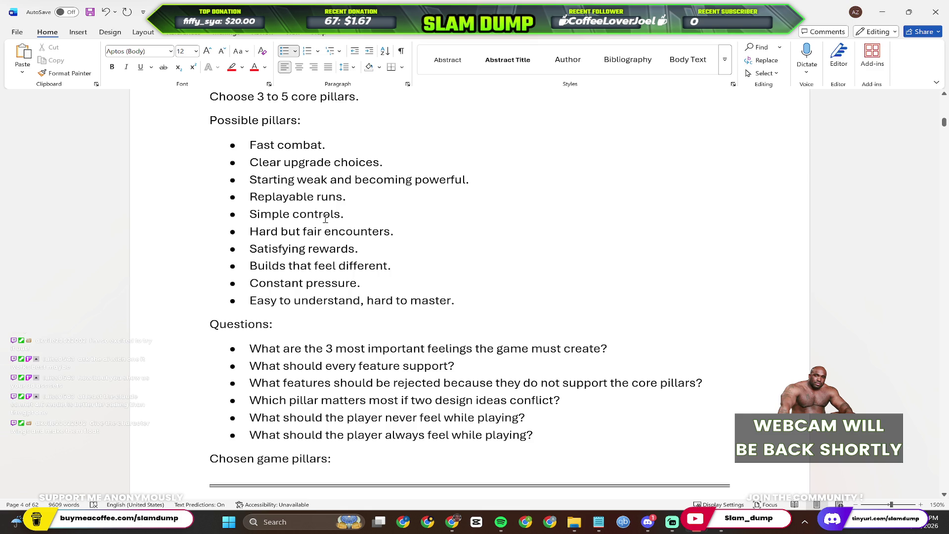
pyautogui.scroll(-1, 328, 226)
pyautogui.moveTo(403, 195); pyautogui.dragTo(256, 195)
pyautogui.click(375, 213)
pyautogui.tripleClick(292, 213)
pyautogui.click(428, 232)
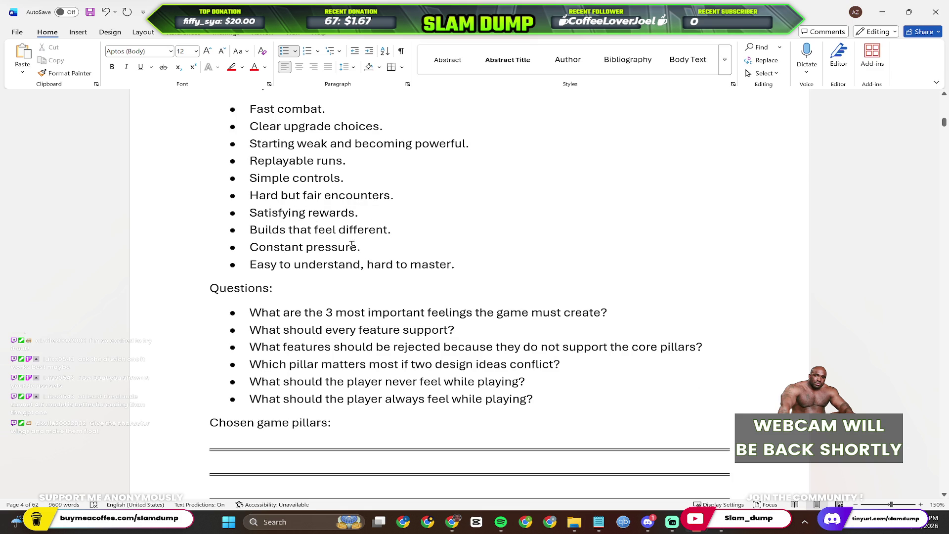
pyautogui.scroll(-1, 352, 246)
pyautogui.tripleClick(389, 233)
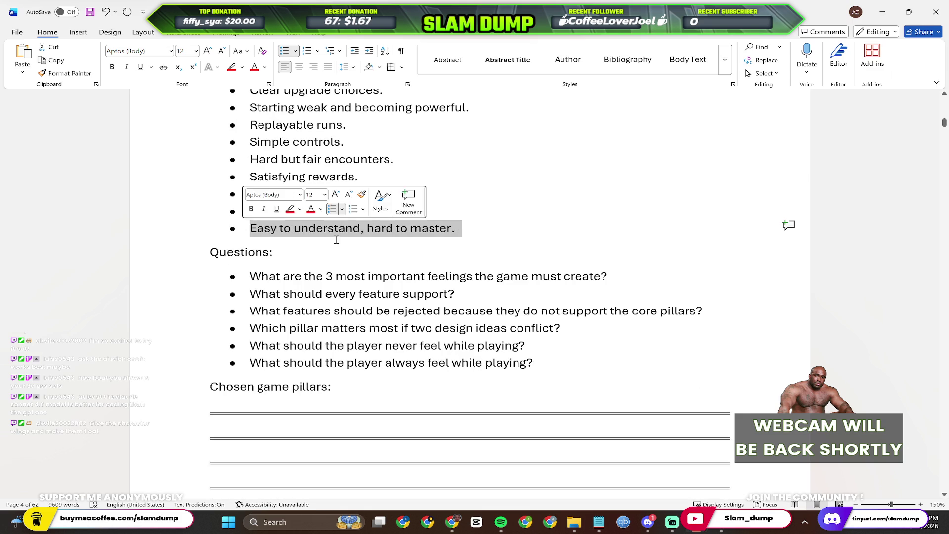
pyautogui.click(337, 245)
pyautogui.scroll(-1, 359, 243)
pyautogui.scroll(3, 359, 225)
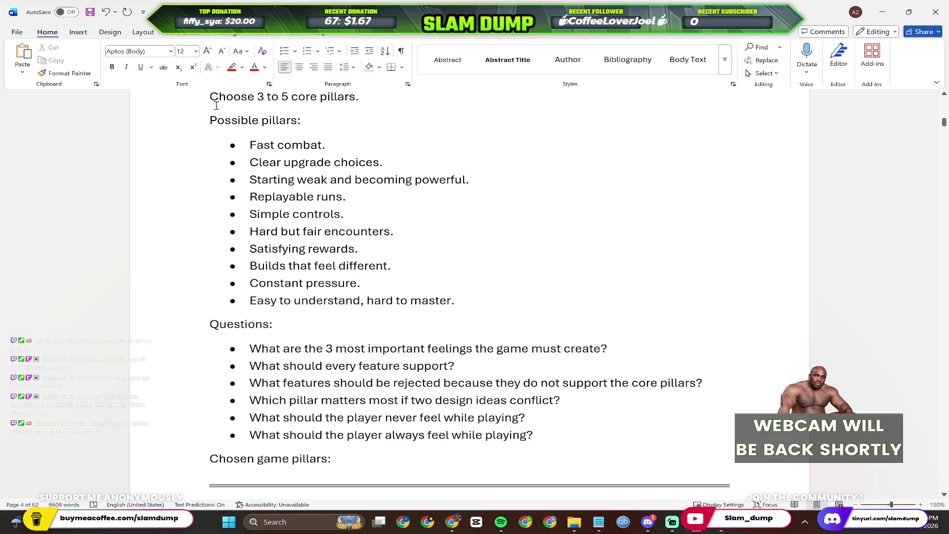
pyautogui.scroll(-2, 282, 238)
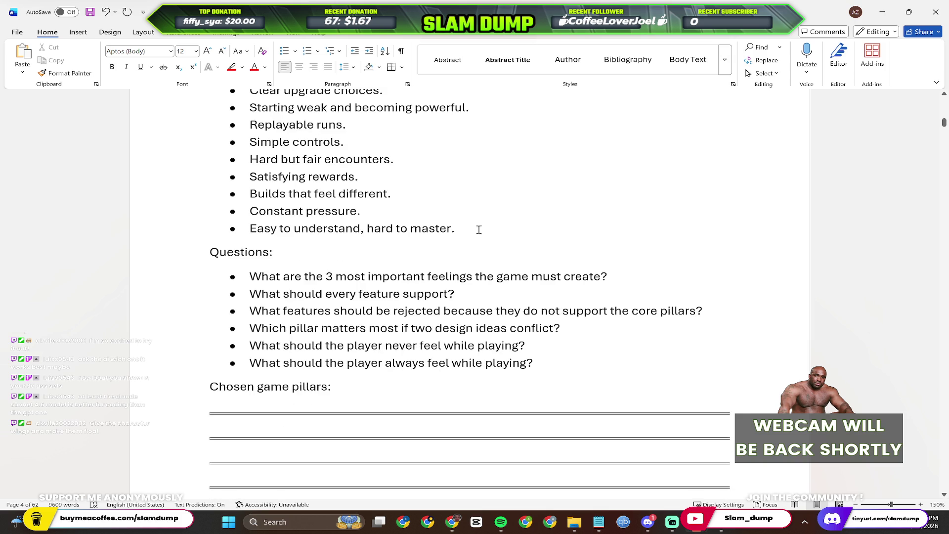
pyautogui.scroll(-1, 259, 273)
pyautogui.scroll(5, 300, 251)
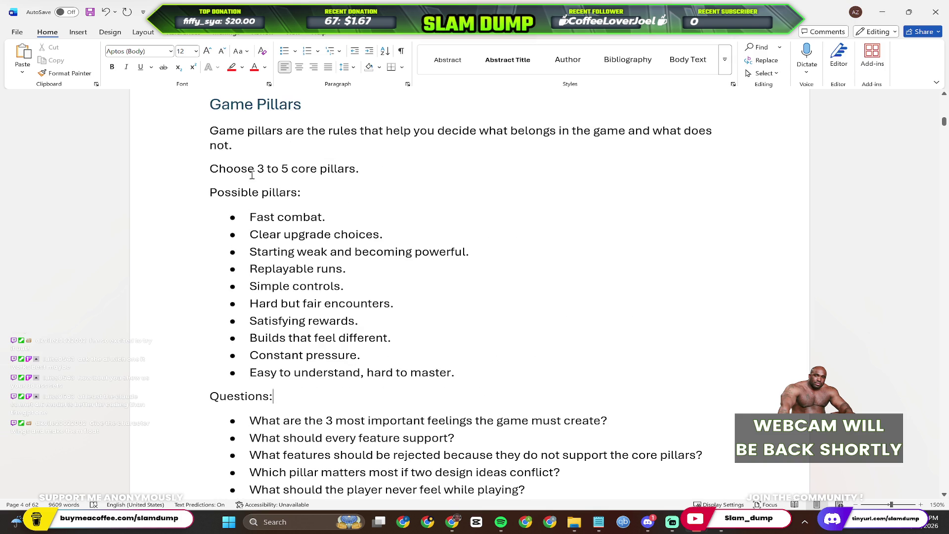
# Trim the 'Choose 3 to 5 core pillars' intro down to 'Core pillars'.
pyautogui.moveTo(364, 169); pyautogui.dragTo(167, 166)
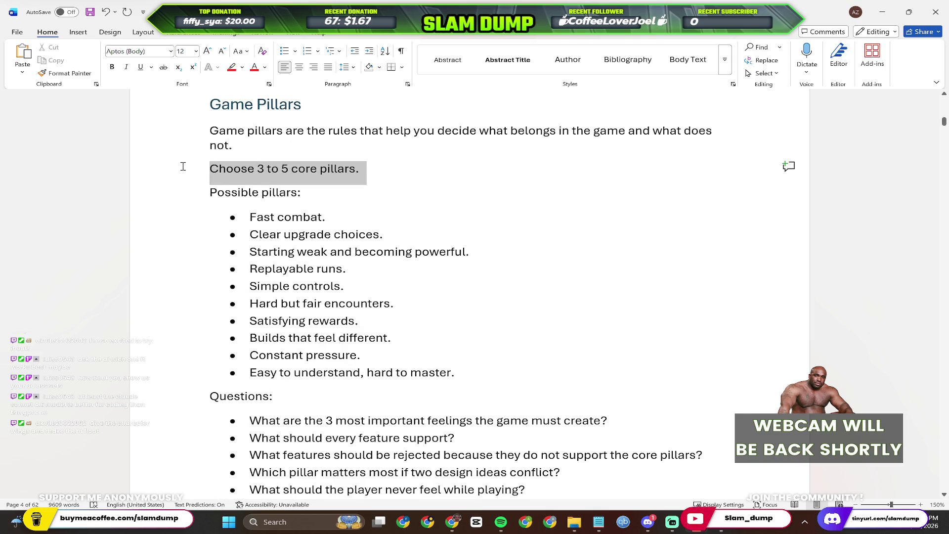
pyautogui.click(261, 192)
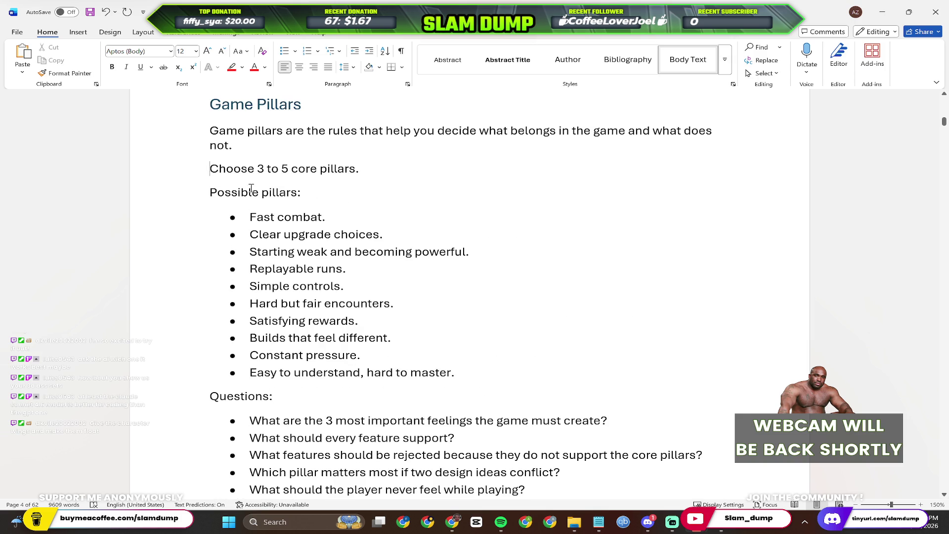
pyautogui.keyDown('shift'); pyautogui.click(193, 170); pyautogui.keyUp('shift')
pyautogui.press('BackSpace')
pyautogui.write('Core')
pyautogui.scroll(-3, 462, 237)
pyautogui.scroll(-1, 463, 238)
# Answer the three-feelings question with a numbered list: 1. Tension, 2. Strategy, 3. Satisfaction.
pyautogui.click(341, 285)
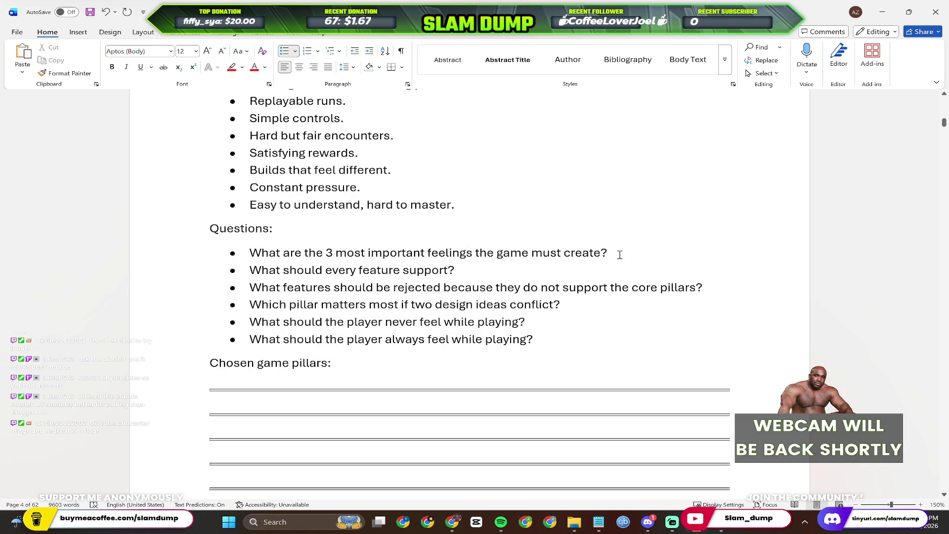
pyautogui.press('Return')
pyautogui.press('BackSpace')
pyautogui.press('BackSpace')
pyautogui.write('Tension')
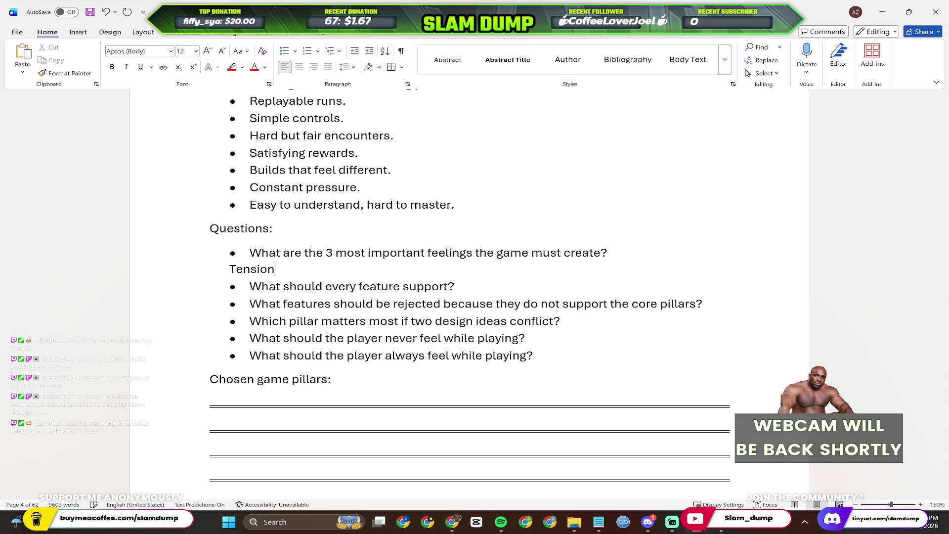
pyautogui.hotkey('ctrl', 'BackSpace')
pyautogui.hotkey('ctrl', 'BackSpace')
pyautogui.write('1.')
pyautogui.press('Return')
pyautogui.press('BackSpace')
pyautogui.write('T')
pyautogui.press('BackSpace')
pyautogui.write('Tension')
pyautogui.press('Return')
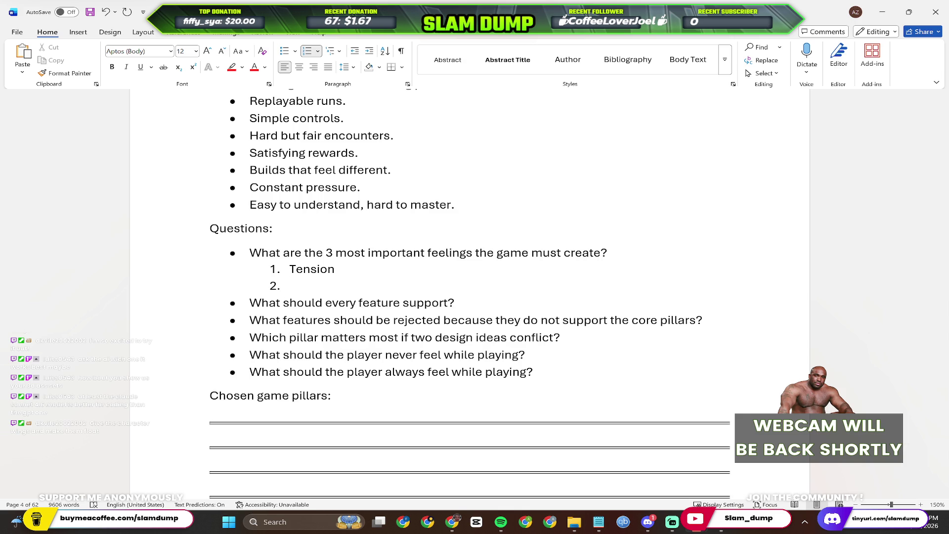
pyautogui.write('Strategy')
pyautogui.press('Return')
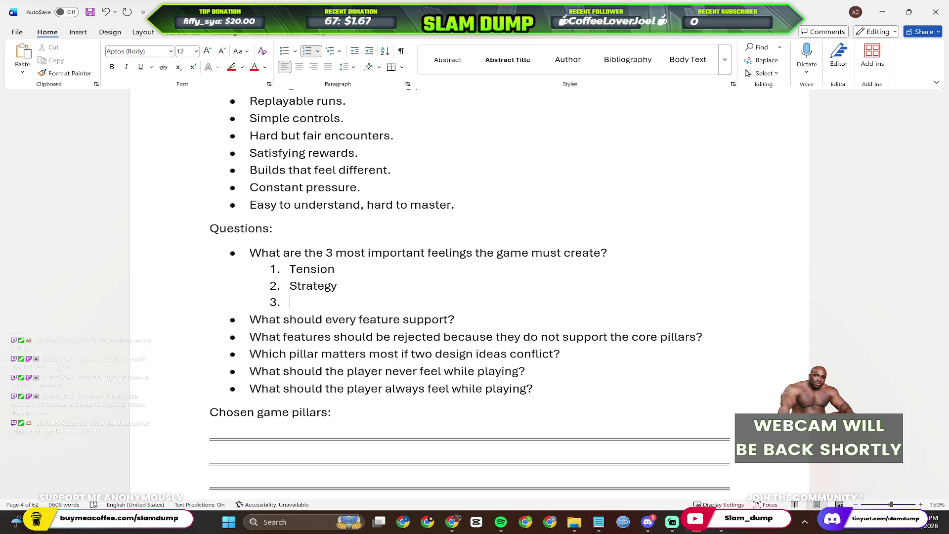
pyautogui.write('Satisf')
pyautogui.press('Tab')
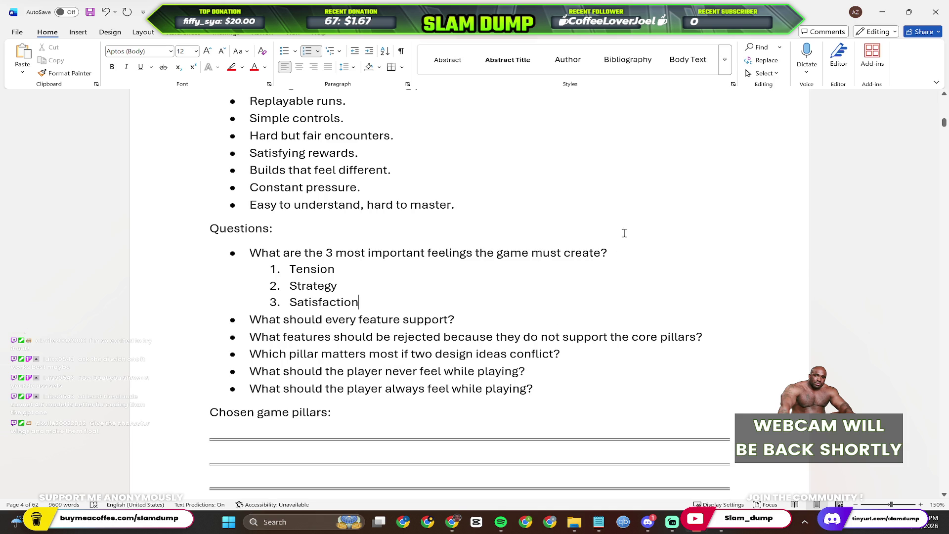
pyautogui.click(491, 321)
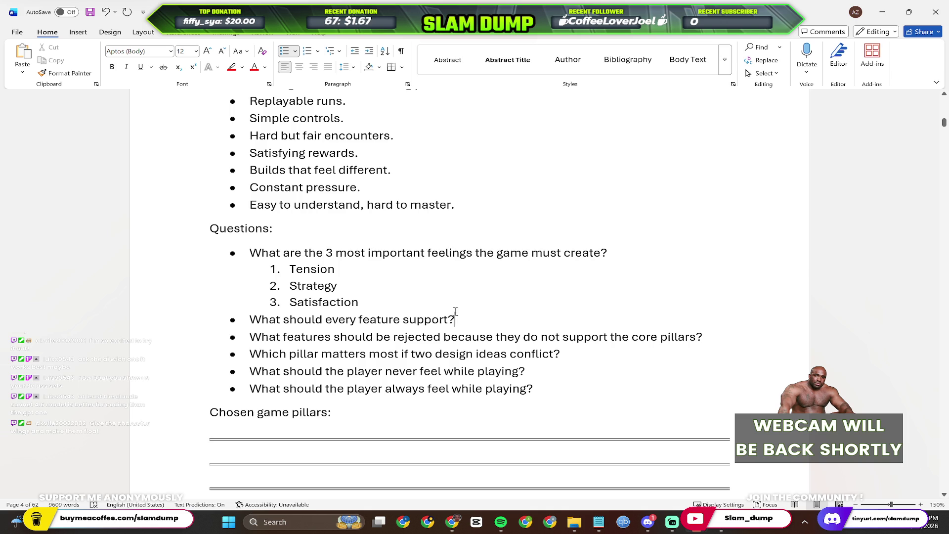
pyautogui.moveTo(455, 319); pyautogui.dragTo(247, 320)
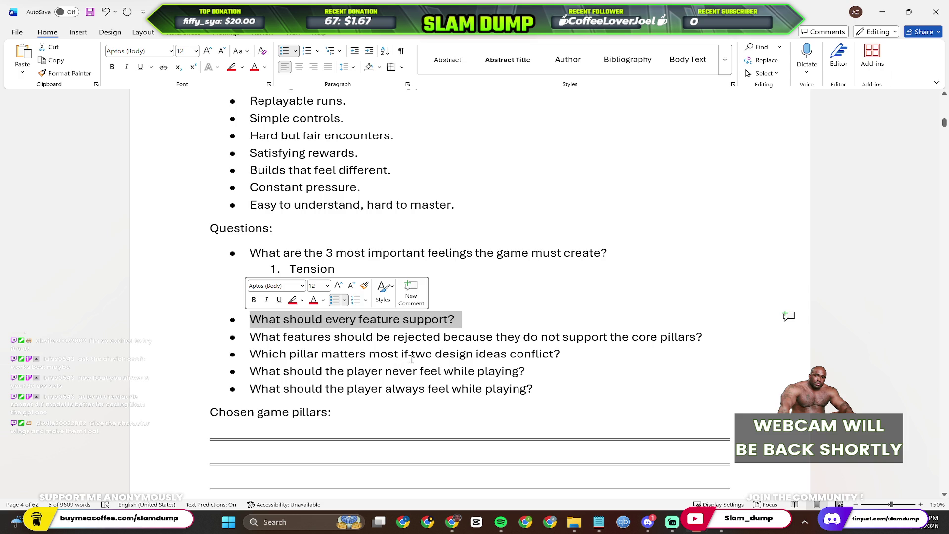
pyautogui.scroll(-1, 419, 353)
pyautogui.scroll(-1, 419, 353)
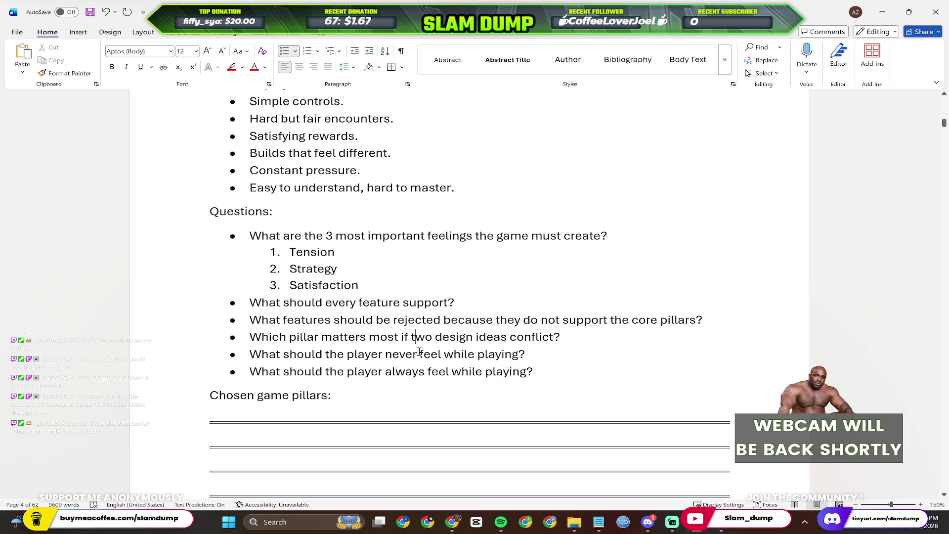
pyautogui.scroll(-2, 420, 353)
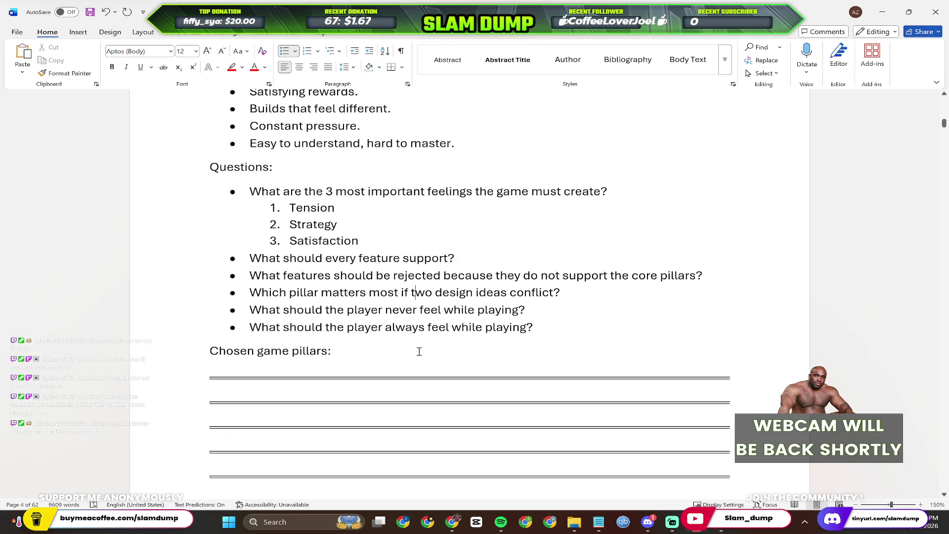
pyautogui.scroll(-1, 419, 352)
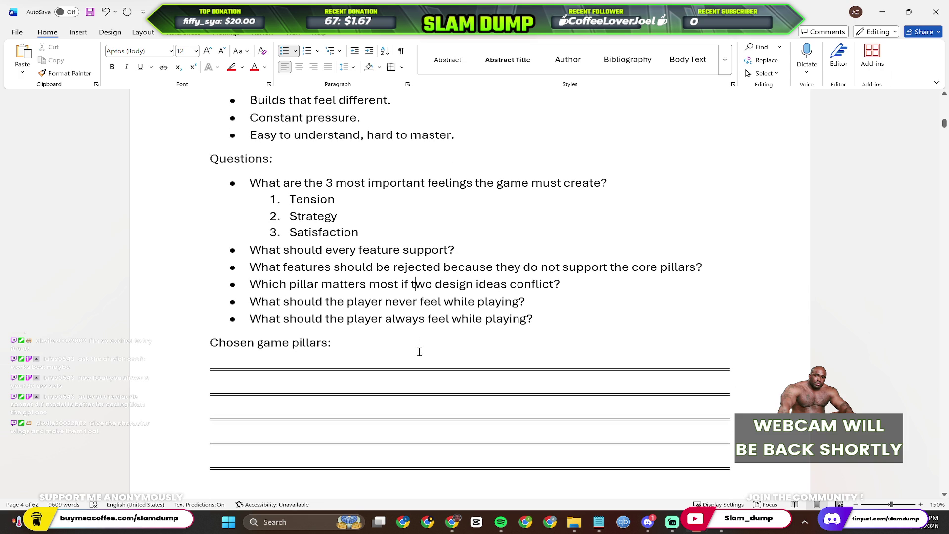
pyautogui.scroll(-2, 419, 352)
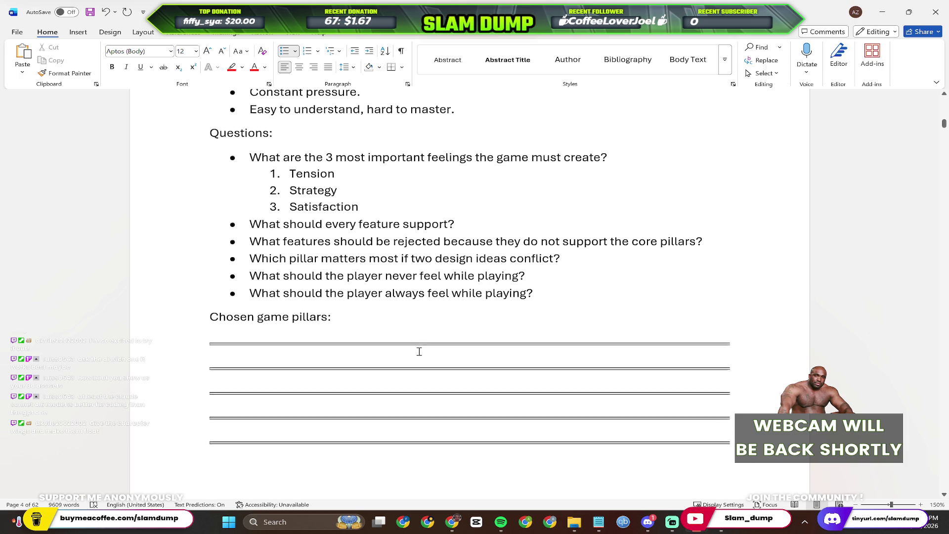
pyautogui.scroll(-2, 487, 286)
pyautogui.scroll(-1, 375, 247)
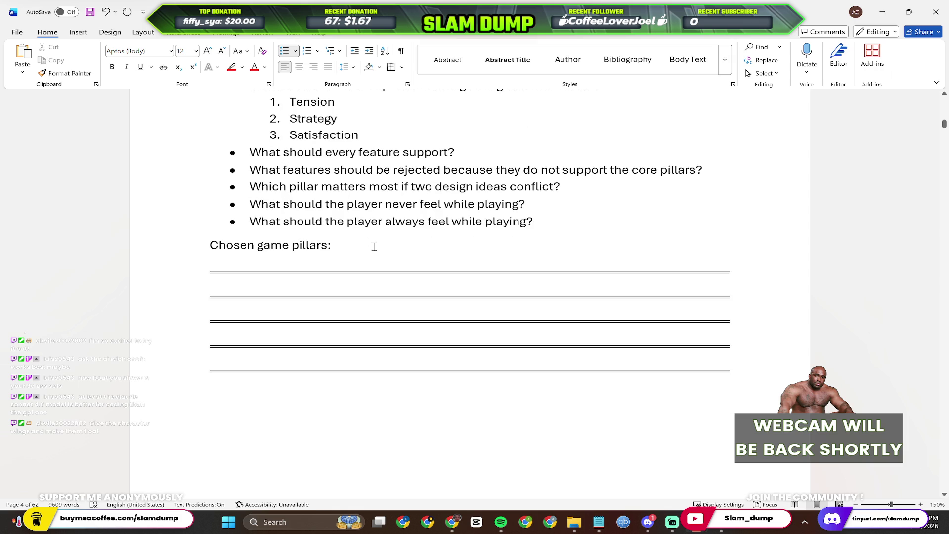
pyautogui.scroll(-8, 346, 233)
pyautogui.scroll(-4, 347, 232)
pyautogui.scroll(6, 346, 232)
pyautogui.scroll(-12, 345, 233)
pyautogui.scroll(3, 344, 233)
pyautogui.scroll(1, 344, 233)
pyautogui.scroll(5, 344, 233)
pyautogui.scroll(7, 344, 233)
pyautogui.scroll(14, 343, 233)
pyautogui.scroll(1, 343, 234)
pyautogui.scroll(10, 343, 233)
pyautogui.scroll(-15, 344, 233)
pyautogui.scroll(-14, 344, 233)
pyautogui.scroll(-10, 344, 233)
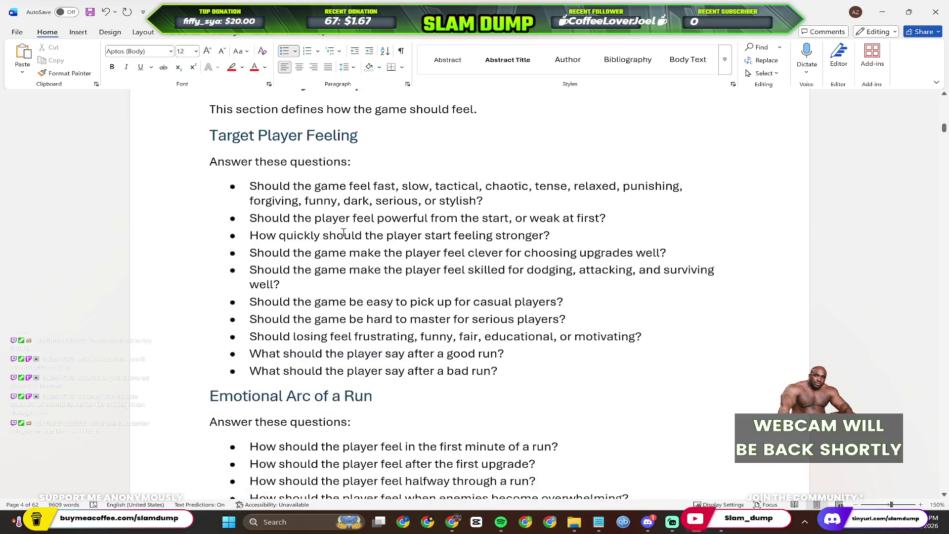
pyautogui.scroll(7, 344, 233)
pyautogui.scroll(1, 343, 234)
pyautogui.scroll(5, 344, 234)
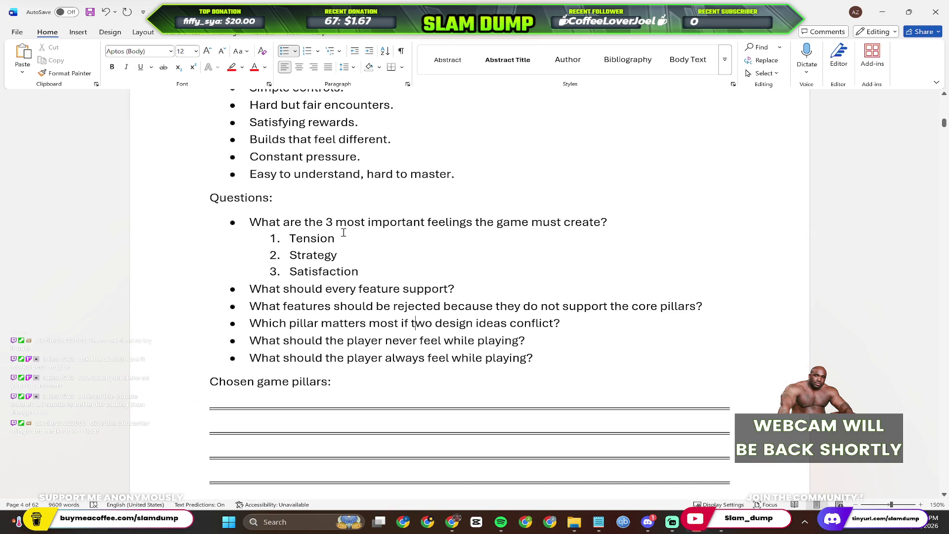
pyautogui.scroll(-1, 344, 233)
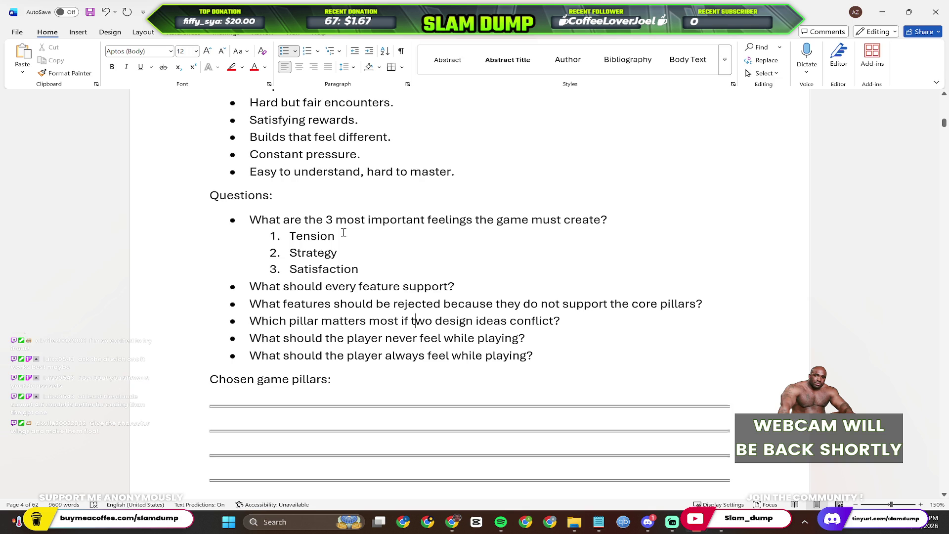
pyautogui.scroll(-1, 343, 233)
pyautogui.scroll(-1, 343, 233)
pyautogui.scroll(-2, 344, 234)
pyautogui.scroll(-2, 344, 233)
pyautogui.scroll(-2, 343, 233)
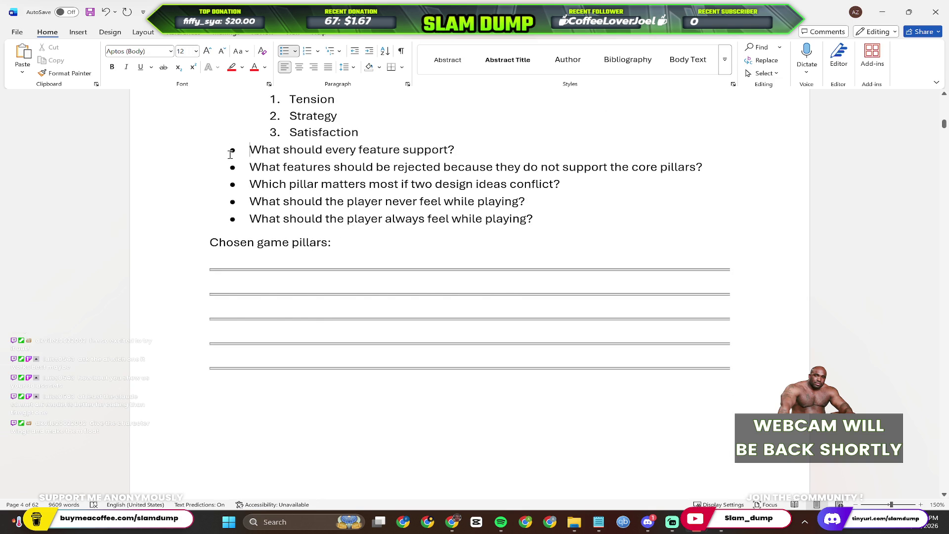
pyautogui.scroll(4, 231, 154)
pyautogui.moveTo(197, 148)
pyautogui.mouseDown()
pyautogui.moveTo(504, 339)
pyautogui.moveTo(559, 212)
pyautogui.mouseUp()
pyautogui.scroll(-5, 504, 338)
pyautogui.scroll(-4, 452, 163)
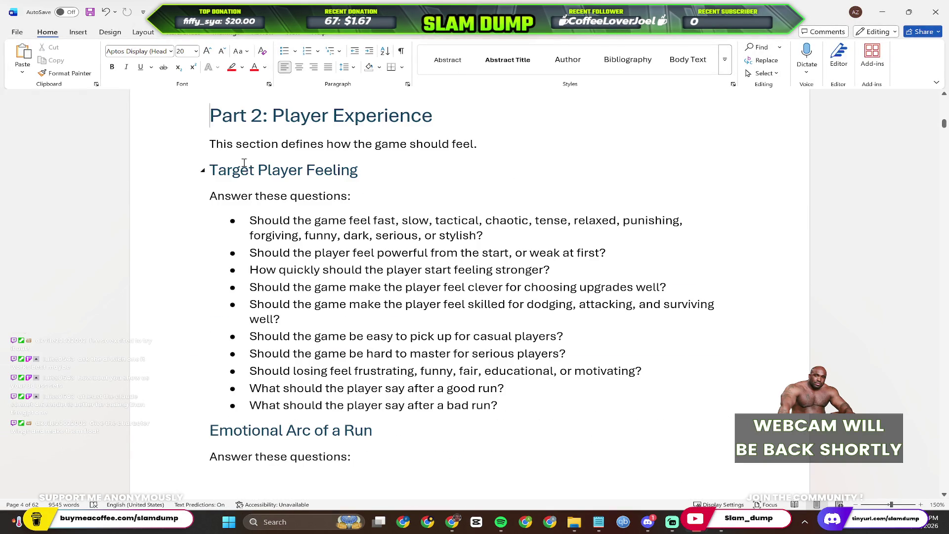
pyautogui.moveTo(506, 140)
pyautogui.mouseDown()
pyautogui.moveTo(258, 159)
pyautogui.moveTo(176, 155)
pyautogui.mouseUp()
# Clear the selection on the Part 2 intro sentence to start on the player-feeling questions.
pyautogui.click(338, 193)
# Answer that the game feels fast, tactical, tense, funny, punishing, chaotic, and that players start weak.
pyautogui.click(515, 234)
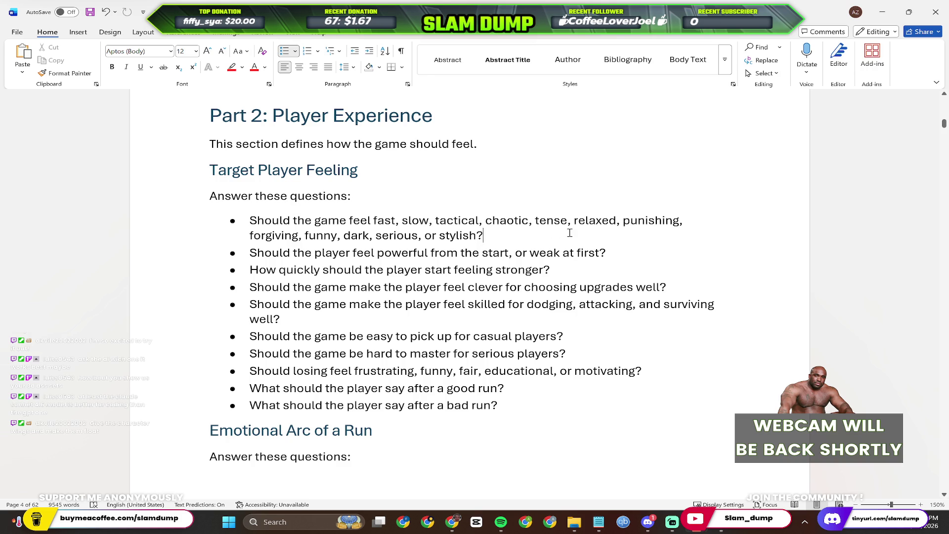
pyautogui.press('Return')
pyautogui.press('Return')
pyautogui.write('The game should feel')
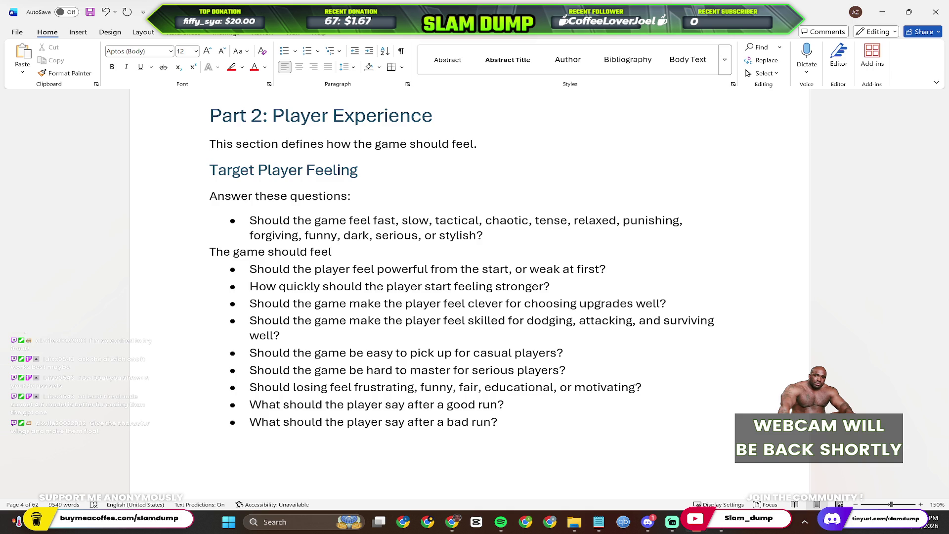
pyautogui.write('; fast, tactical, tense, funny,')
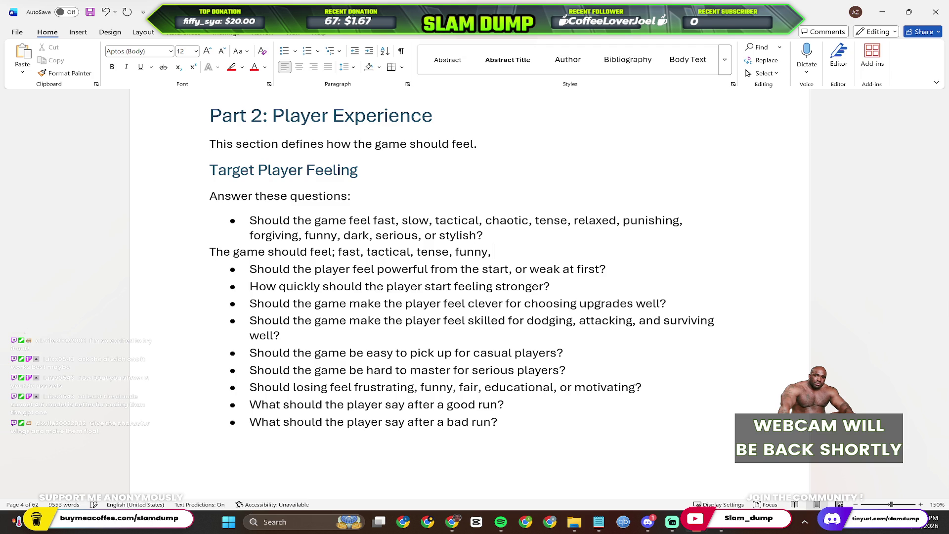
pyautogui.write('punishing and chatoic')
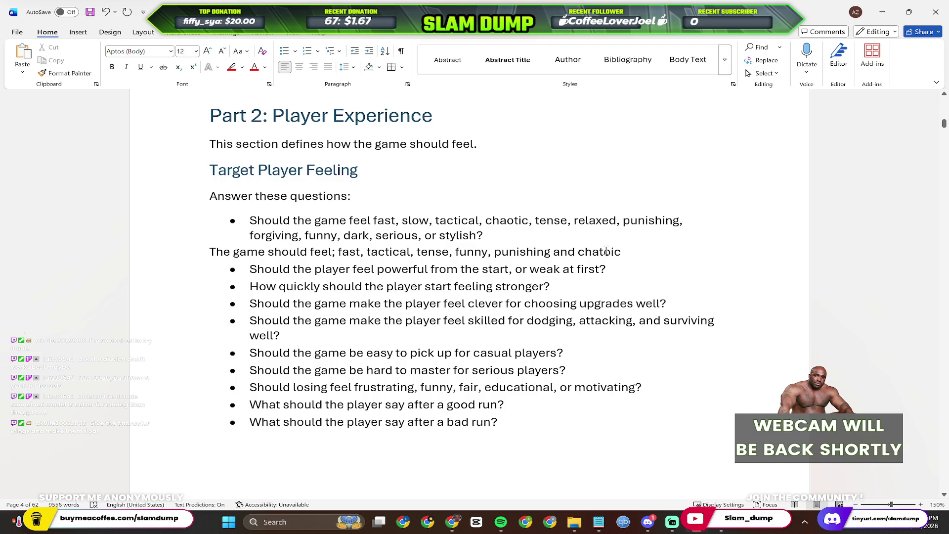
pyautogui.click(623, 271)
pyautogui.press('Return')
pyautogui.press('Return')
pyautogui.write('Weak a f')
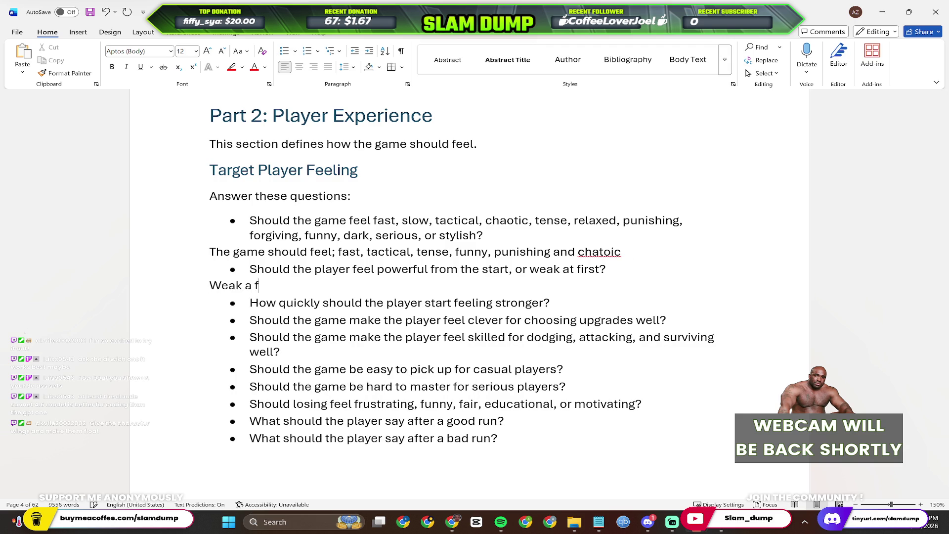
pyautogui.press('BackSpace')
pyautogui.press('BackSpace')
pyautogui.write('t first')
pyautogui.click(591, 318)
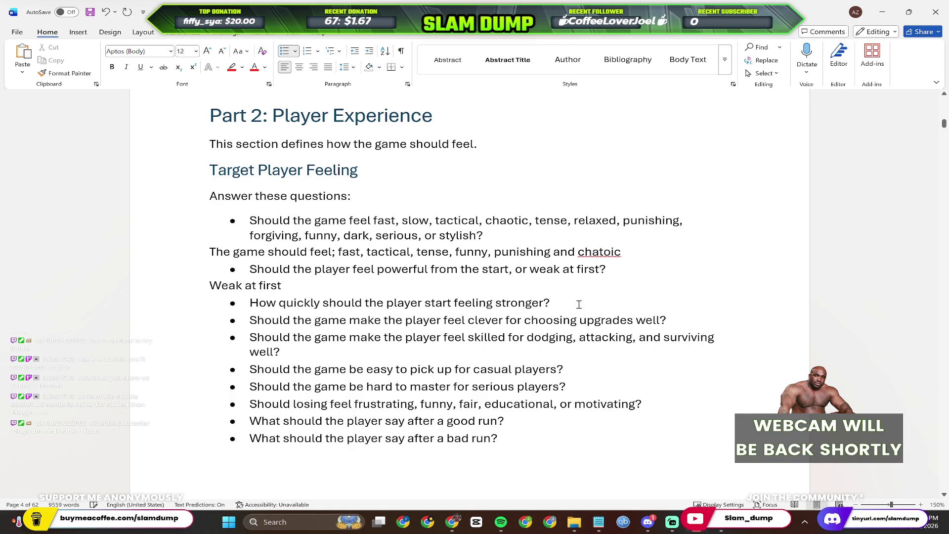
pyautogui.press('Return')
pyautogui.press('Return')
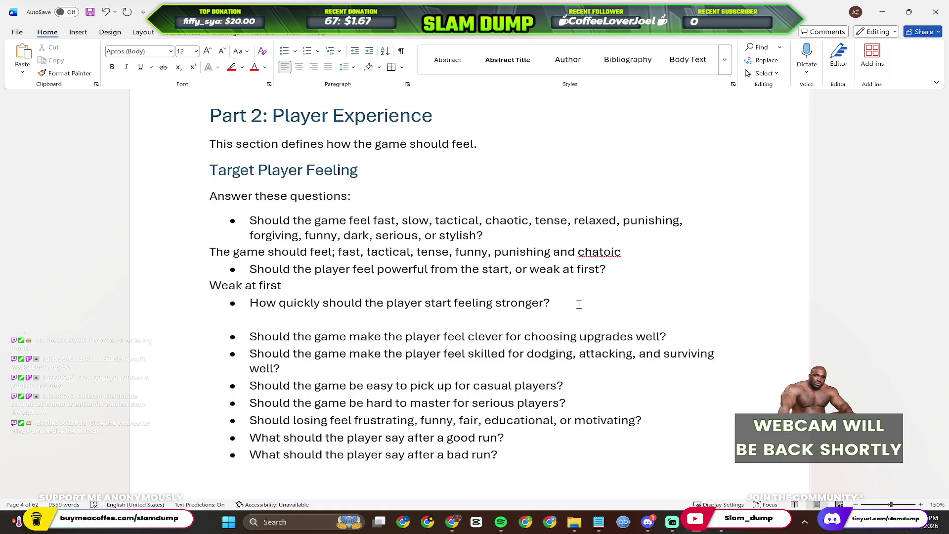
pyautogui.write('T')
# Rewrite the feeling-stronger answer: power comes quickly from finishing runs, then gets harder as players progress.
pyautogui.press('BackSpace')
pyautogui.write('In t')
pyautogui.write('he beginning of the game')
pyautogui.press('BackSpace')
pyautogui.press('BackSpace')
pyautogui.press('BackSpace')
pyautogui.write('g')
pyautogui.press('BackSpace')
pyautogui.write('of the p')
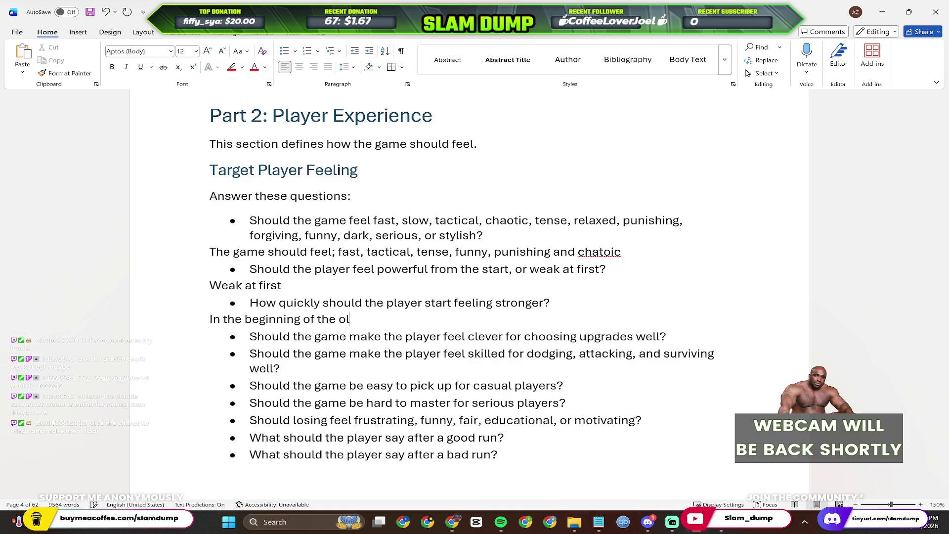
pyautogui.write('layers first p')
pyautogui.write('layht')
pyautogui.press('BackSpace')
pyautogui.press('BackSpace')
pyautogui.write('through in the first stages, the player should start')
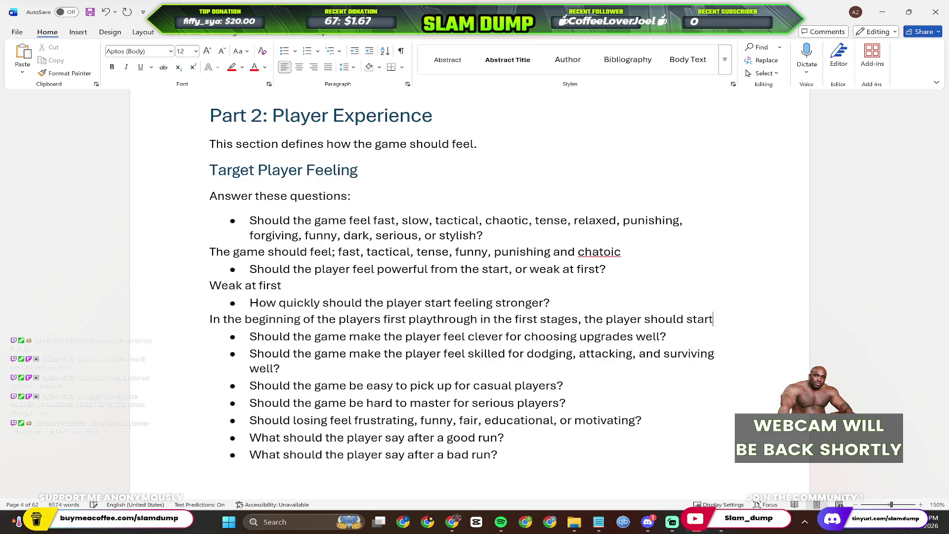
pyautogui.write(' feeling stronger')
pyautogui.write(' almost immediately after finishing the run')
pyautogui.hotkey('ctrl', 'BackSpace')
pyautogui.hotkey('ctrl', 'BackSpace')
pyautogui.hotkey('ctrl', 'BackSpace')
pyautogui.write('playing the reu')
pyautogui.hotkey('ctrl', 'BackSpace')
pyautogui.hotkey('ctrl', 'BackSpace')
pyautogui.hotkey('ctrl', 'BackSpace')
pyautogui.write('r')
pyautogui.press('BackSpace')
pyautogui.write('play')
pyautogui.hotkey('ctrl', 'BackSpace')
pyautogui.write('replaying the run')
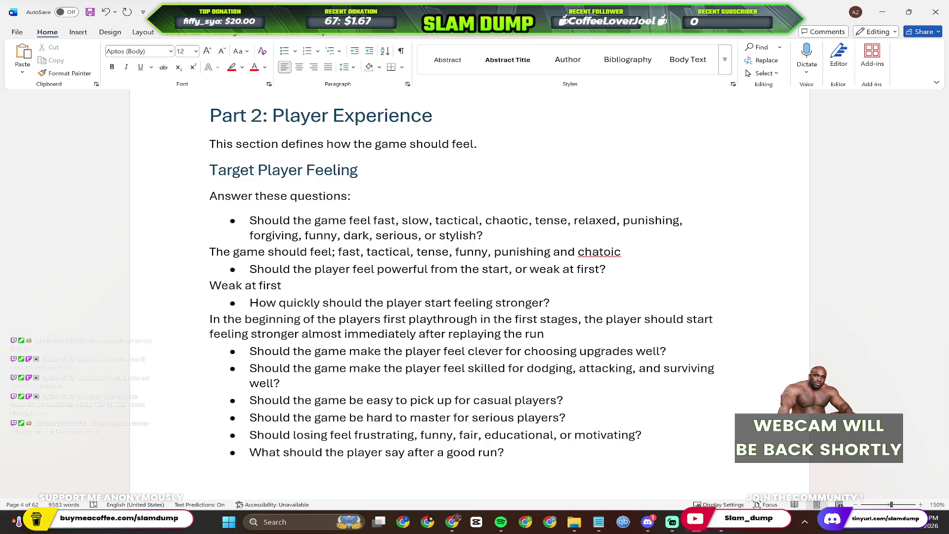
pyautogui.hotkey('ctrl', 'BackSpace')
pyautogui.hotkey('ctrl', 'BackSpace')
pyautogui.hotkey('ctrl', 'BackSpace')
pyautogui.write('finishing the runs')
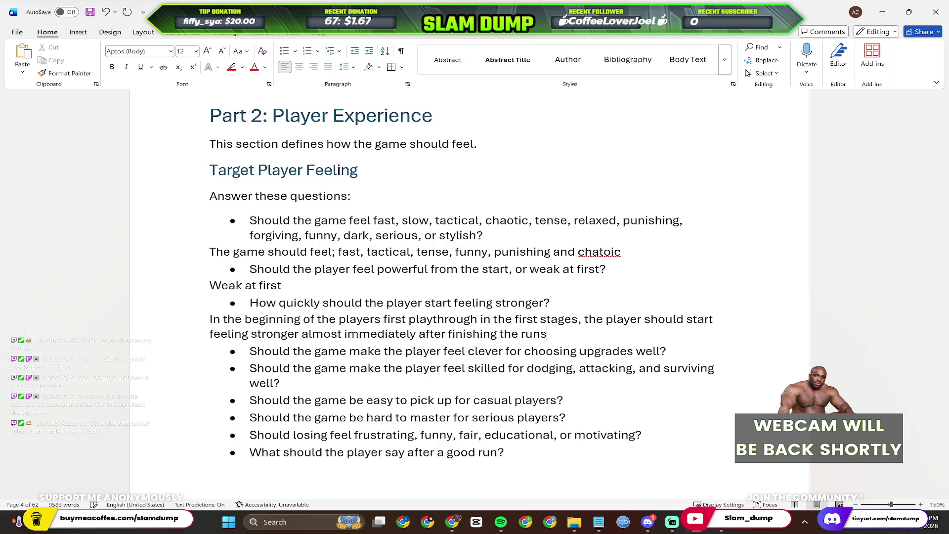
pyautogui.write('. However as they progrea')
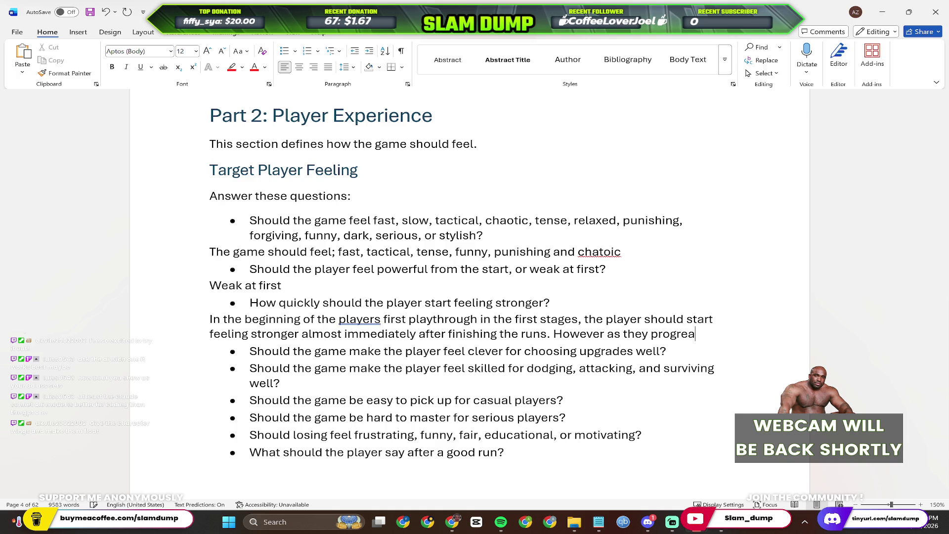
pyautogui.press('BackSpace')
pyautogui.write('ss th')
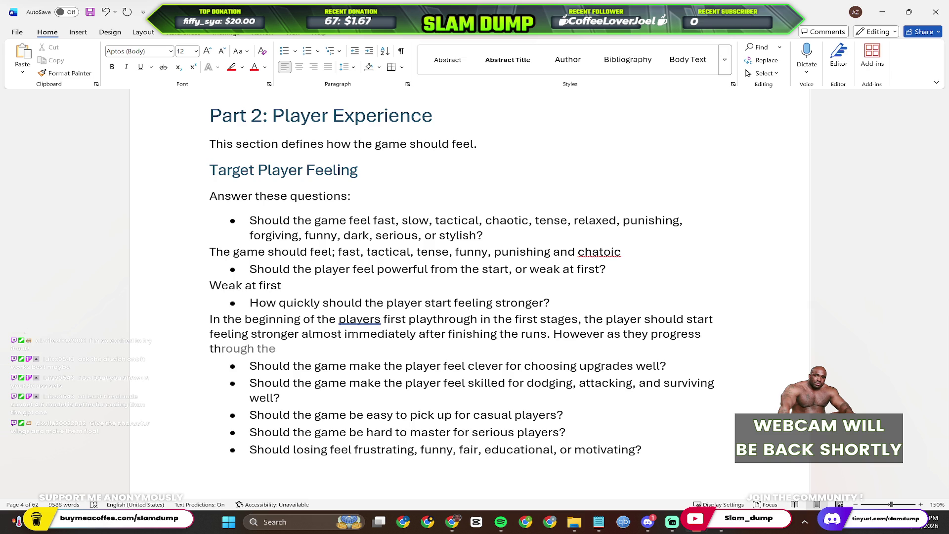
pyautogui.press('BackSpace')
pyautogui.press('BackSpace')
pyautogui.write('it should')
pyautogui.press('Tab')
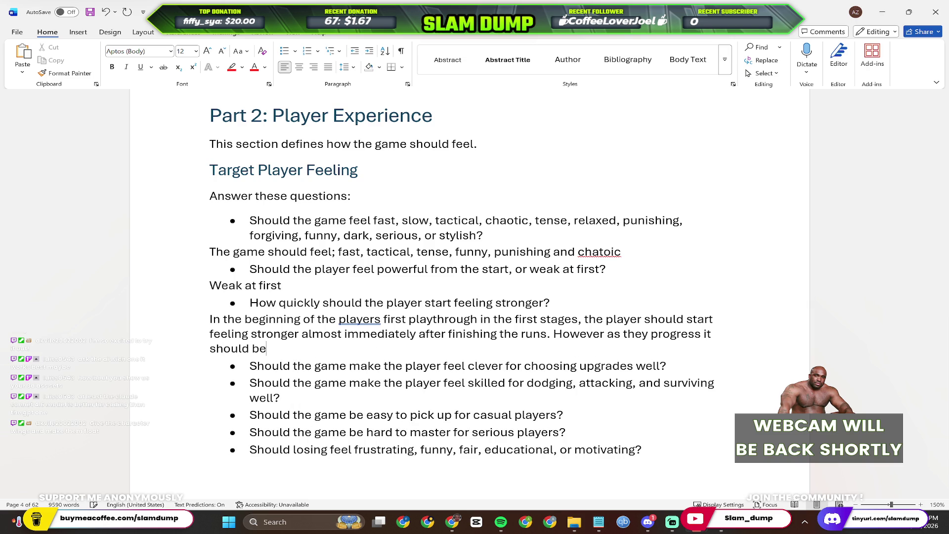
pyautogui.write(' more difficulty for them to get stronger.')
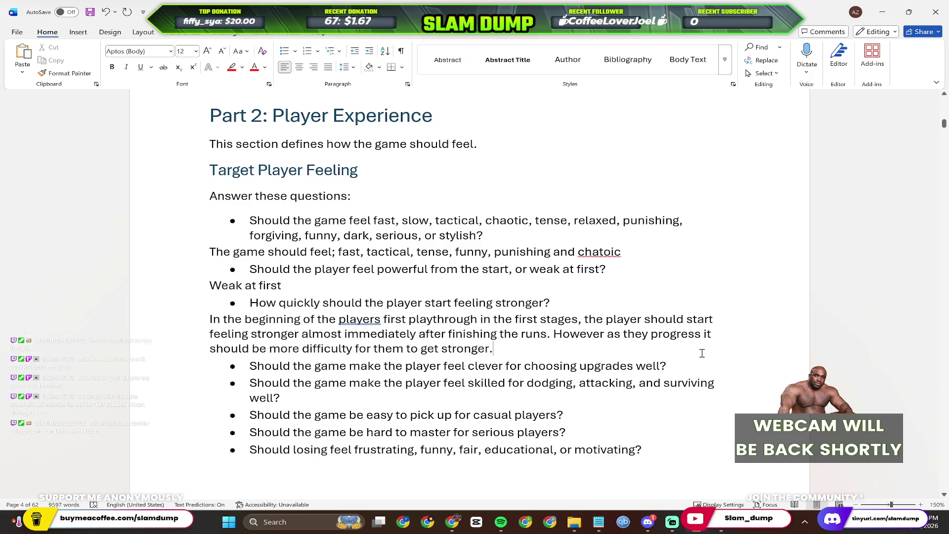
pyautogui.click(719, 367)
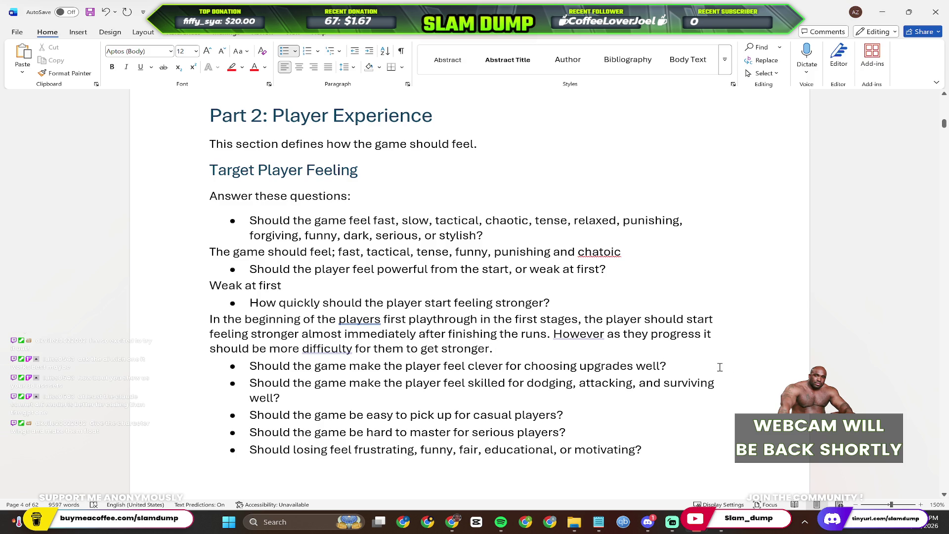
# Answer the upgrades and dodging-skill questions with plain 'Yes' lines.
pyautogui.press('Return')
pyautogui.press('Return')
pyautogui.write('Yes')
pyautogui.press('Return')
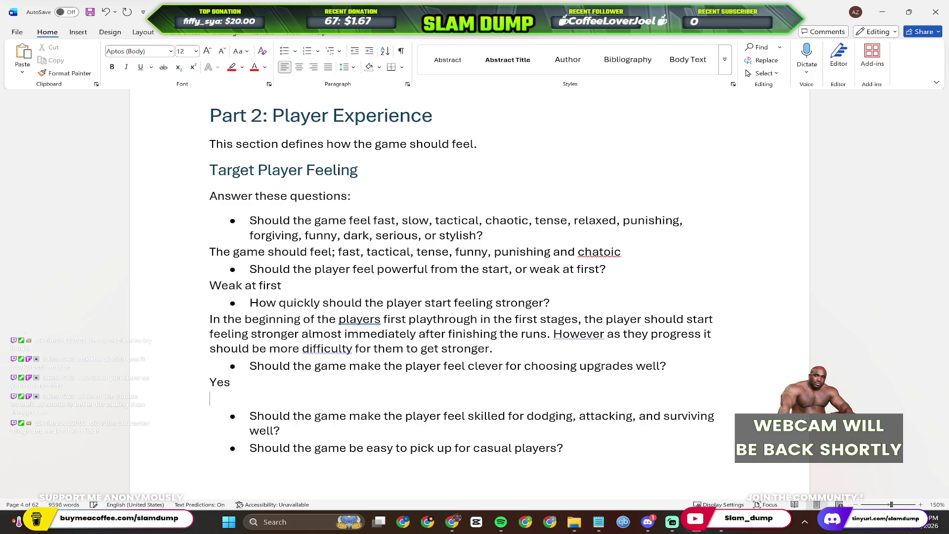
pyautogui.press('BackSpace')
pyautogui.scroll(-2, 361, 342)
pyautogui.click(361, 342)
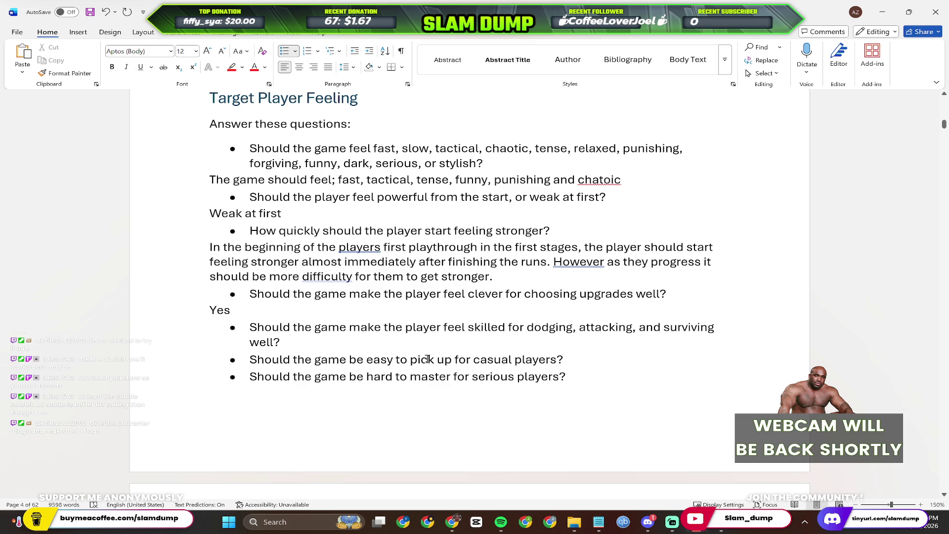
pyautogui.hotkey('ctrl', 'z')
pyautogui.write('Yes')
pyautogui.scroll(-1, 469, 364)
pyautogui.scroll(-1, 470, 364)
# Answer the casual and serious-player questions 'Yes', and the losing question 'Funny, fair, motivating'.
pyautogui.click(580, 305)
pyautogui.press('Return')
pyautogui.press('Return')
pyautogui.write('Yes')
pyautogui.scroll(-2, 493, 375)
pyautogui.click(570, 414)
pyautogui.scroll(-1, 590, 415)
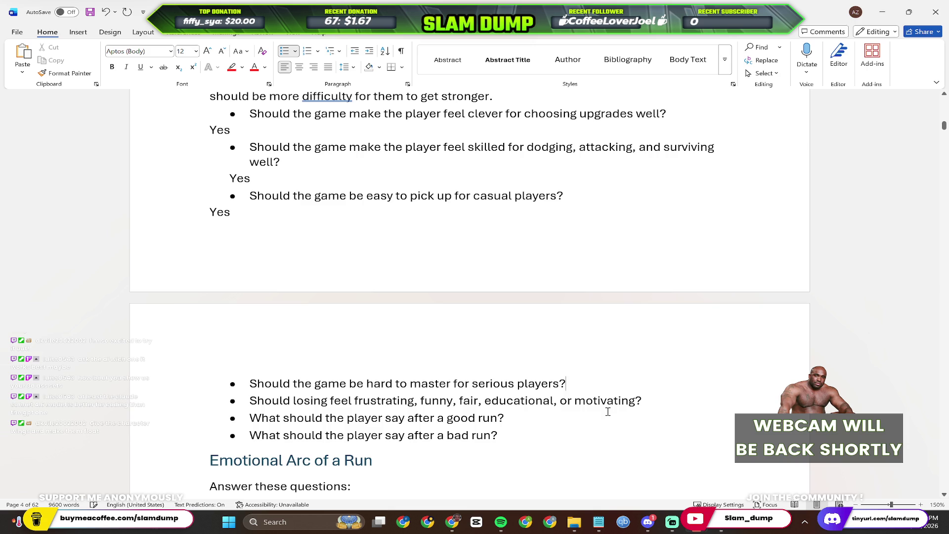
pyautogui.press('Return')
pyautogui.press('Return')
pyautogui.write('Yes')
pyautogui.scroll(-2, 601, 413)
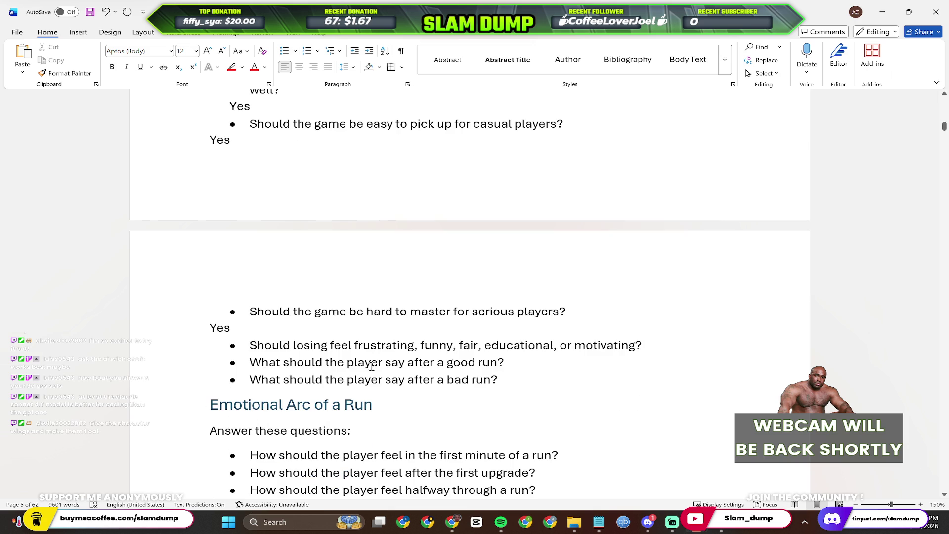
pyautogui.click(683, 353)
pyautogui.press('Return')
pyautogui.press('Return')
pyautogui.write('Funny, ')
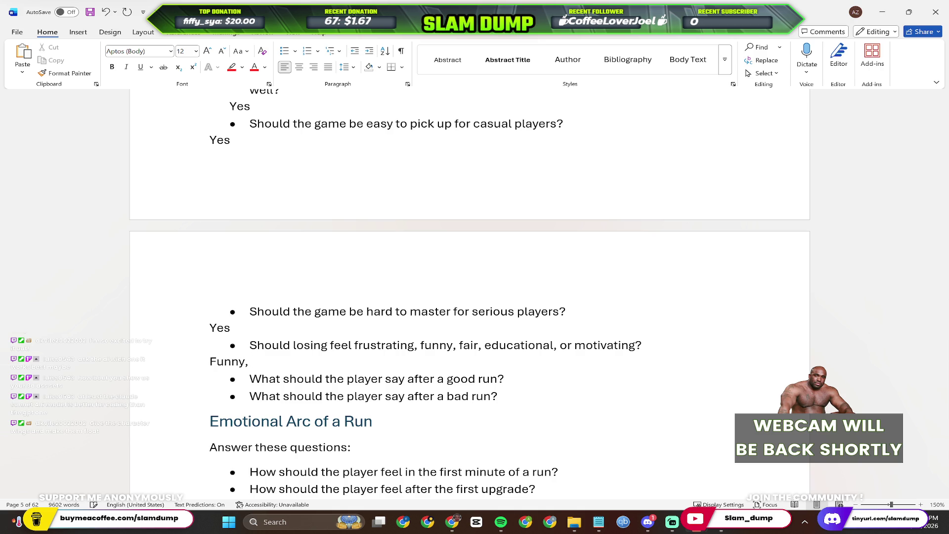
pyautogui.write('fair, motivating')
pyautogui.scroll(-1, 422, 392)
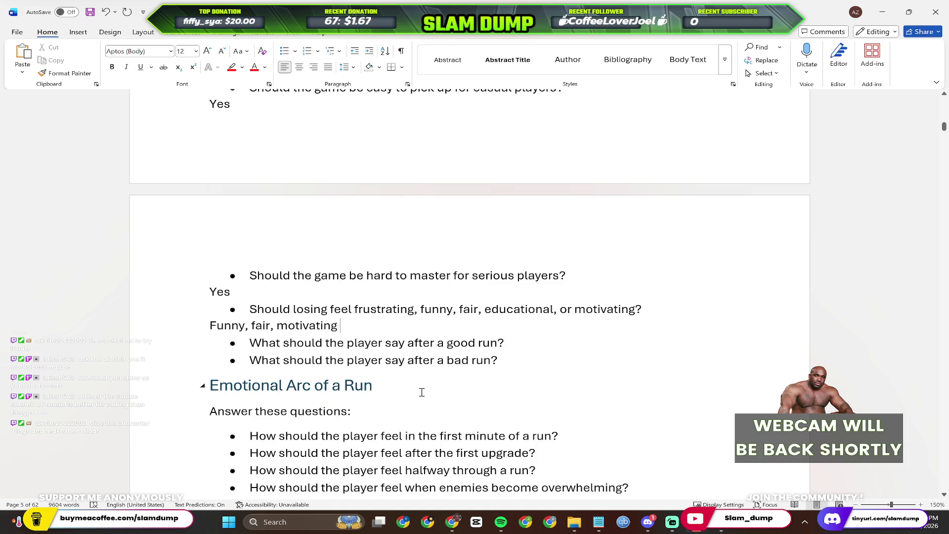
pyautogui.click(508, 343)
# Answer the run questions: 'Damn that was fun as hell' and 'I need to get more stuff unlocked'.
pyautogui.press('Return')
pyautogui.press('Return')
pyautogui.write('Damn that was fun a h')
pyautogui.press('BackSpace')
pyautogui.press('BackSpace')
pyautogui.write('s hell')
pyautogui.click(410, 418)
pyautogui.click(514, 379)
pyautogui.press('Return')
pyautogui.press('Return')
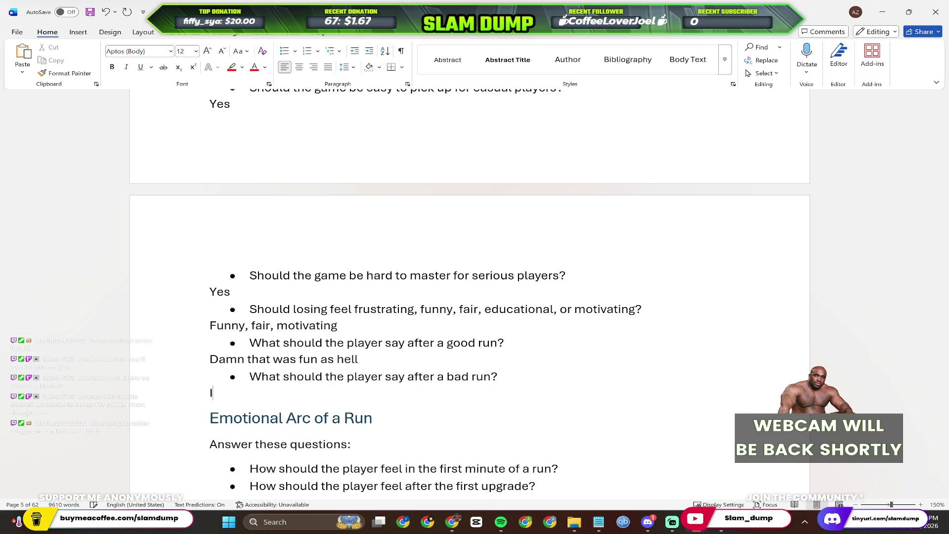
pyautogui.write('I tneed to get ')
pyautogui.write('more stuff unlocked')
pyautogui.scroll(-1, 515, 380)
pyautogui.scroll(-3, 345, 376)
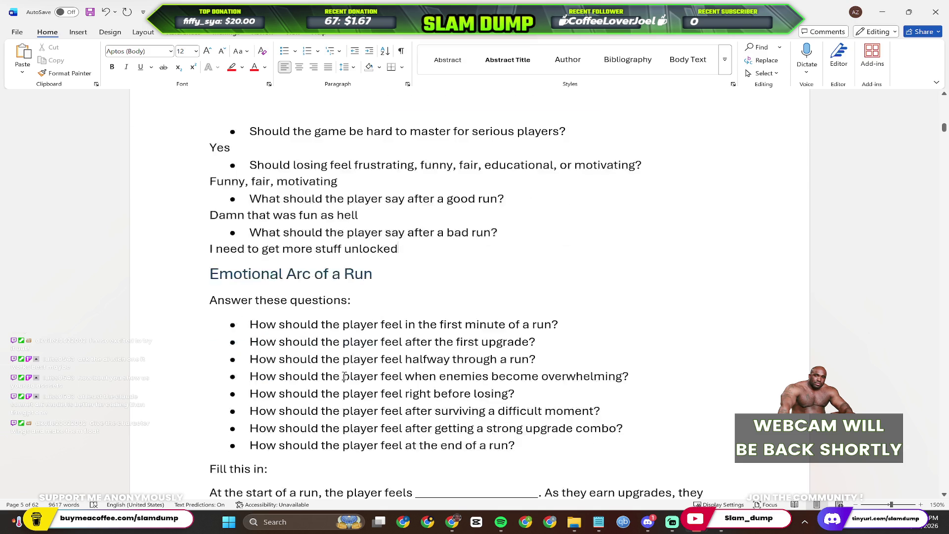
pyautogui.scroll(-1, 353, 369)
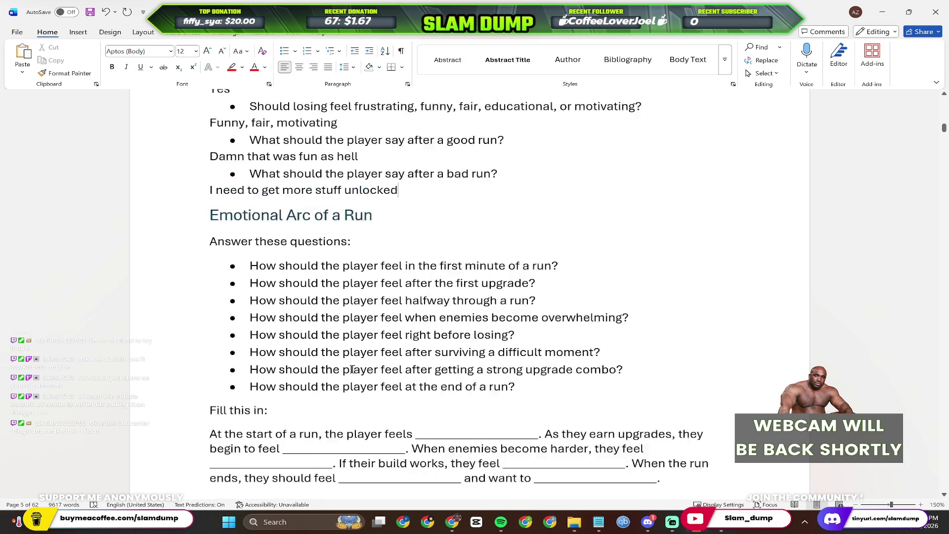
pyautogui.scroll(-2, 353, 370)
pyautogui.scroll(-2, 352, 369)
pyautogui.scroll(4, 353, 369)
pyautogui.scroll(3, 352, 370)
pyautogui.scroll(1, 352, 370)
pyautogui.scroll(2, 352, 369)
pyautogui.scroll(2, 353, 369)
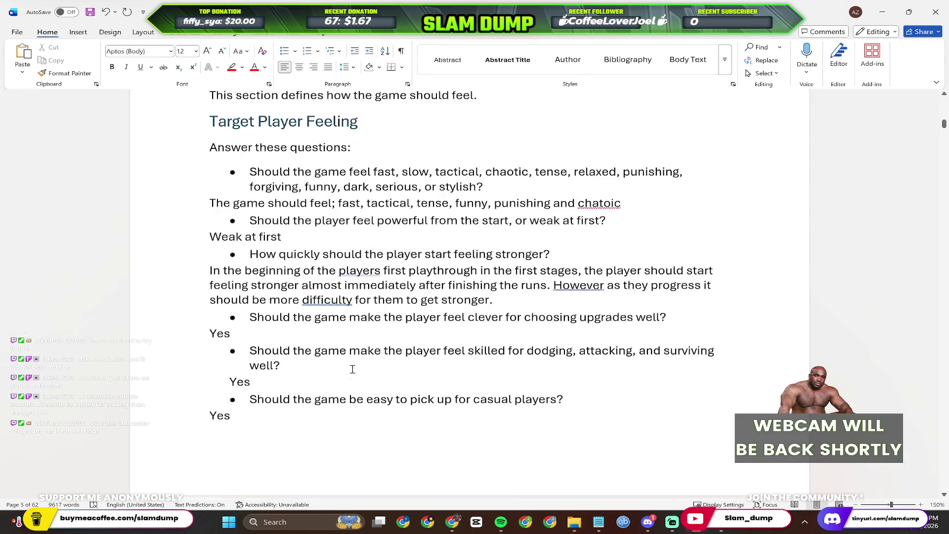
pyautogui.scroll(-5, 353, 370)
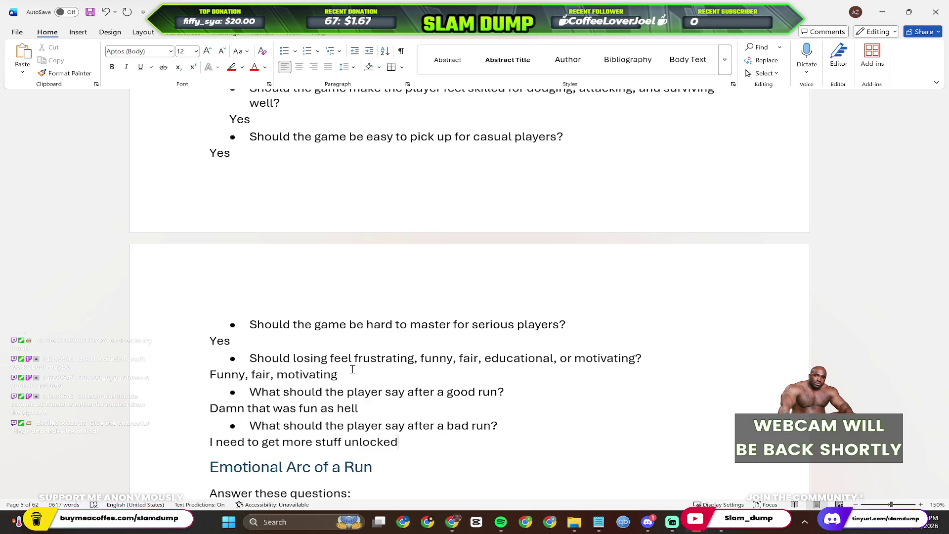
pyautogui.scroll(-2, 353, 369)
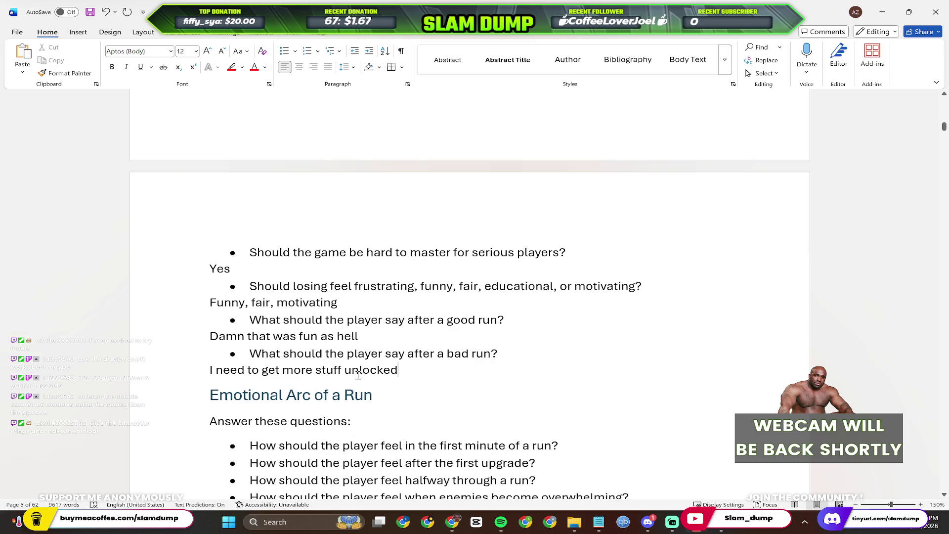
pyautogui.scroll(-1, 551, 319)
pyautogui.scroll(-2, 490, 333)
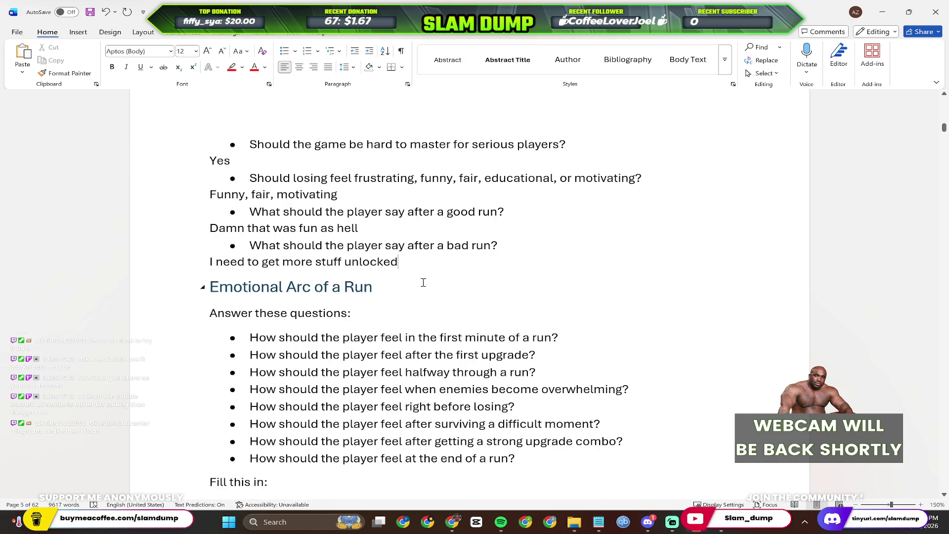
# Scroll through Emotional Arc and Part 3, then back up to the Part 1 game concept answers.
pyautogui.click(456, 271)
pyautogui.scroll(-1, 391, 284)
pyautogui.scroll(-1, 427, 271)
pyautogui.scroll(-1, 428, 271)
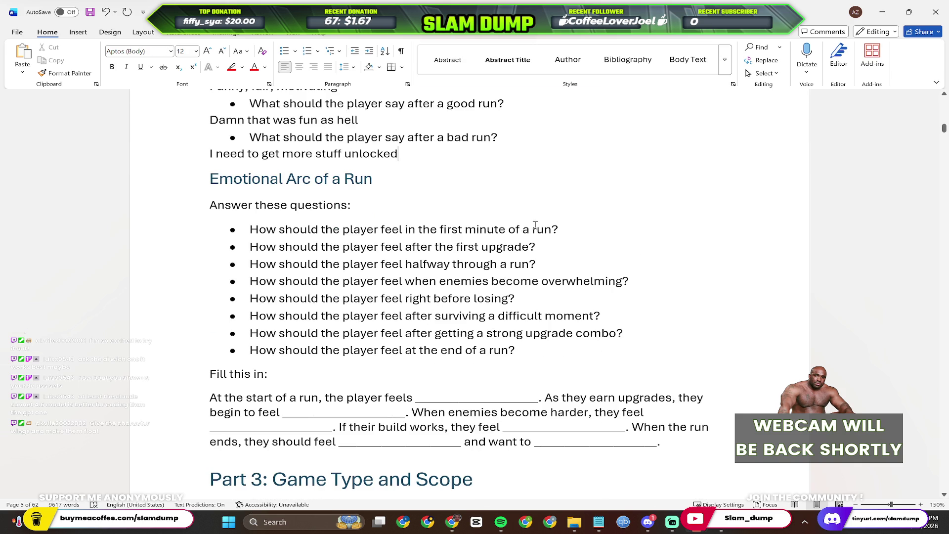
pyautogui.click(584, 233)
pyautogui.scroll(-1, 584, 237)
pyautogui.scroll(-3, 584, 237)
pyautogui.scroll(-3, 583, 234)
pyautogui.scroll(-2, 582, 230)
pyautogui.scroll(4, 582, 230)
pyautogui.scroll(5, 582, 231)
pyautogui.scroll(2, 581, 230)
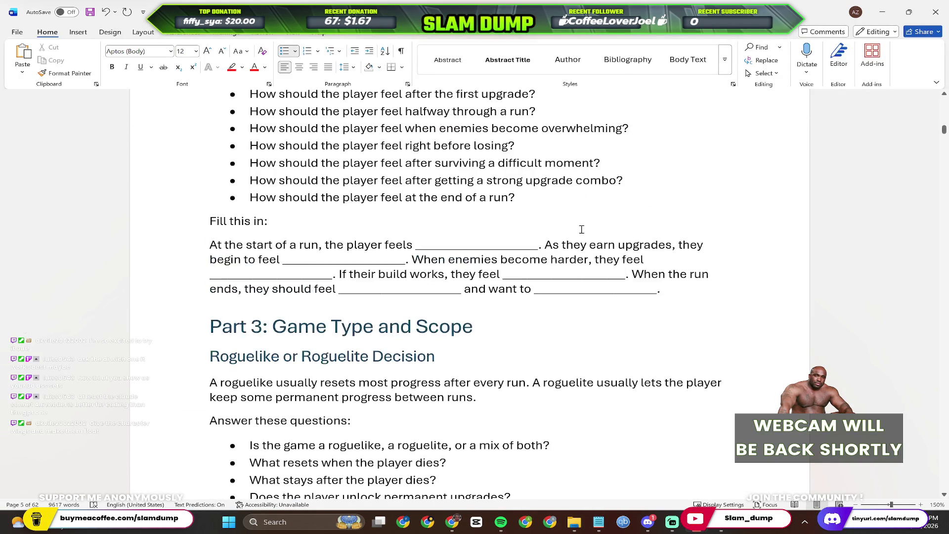
pyautogui.scroll(-5, 582, 230)
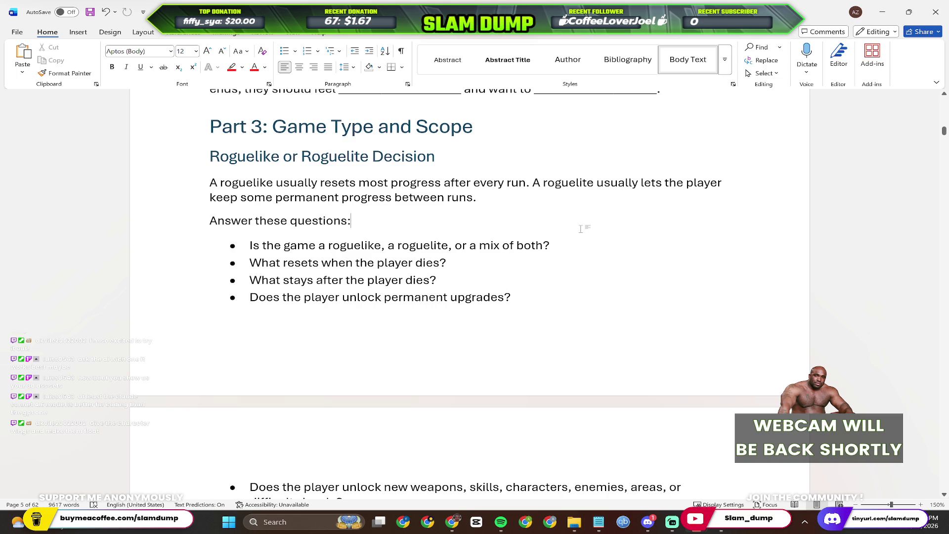
pyautogui.scroll(-5, 443, 282)
pyautogui.scroll(-2, 469, 303)
pyautogui.scroll(-1, 475, 304)
pyautogui.scroll(-3, 469, 271)
pyautogui.scroll(10, 470, 271)
pyautogui.scroll(5, 469, 270)
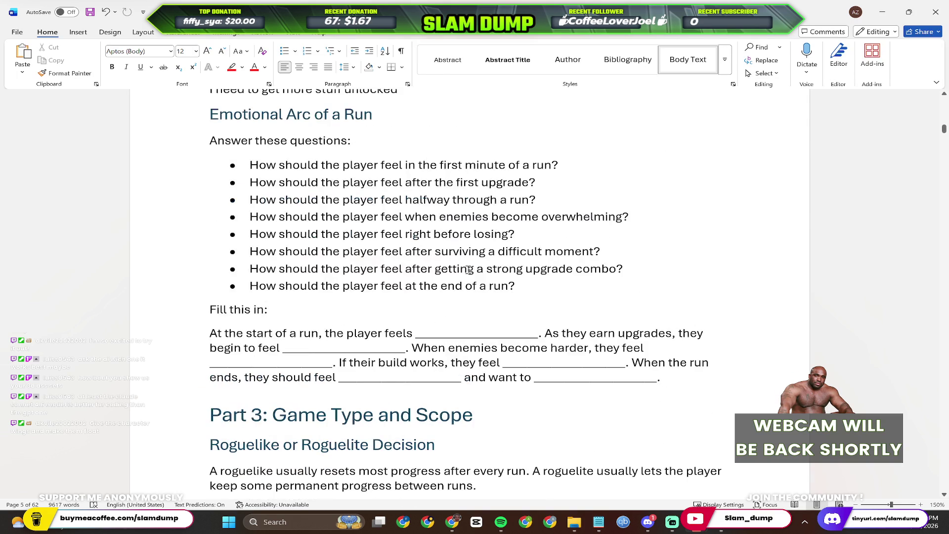
pyautogui.scroll(-3, 469, 270)
pyautogui.scroll(-5, 460, 269)
pyautogui.scroll(-5, 460, 270)
pyautogui.scroll(-4, 460, 270)
pyautogui.scroll(-2, 460, 270)
pyautogui.scroll(-2, 298, 271)
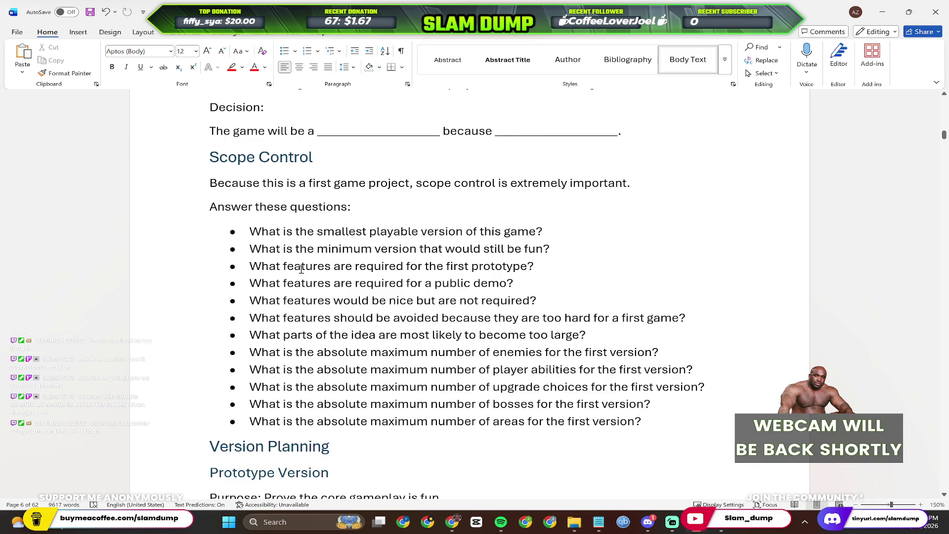
pyautogui.scroll(-1, 301, 269)
pyautogui.scroll(3, 320, 266)
pyautogui.scroll(10, 310, 263)
pyautogui.scroll(10, 319, 252)
pyautogui.scroll(10, 330, 238)
pyautogui.scroll(10, 340, 225)
pyautogui.scroll(10, 339, 223)
pyautogui.scroll(5, 336, 222)
pyautogui.scroll(2, 335, 220)
pyautogui.scroll(1, 333, 218)
pyautogui.scroll(3, 334, 218)
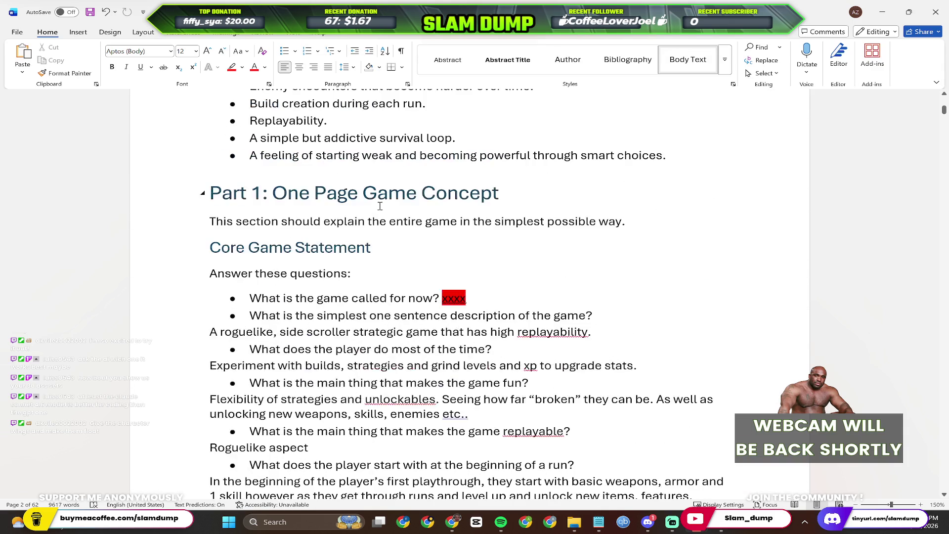
pyautogui.scroll(-2, 469, 322)
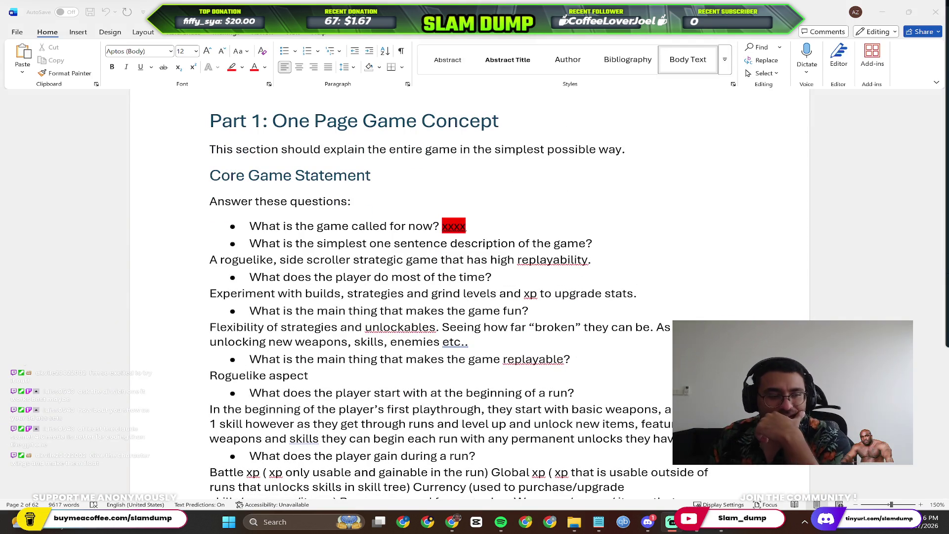
pyautogui.scroll(-2, 471, 296)
pyautogui.scroll(-3, 471, 296)
pyautogui.scroll(-3, 471, 296)
pyautogui.scroll(-2, 471, 295)
pyautogui.scroll(-3, 471, 296)
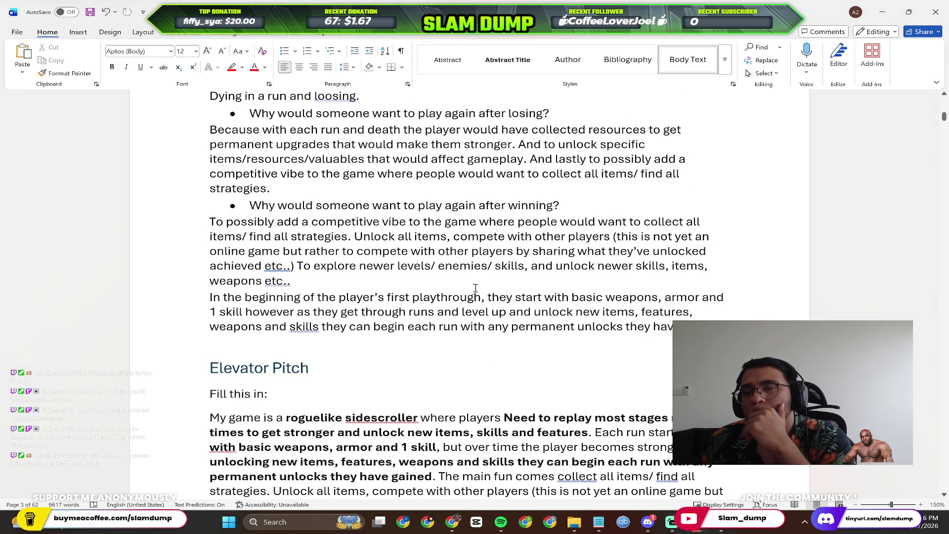
# Read down through the elevator pitch to Game Pillars, then bring the Perplexity window forward.
pyautogui.click(567, 252)
pyautogui.scroll(-1, 490, 262)
pyautogui.scroll(-2, 486, 265)
pyautogui.scroll(-1, 482, 269)
pyautogui.scroll(-1, 482, 268)
pyautogui.scroll(-2, 483, 269)
pyautogui.scroll(-2, 482, 269)
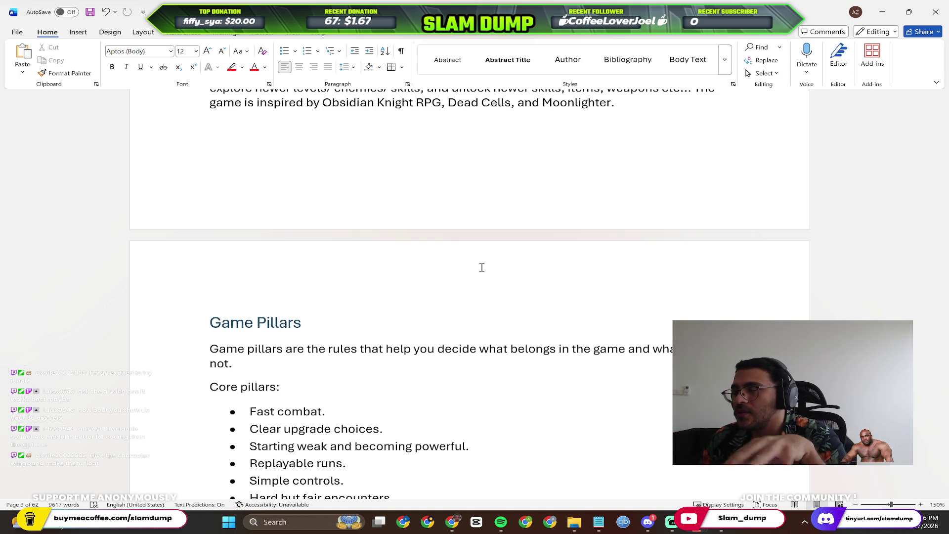
pyautogui.scroll(-1, 681, 389)
pyautogui.click(718, 522)
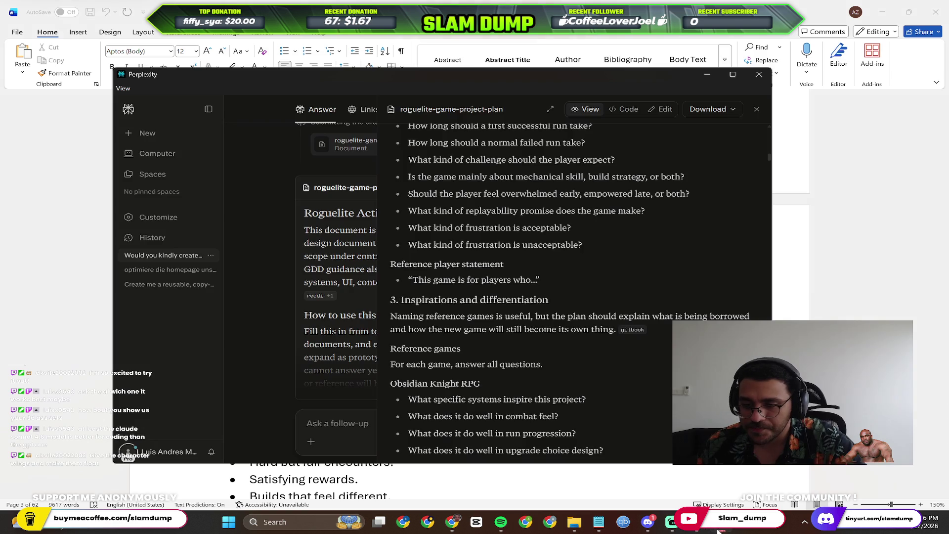
pyautogui.click(757, 109)
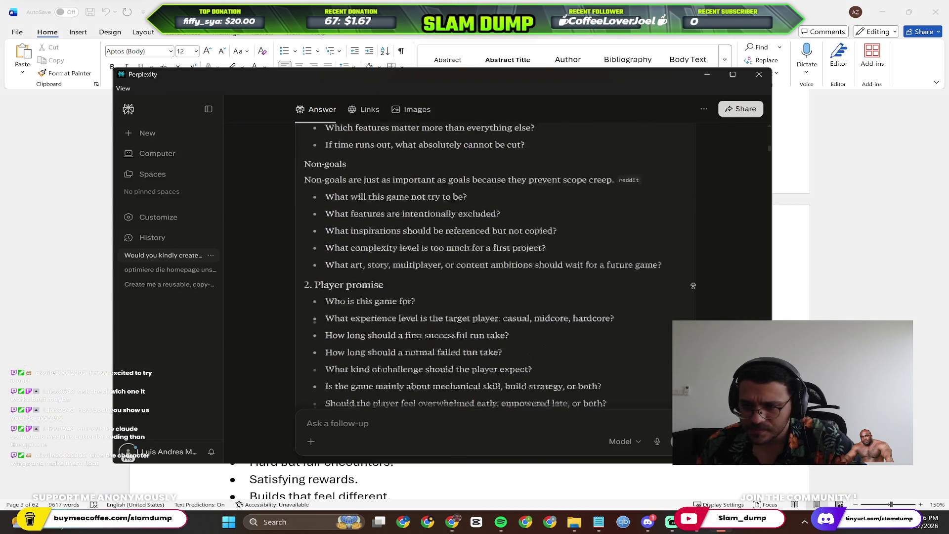
pyautogui.scroll(-15, 690, 327)
pyautogui.scroll(-15, 671, 357)
pyautogui.scroll(-15, 657, 386)
pyautogui.scroll(-15, 646, 385)
pyautogui.scroll(20, 633, 376)
pyautogui.scroll(-5, 627, 387)
pyautogui.scroll(-15, 627, 387)
pyautogui.scroll(-2, 608, 384)
pyautogui.middleClick(596, 381)
pyautogui.scroll(1, 596, 382)
pyautogui.scroll(-1, 651, 325)
pyautogui.scroll(-10, 665, 375)
pyautogui.scroll(-10, 659, 383)
pyautogui.scroll(-10, 657, 384)
pyautogui.scroll(-10, 644, 373)
pyautogui.scroll(-10, 644, 375)
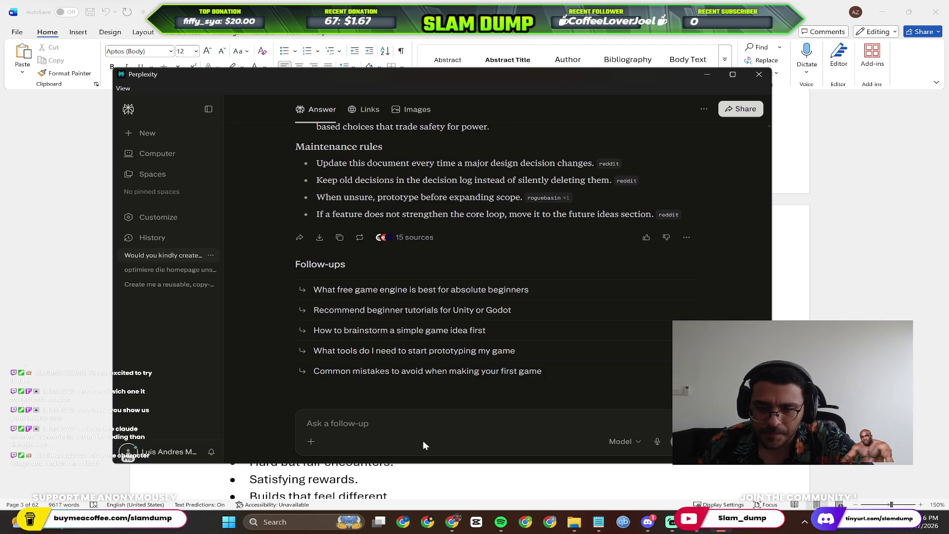
pyautogui.click(433, 423)
pyautogui.write('Hel')
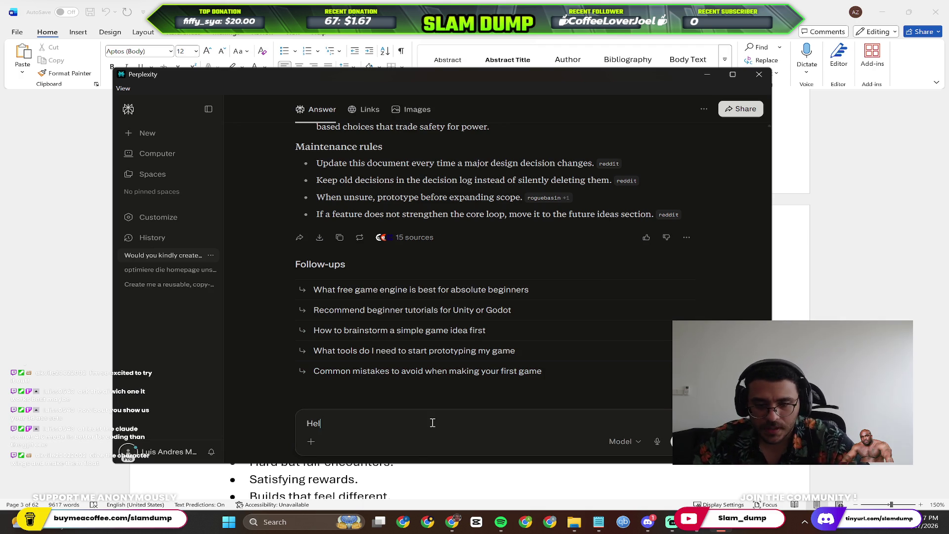
pyautogui.write('p me brainsto')
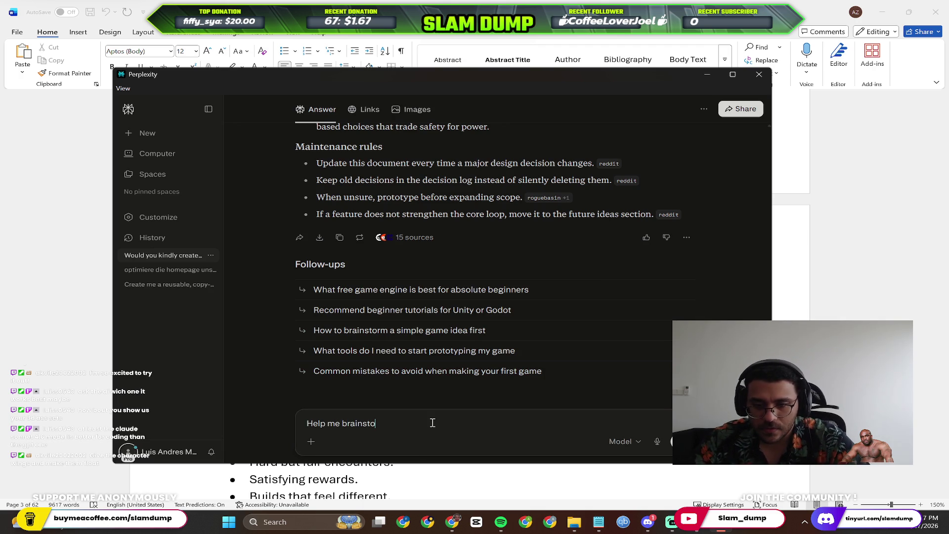
pyautogui.write('rm a p')
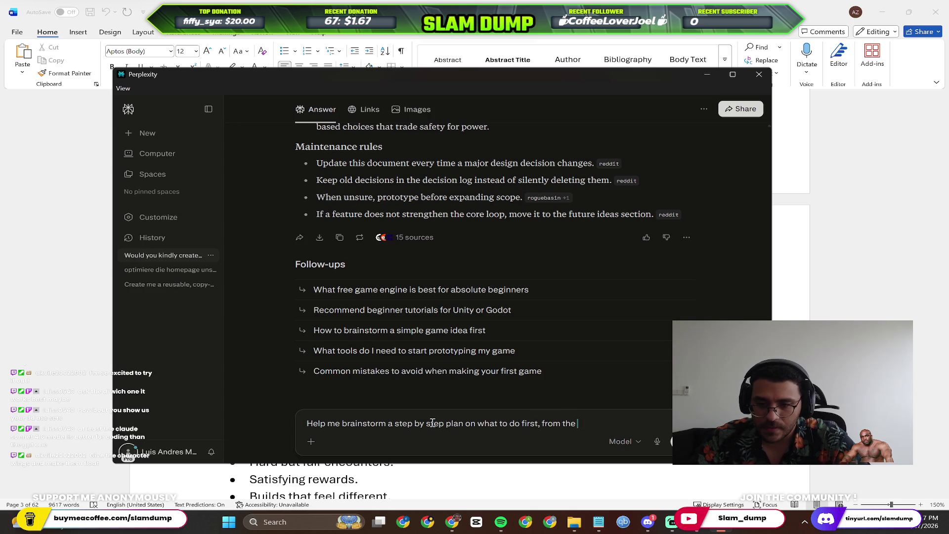
# Send Perplexity the request for a step-by-step checklist and guide to finish the project.
pyautogui.press('BackSpace')
pyautogui.press('BackSpace')
pyautogui.press('BackSpace')
pyautogui.press('BackSpace')
pyautogui.press('BackSpace')
pyautogui.write('to finish this projec')
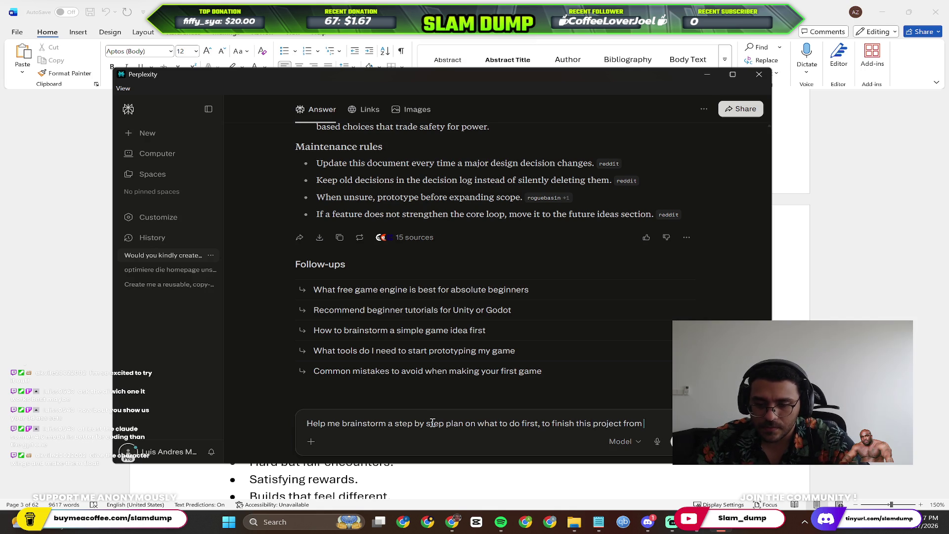
pyautogui.write(' to end.')
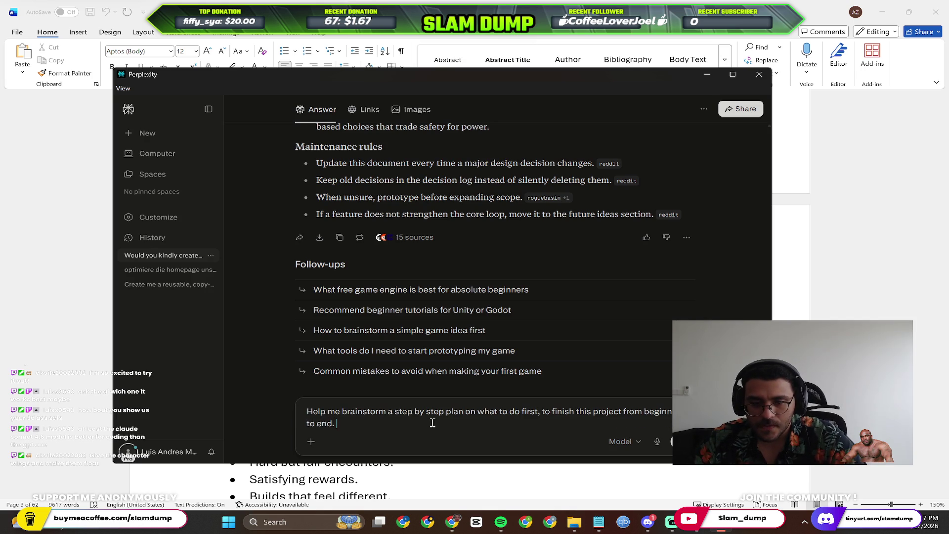
pyautogui.write('omeTh')
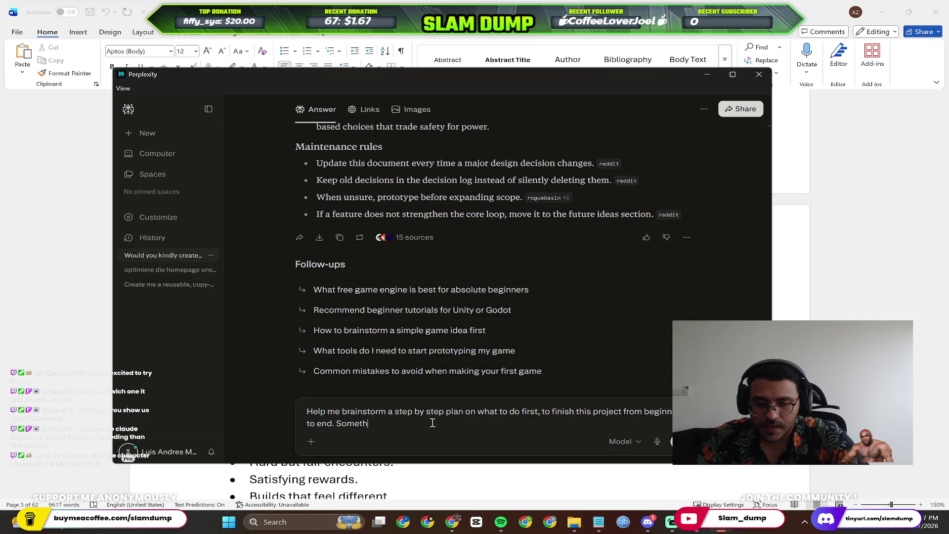
pyautogui.write('tep by step checklist')
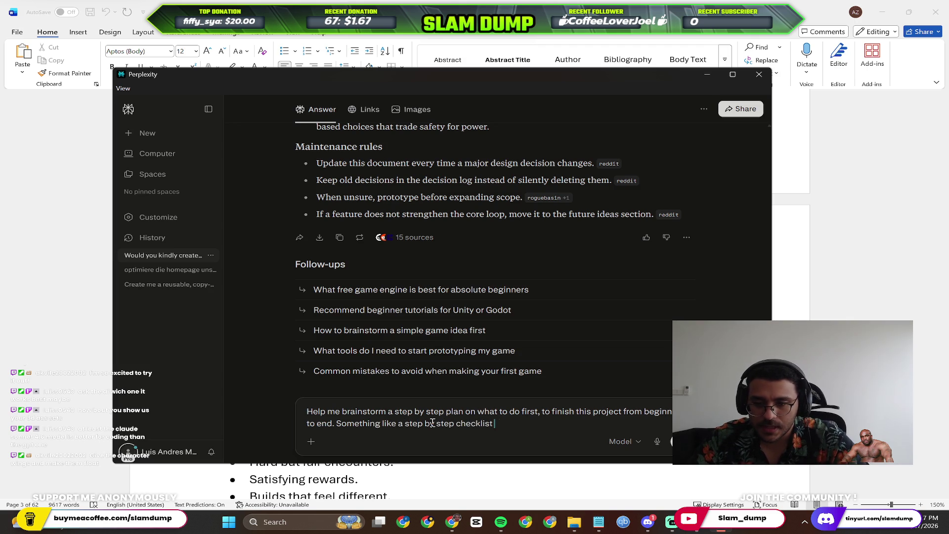
pyautogui.write('guide')
pyautogui.press('Return')
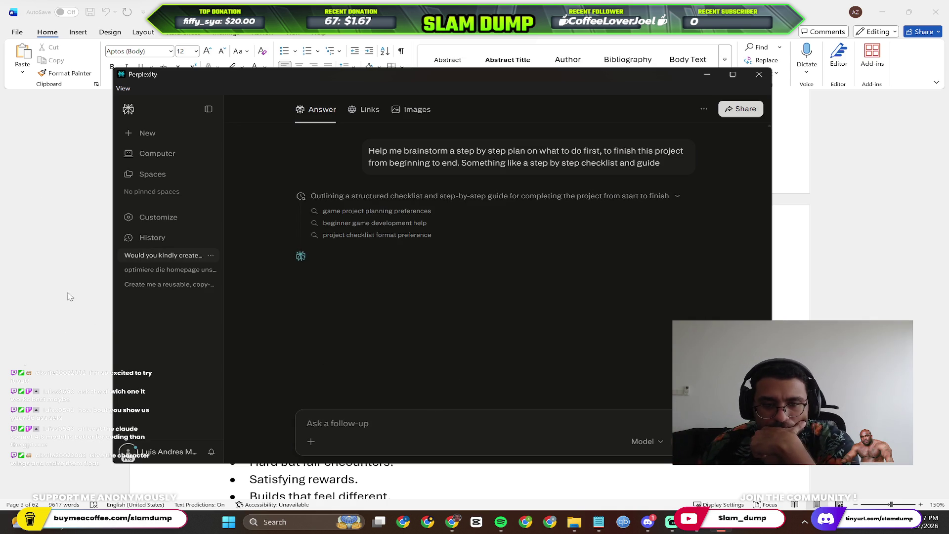
# Flip to Word's Emotional Arc and 'Fill this in' questions, then return to Perplexity's checklist answer.
pyautogui.hotkey('alt', 'Tab')
pyautogui.scroll(-1, 499, 314)
pyautogui.scroll(-5, 423, 260)
pyautogui.scroll(-3, 409, 269)
pyautogui.scroll(-3, 413, 272)
pyautogui.scroll(7, 413, 272)
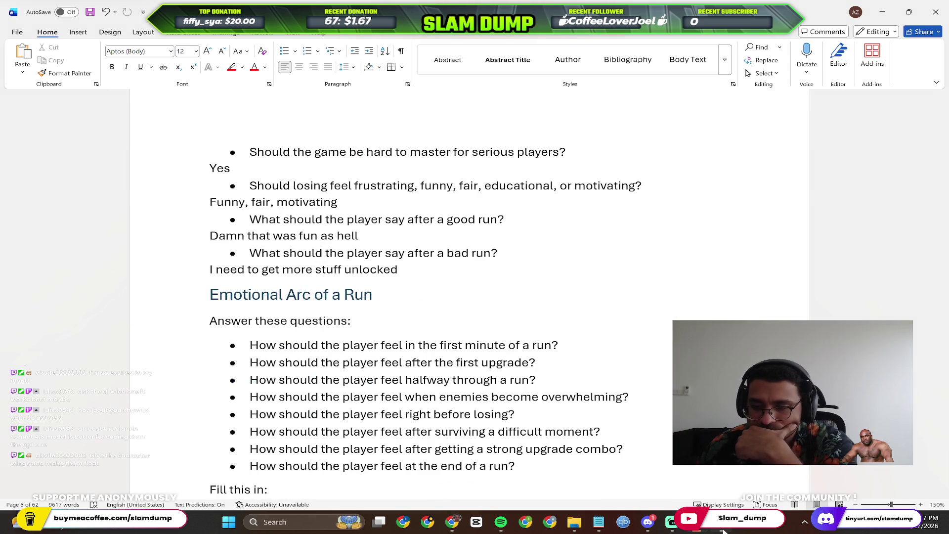
pyautogui.hotkey('alt', 'Tab')
pyautogui.hotkey('alt', 'Tab')
pyautogui.scroll(-1, 512, 333)
pyautogui.scroll(-1, 511, 332)
pyautogui.click(574, 200)
pyautogui.scroll(-2, 361, 274)
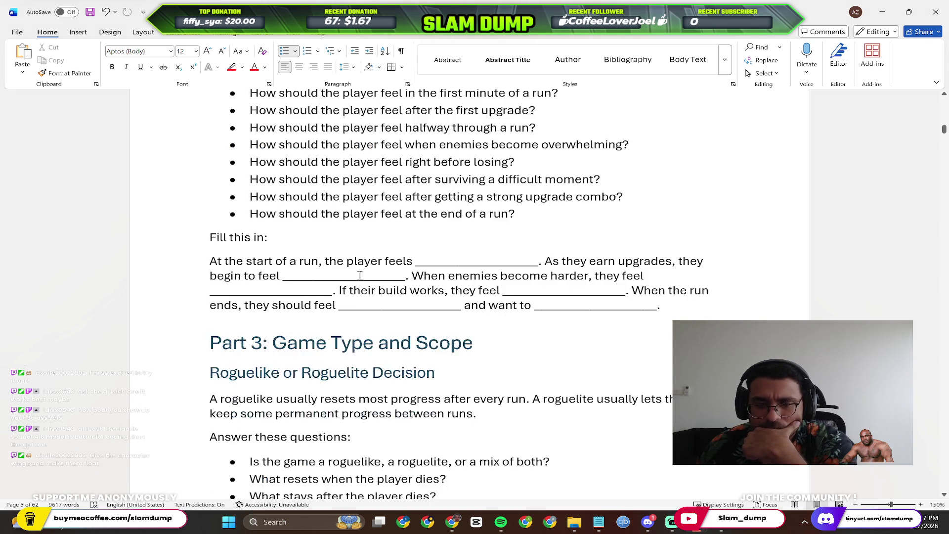
pyautogui.scroll(-3, 360, 273)
pyautogui.click(453, 239)
pyautogui.scroll(7, 563, 236)
pyautogui.scroll(5, 564, 236)
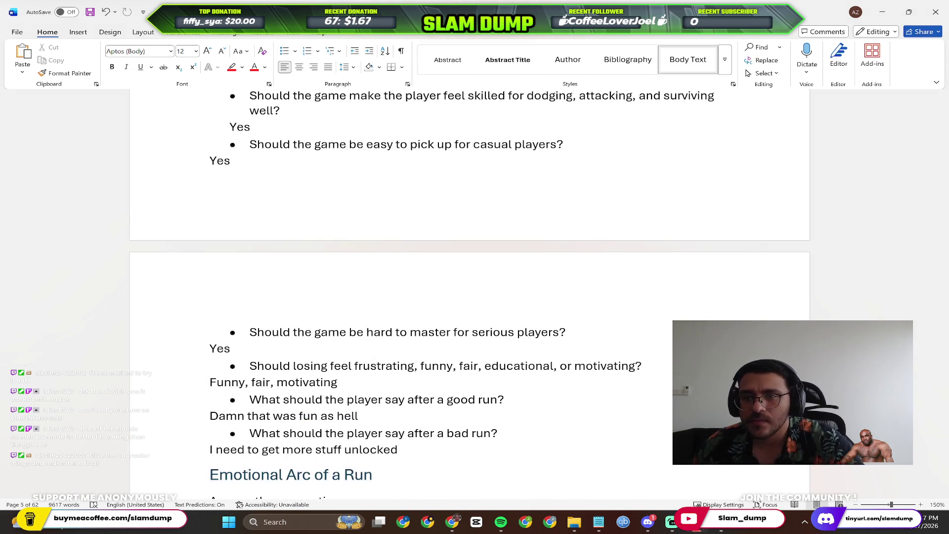
pyautogui.hotkey('alt', 'Tab')
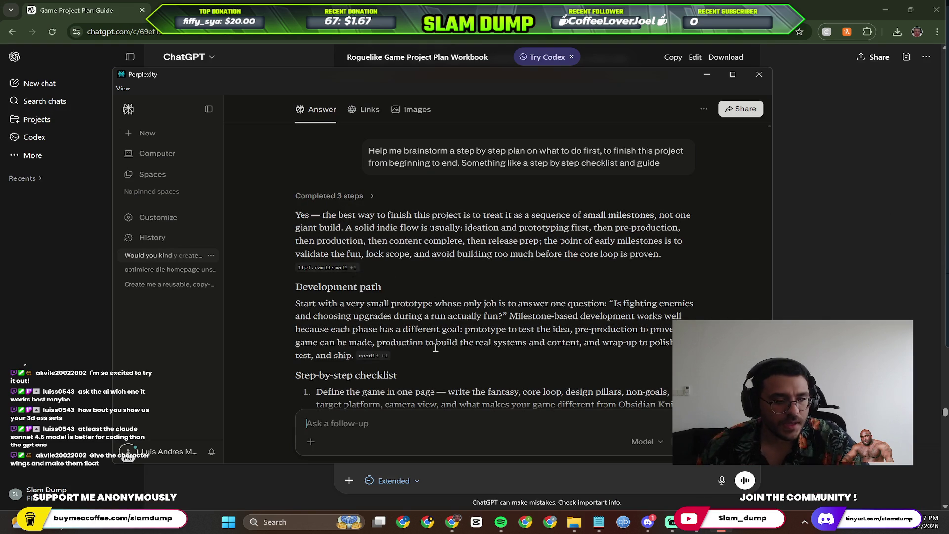
pyautogui.scroll(-4, 437, 296)
pyautogui.scroll(2, 453, 285)
pyautogui.scroll(3, 462, 279)
pyautogui.scroll(-3, 461, 279)
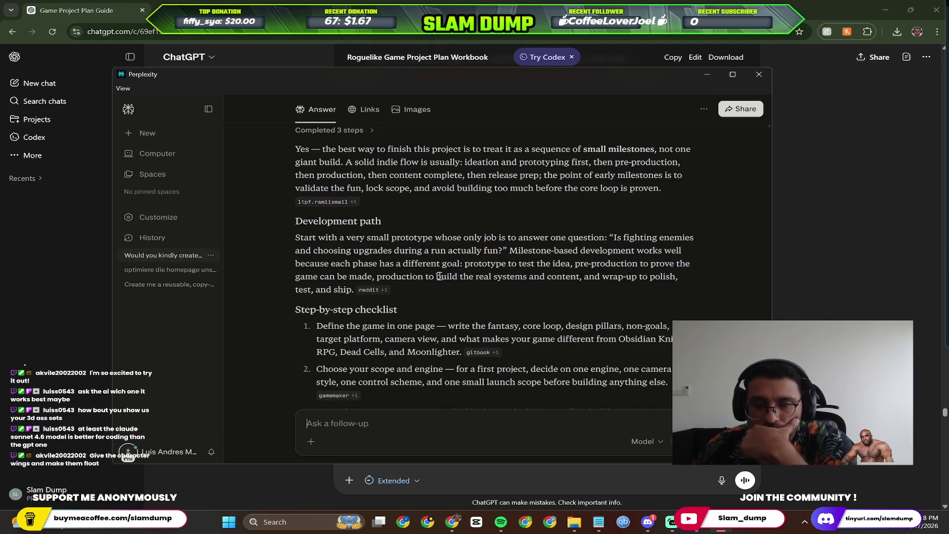
pyautogui.scroll(-6, 452, 263)
pyautogui.scroll(-4, 519, 265)
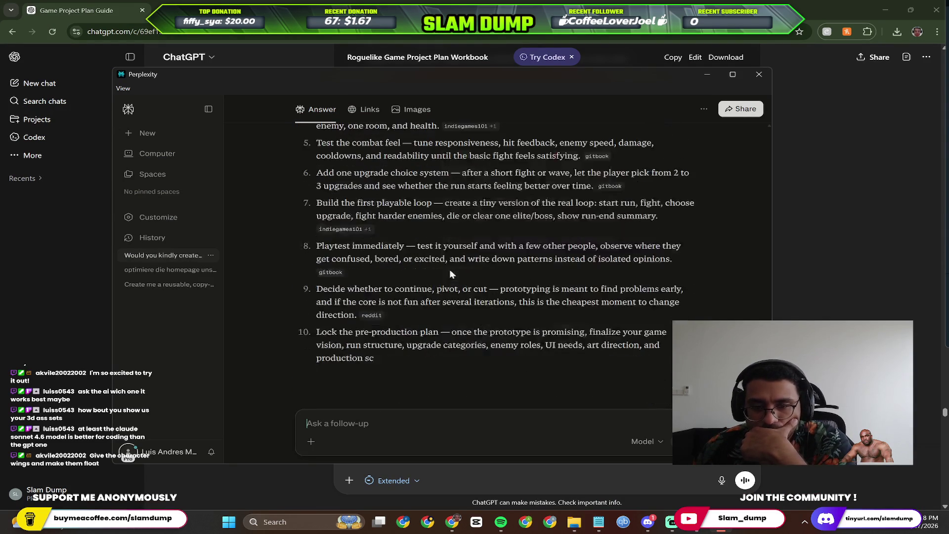
pyautogui.scroll(5, 527, 265)
pyautogui.scroll(1, 549, 245)
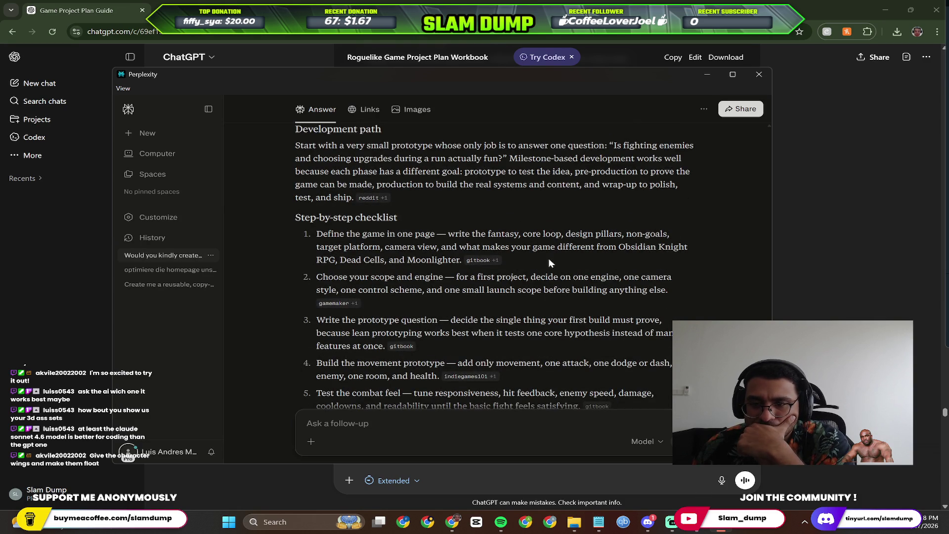
pyautogui.moveTo(482, 261)
pyautogui.scroll(-1, 450, 306)
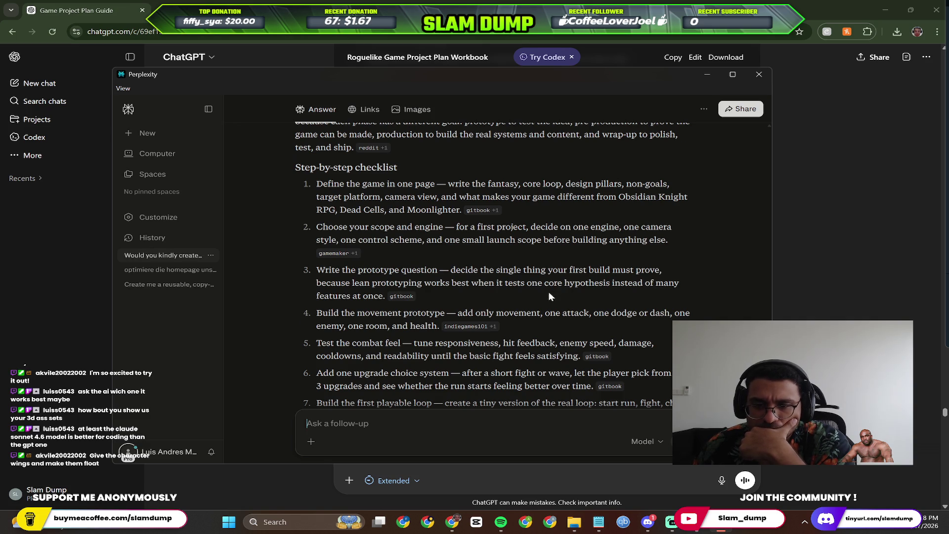
pyautogui.scroll(-1, 550, 297)
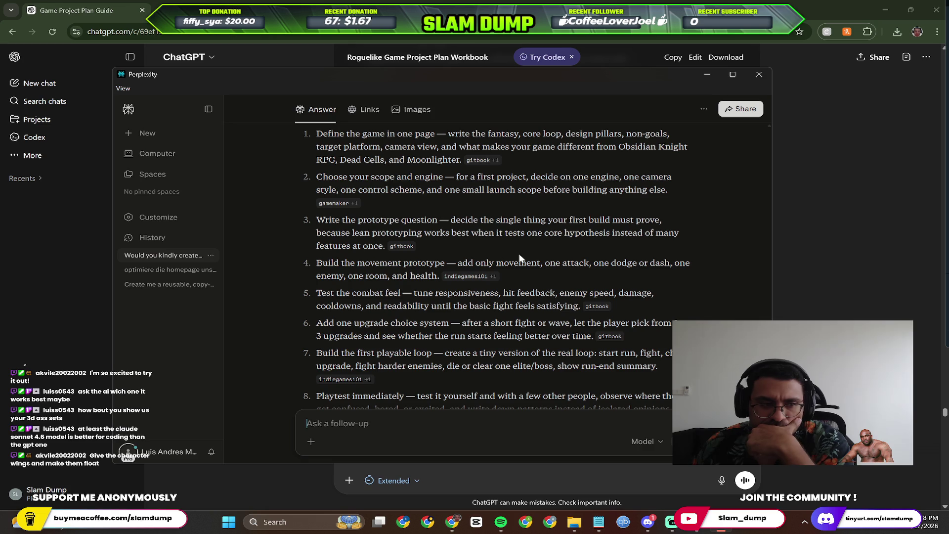
pyautogui.scroll(-1, 521, 258)
pyautogui.scroll(-3, 520, 255)
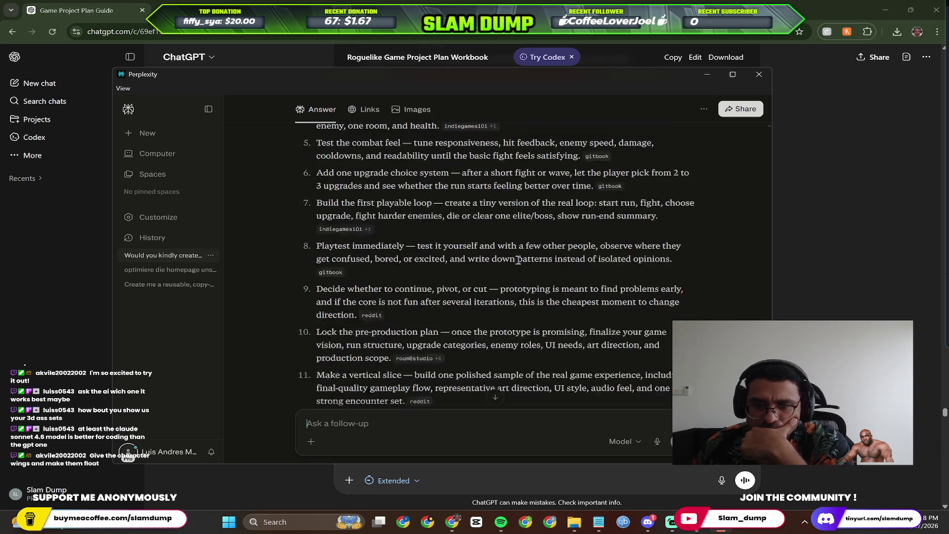
pyautogui.scroll(-2, 523, 265)
pyautogui.scroll(-3, 519, 265)
pyautogui.scroll(-5, 512, 265)
pyautogui.scroll(2, 508, 266)
pyautogui.scroll(5, 508, 266)
pyautogui.scroll(-1, 493, 286)
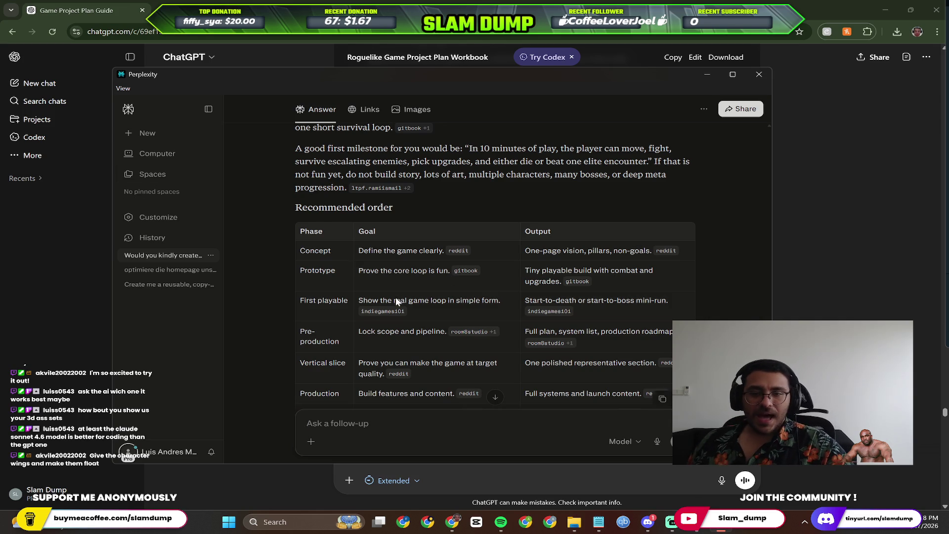
pyautogui.scroll(-2, 371, 282)
pyautogui.scroll(3, 407, 298)
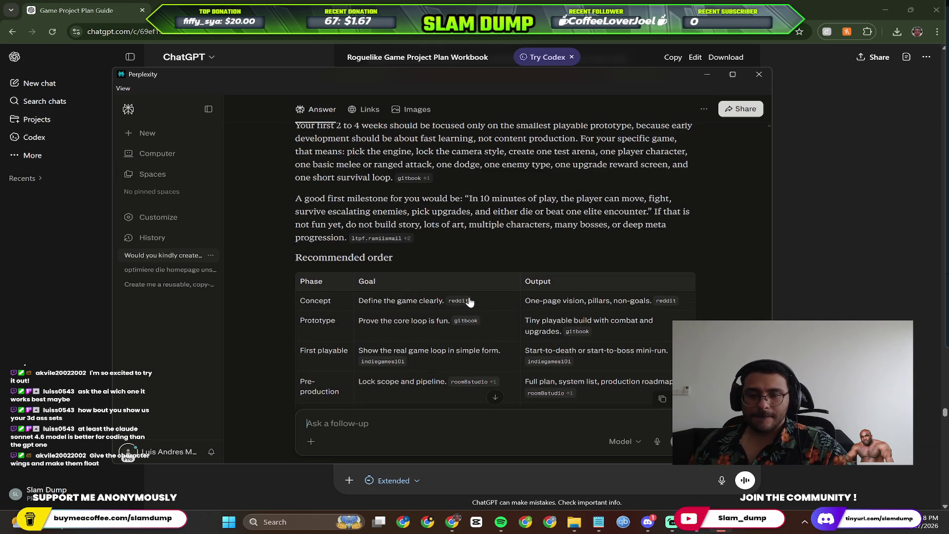
pyautogui.scroll(3, 427, 278)
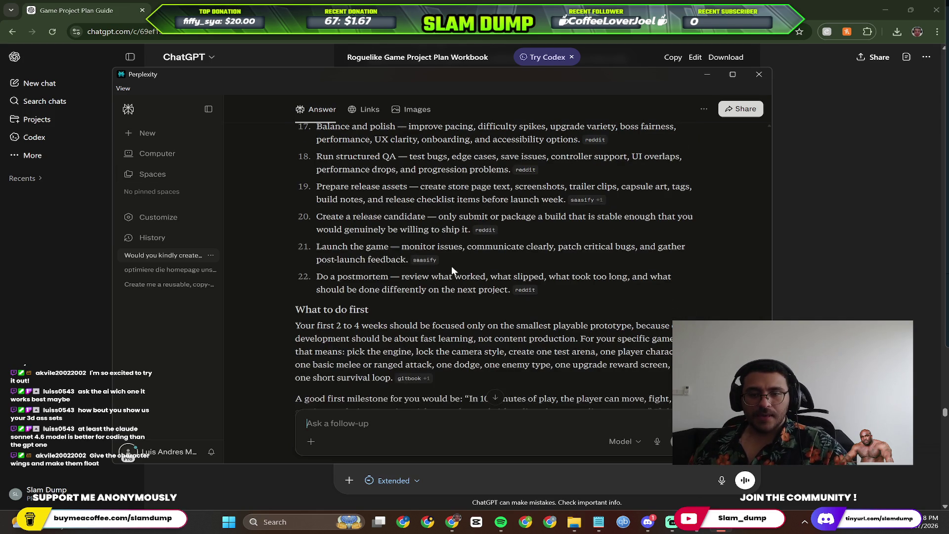
pyautogui.scroll(-4, 451, 271)
pyautogui.scroll(-3, 451, 271)
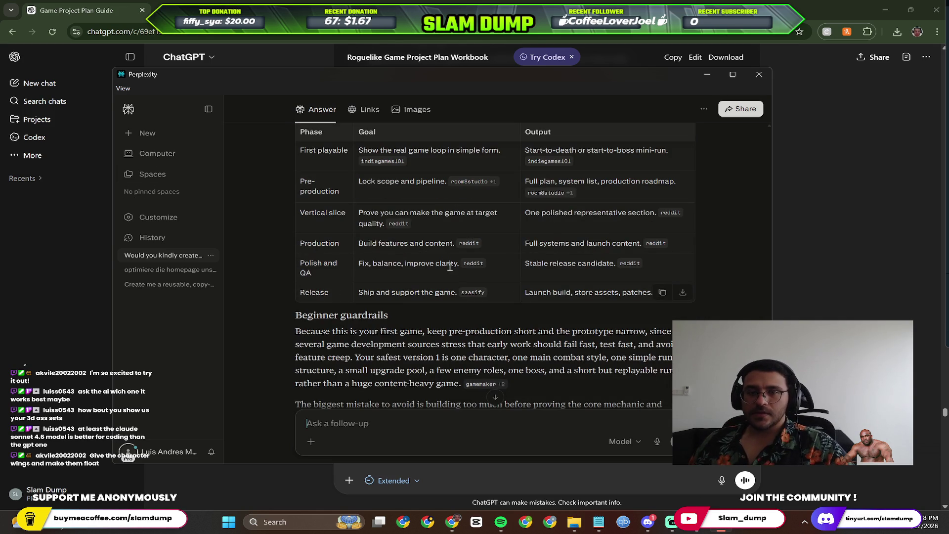
pyautogui.scroll(-2, 442, 266)
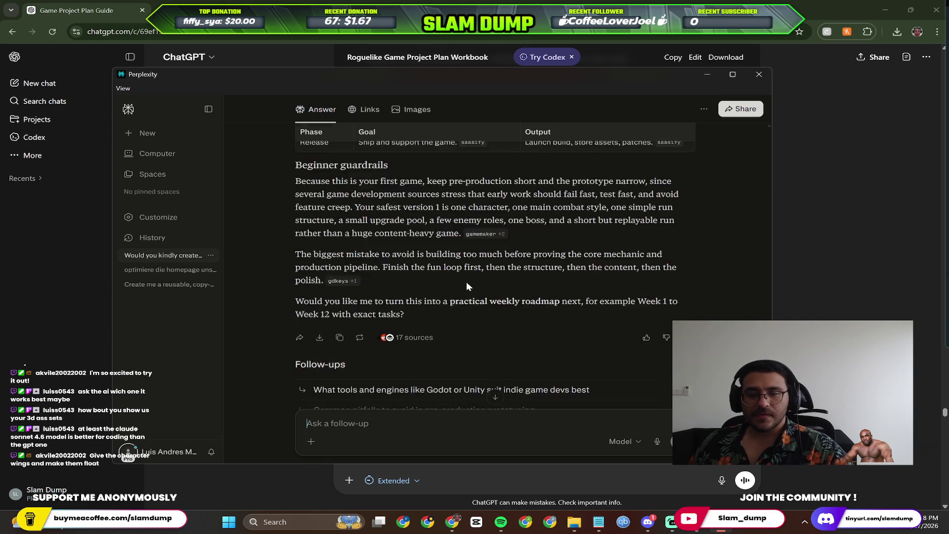
pyautogui.scroll(-2, 456, 289)
pyautogui.write('What i meant is for exampl')
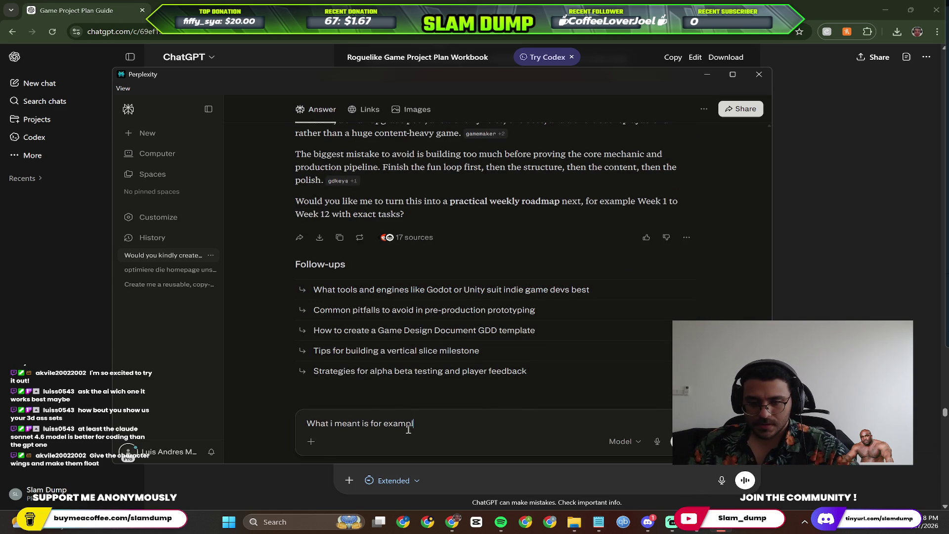
pyautogui.write('e specially sine ')
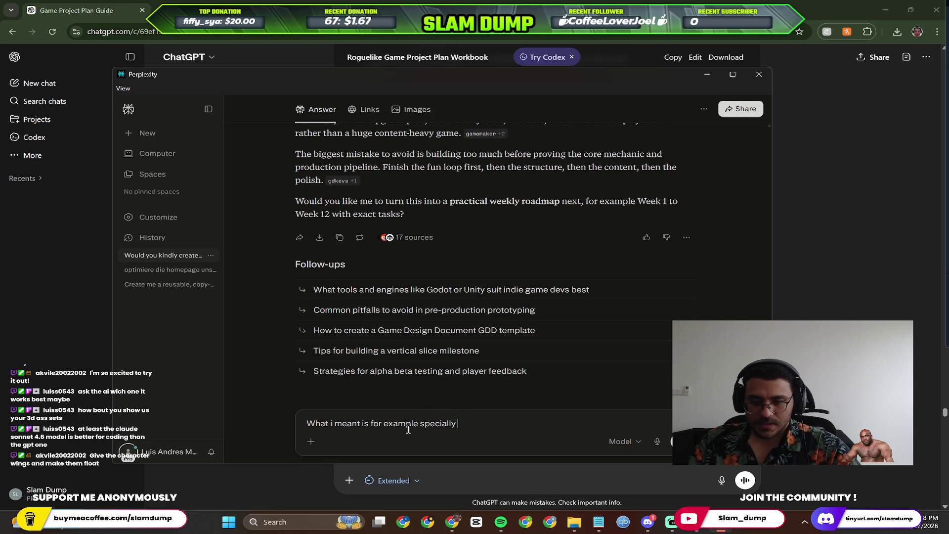
pyautogui.write('this wil be a ')
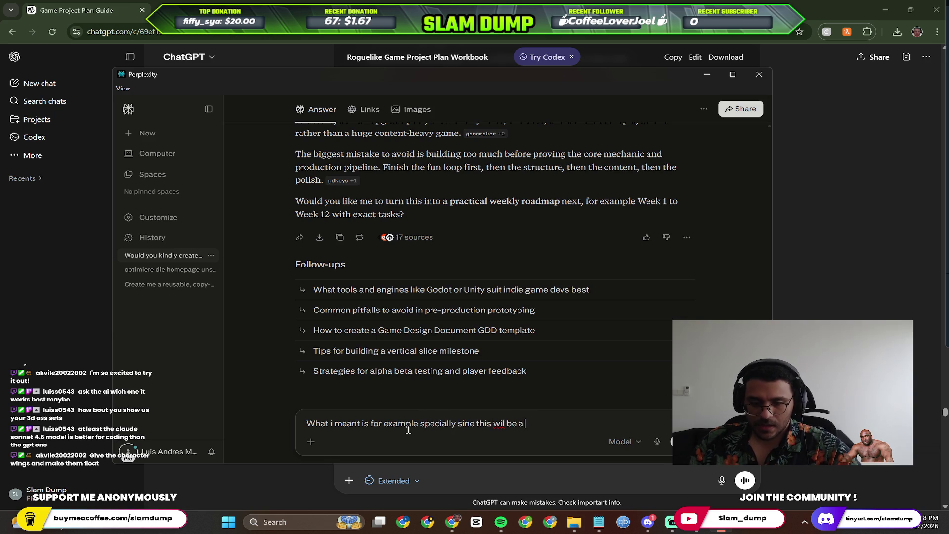
pyautogui.write('youtube series and a streaming serie')
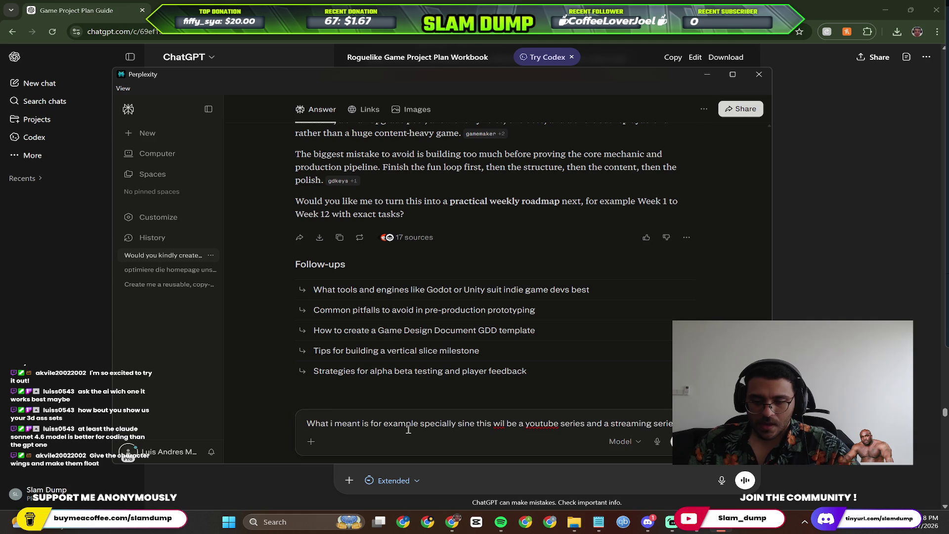
# Send the follow-up saying the first video covers characters, environment, basic mechanics and platform choice.
pyautogui.hotkey('shift', 'Return')
pyautogui.press('BackSpace')
pyautogui.hotkey('shift', 'Return')
pyautogui.write('The first step an')
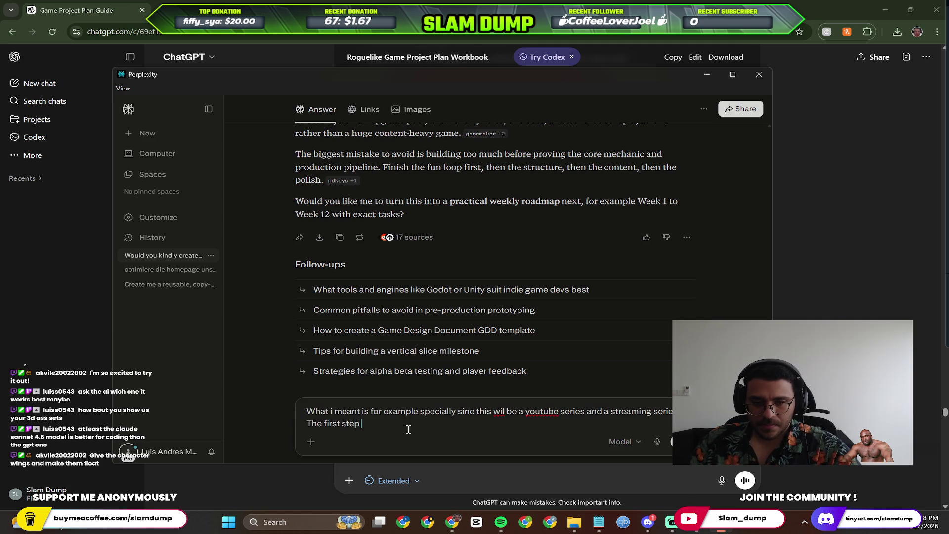
pyautogui.write('d video would be me creating t')
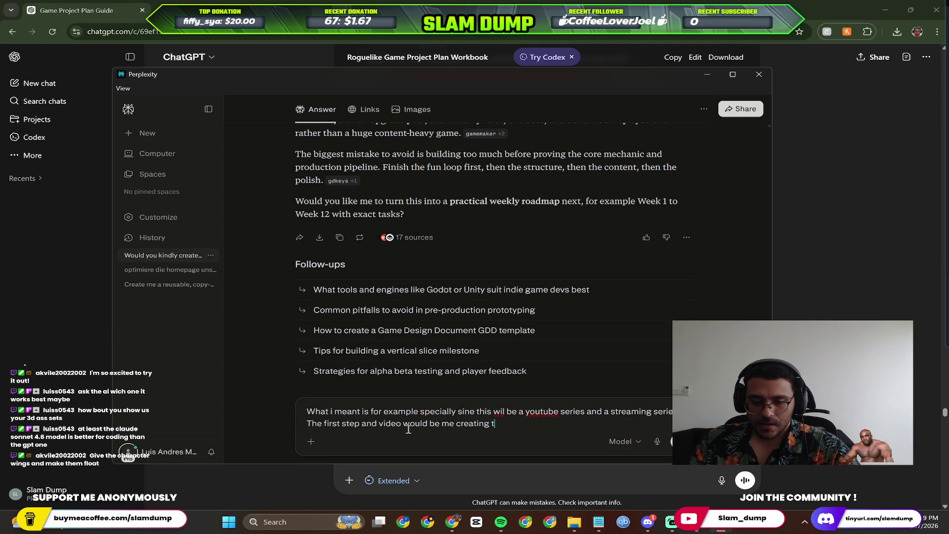
pyautogui.press('BackSpace')
pyautogui.write('charachters, env')
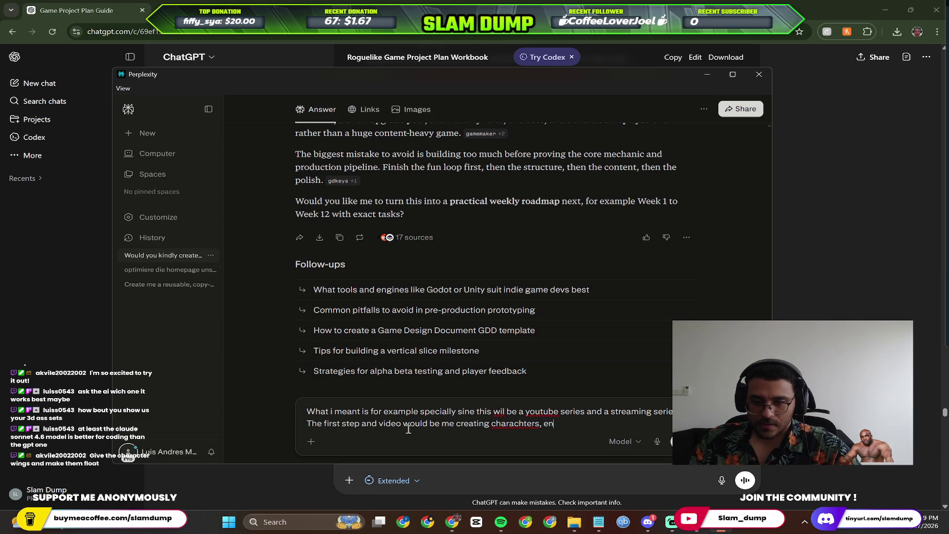
pyautogui.write('ironment, w')
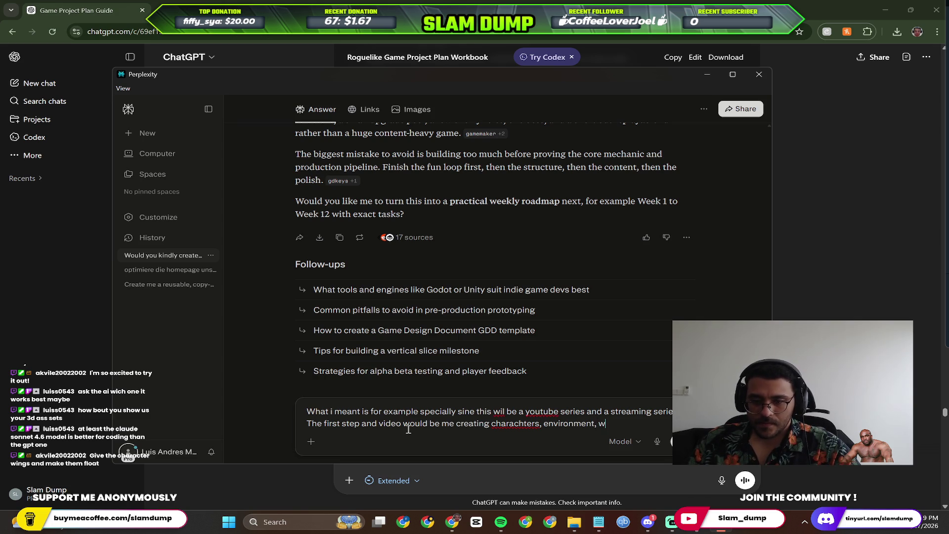
pyautogui.press('BackSpace')
pyautogui.write('basic game mechanics, deciding what game development platform to use')
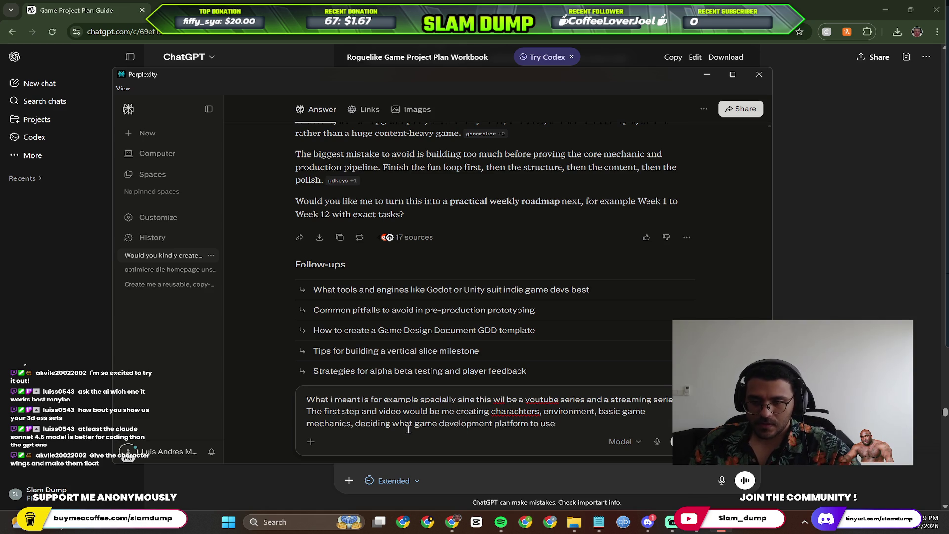
pyautogui.press('Return')
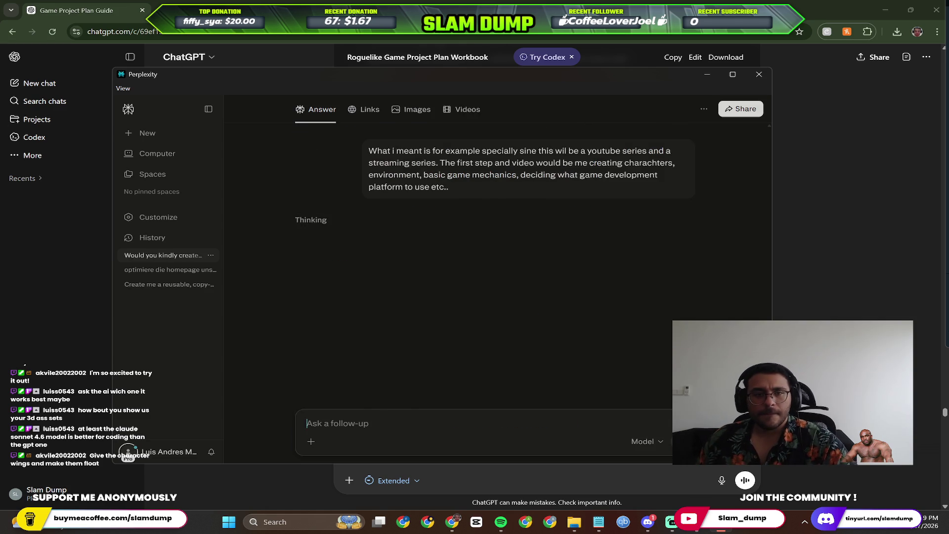
# Search 'free 2d game assets' in a new Chrome tab and open the CraftPix result.
pyautogui.click(708, 74)
pyautogui.hotkey('ctrl', 't')
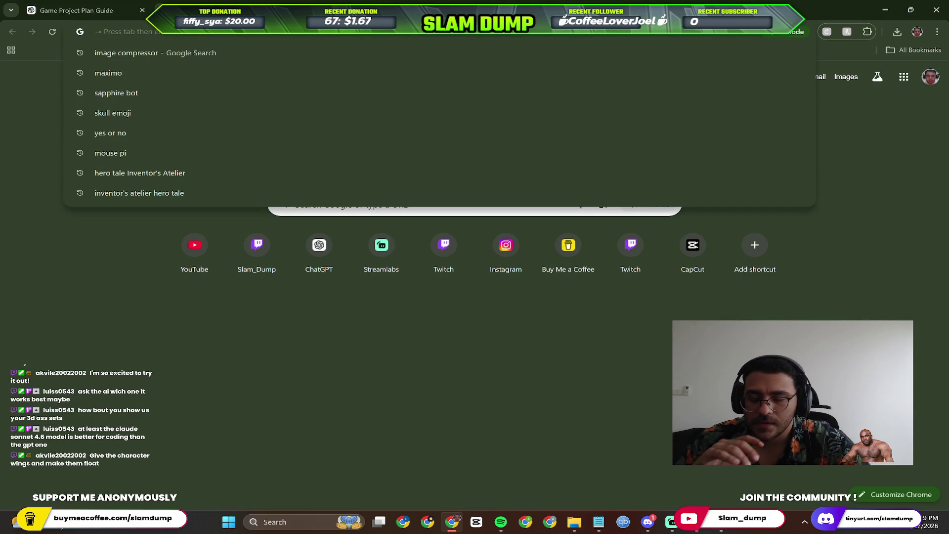
pyautogui.click(272, 3)
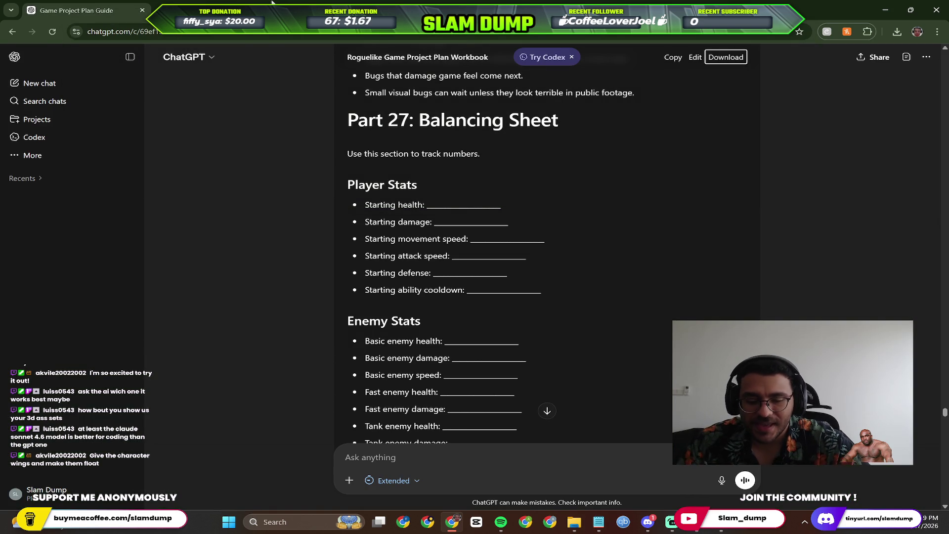
pyautogui.hotkey('ctrl', 't')
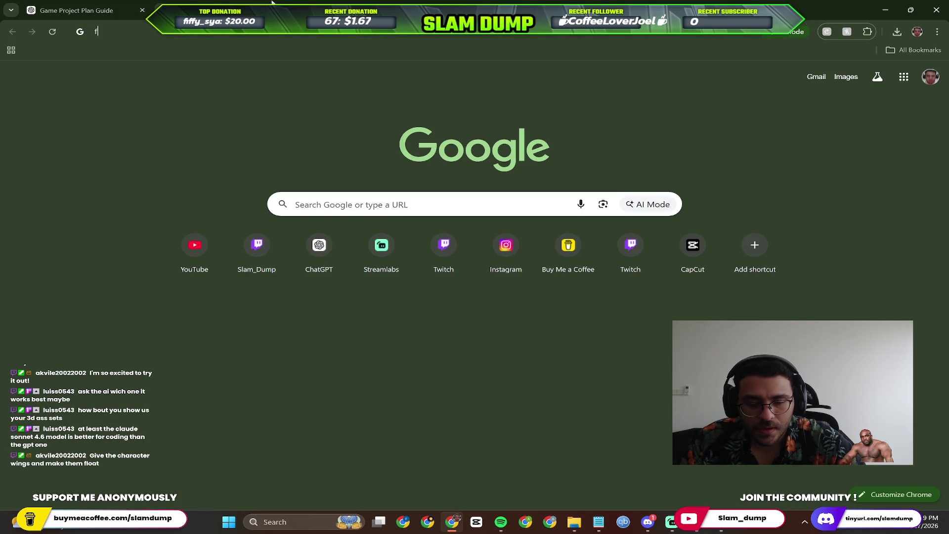
pyautogui.write('free t')
pyautogui.press('BackSpace')
pyautogui.write('2d ')
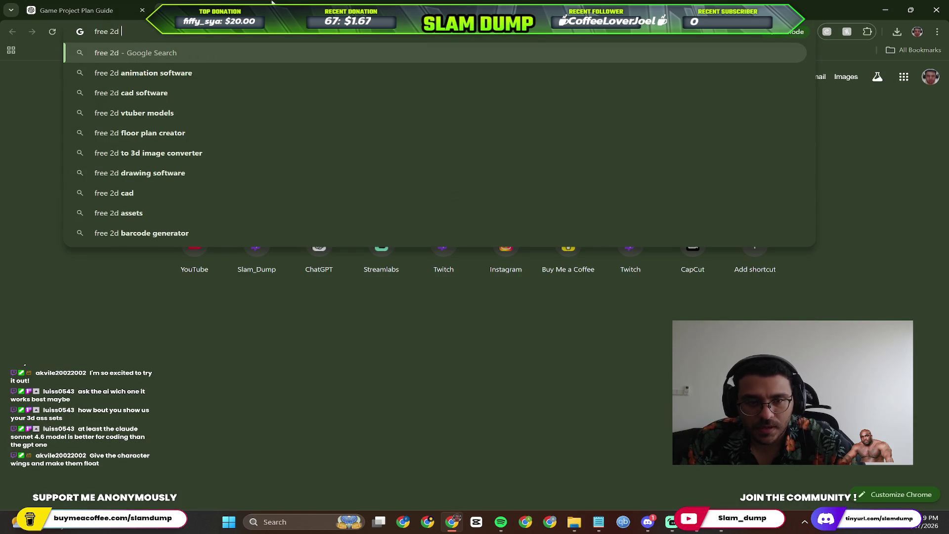
pyautogui.write('game assets')
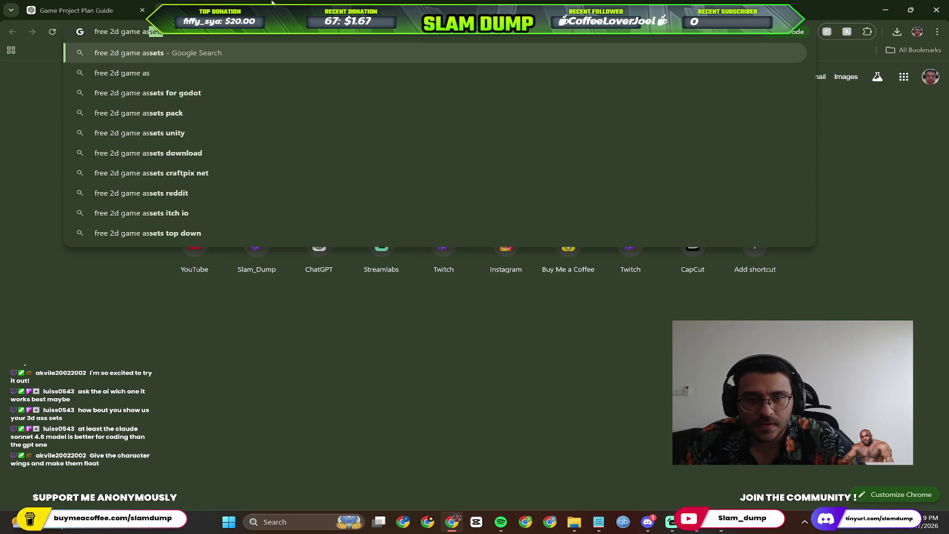
pyautogui.press('Return')
pyautogui.click(269, 154)
pyautogui.scroll(-1, 329, 197)
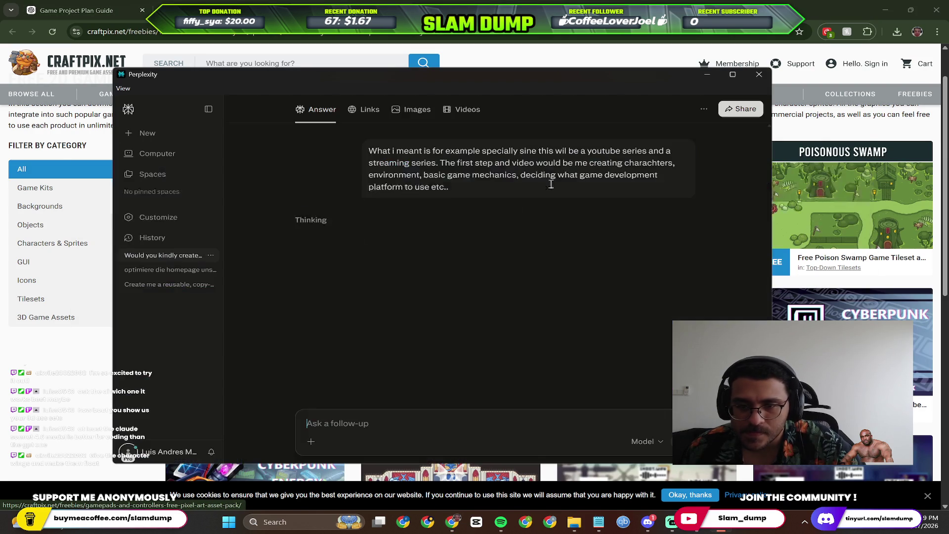
# Return to Perplexity, review the episode roadmap answer and start a new follow-up.
pyautogui.hotkey('alt', 'Tab')
pyautogui.scroll(-2, 414, 267)
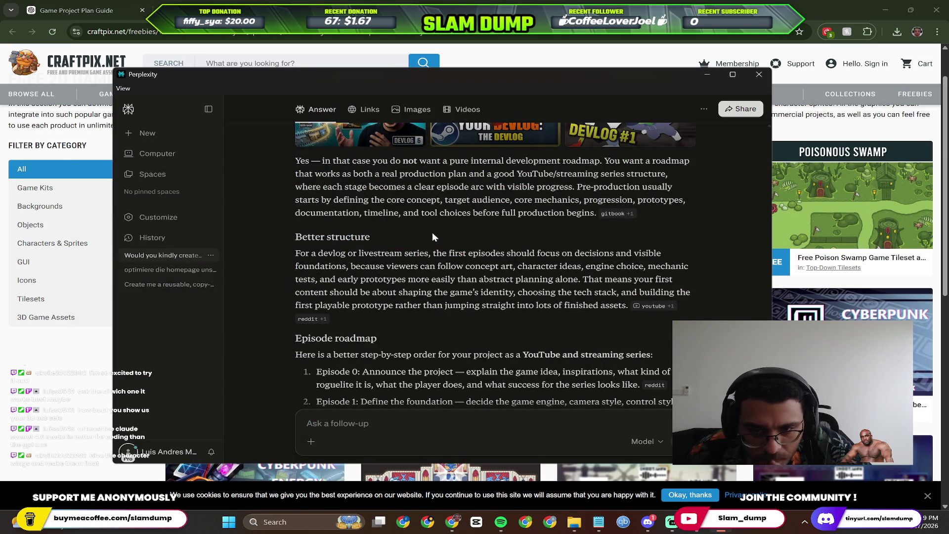
pyautogui.scroll(-1, 436, 238)
pyautogui.scroll(-1, 440, 268)
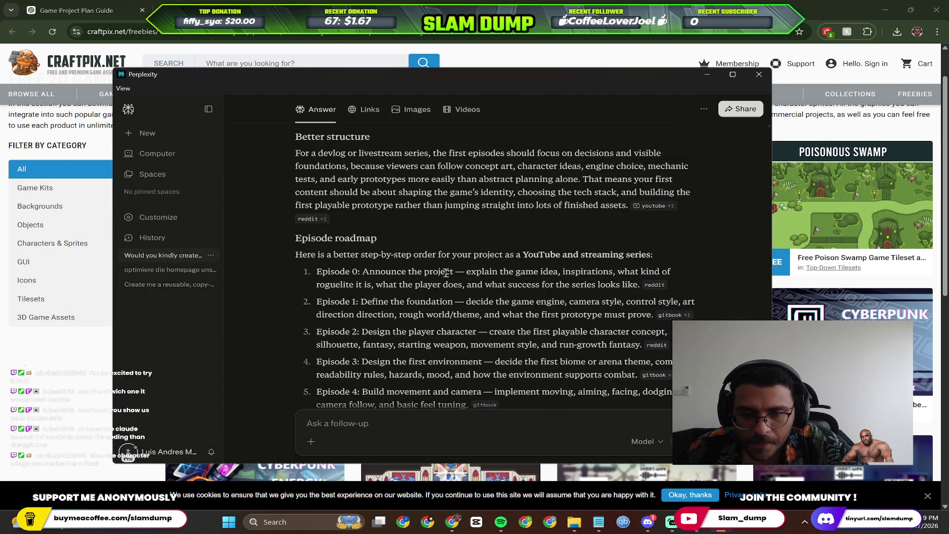
pyautogui.scroll(-1, 452, 293)
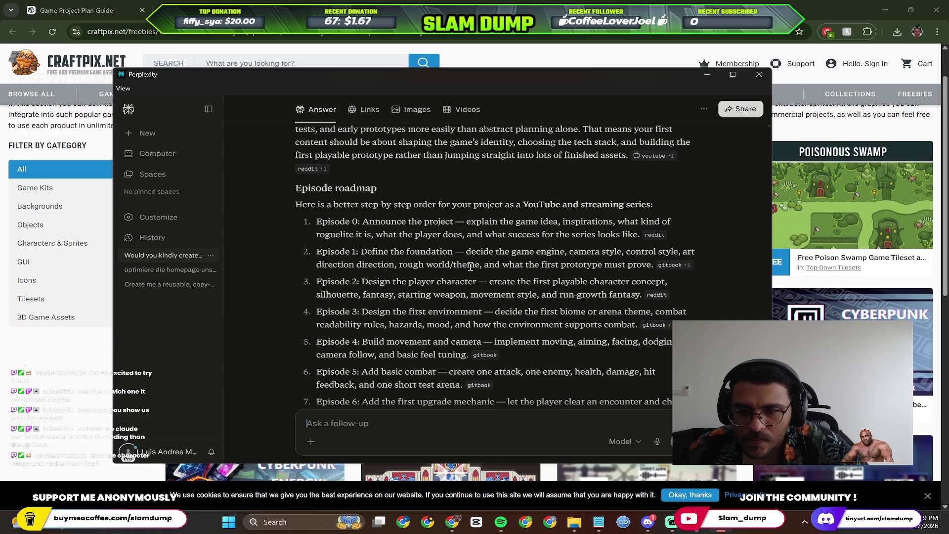
pyautogui.scroll(-1, 515, 262)
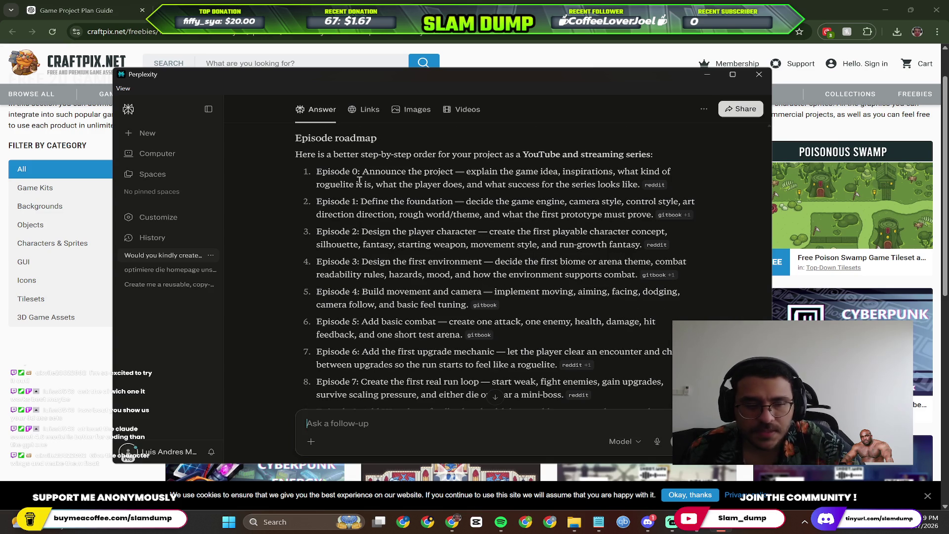
pyautogui.scroll(-2, 371, 201)
pyautogui.scroll(2, 382, 220)
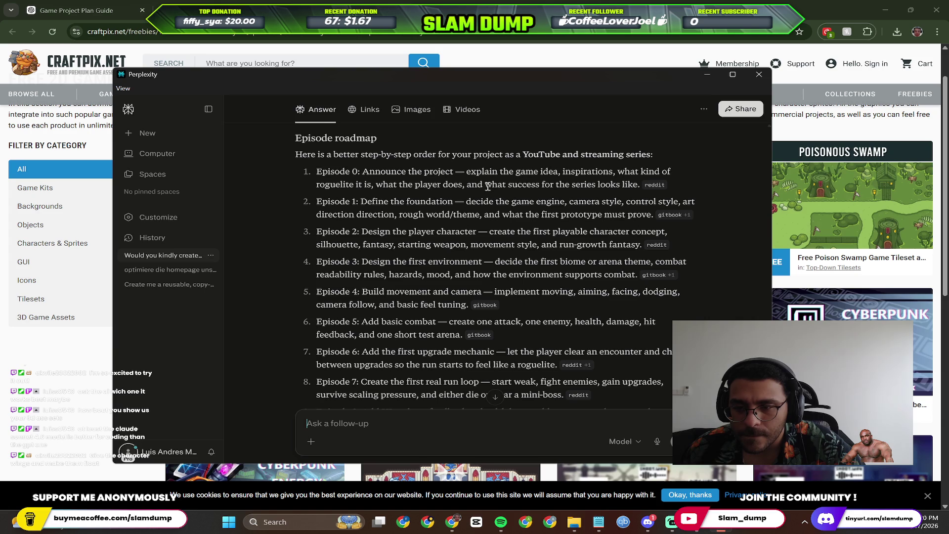
pyautogui.scroll(-1, 420, 207)
pyautogui.scroll(-2, 412, 213)
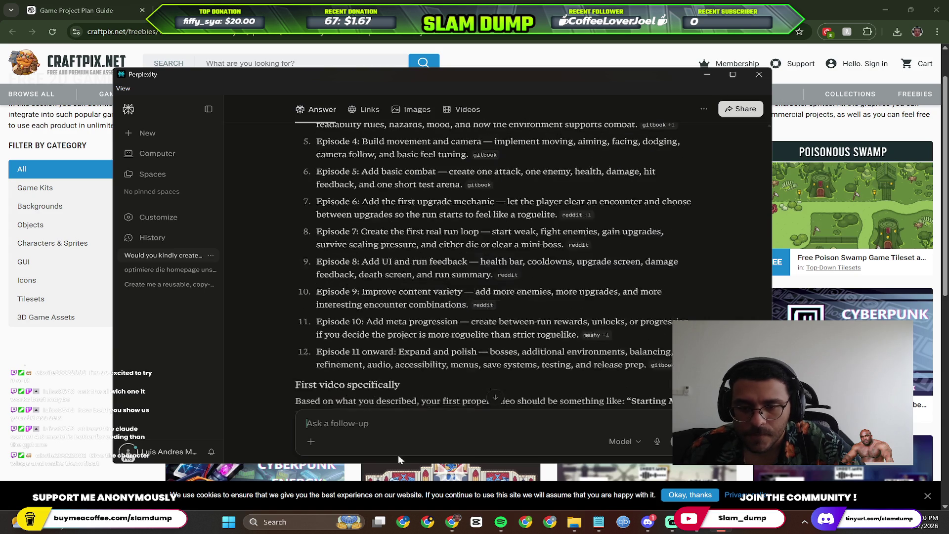
pyautogui.scroll(-4, 411, 213)
pyautogui.scroll(-3, 397, 297)
pyautogui.scroll(-3, 398, 273)
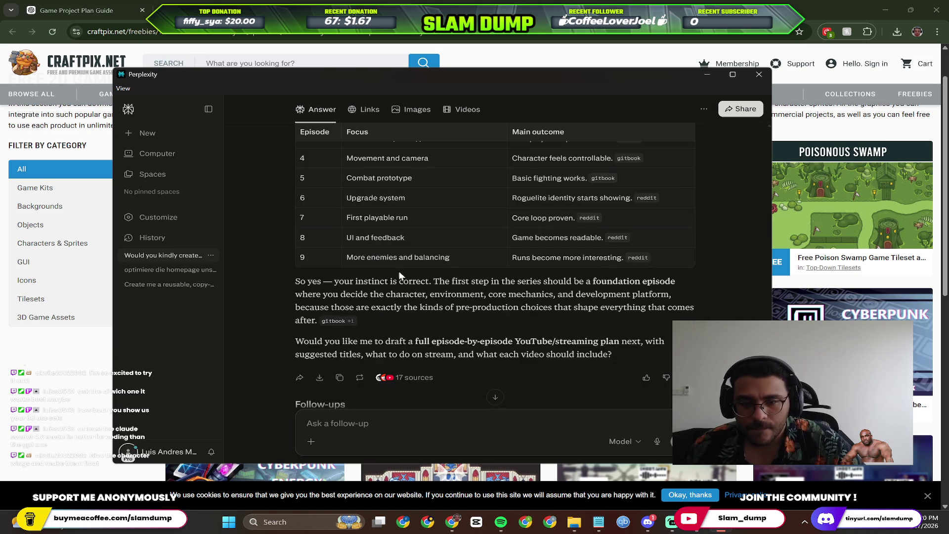
pyautogui.scroll(-2, 400, 267)
pyautogui.click(371, 416)
pyautogui.write('Amazing can')
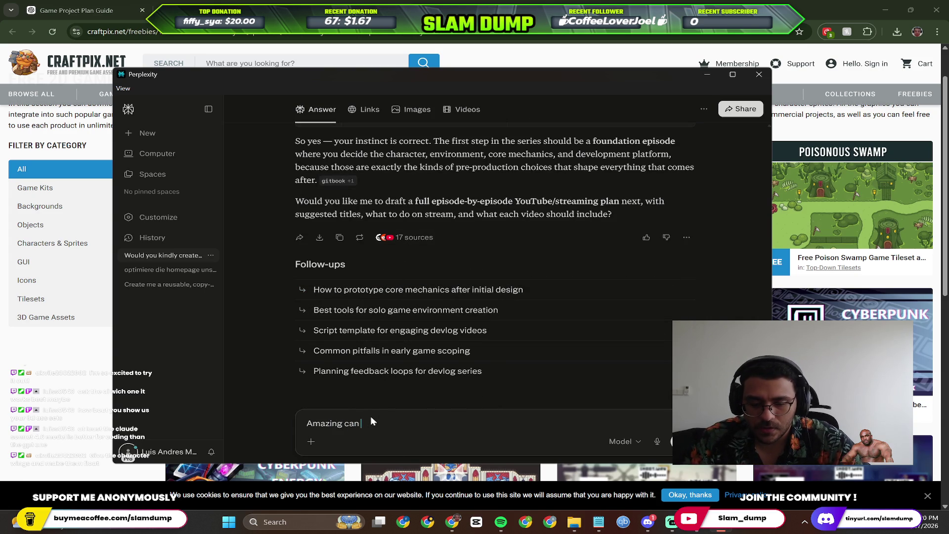
pyautogui.write(' you now give me the full roadmap for this project so i can track my progress')
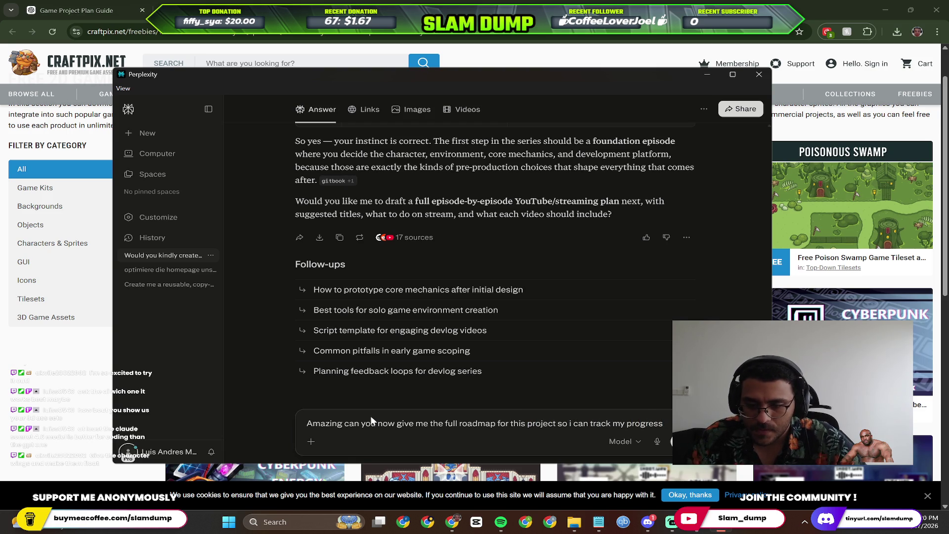
pyautogui.write('have a checklist.')
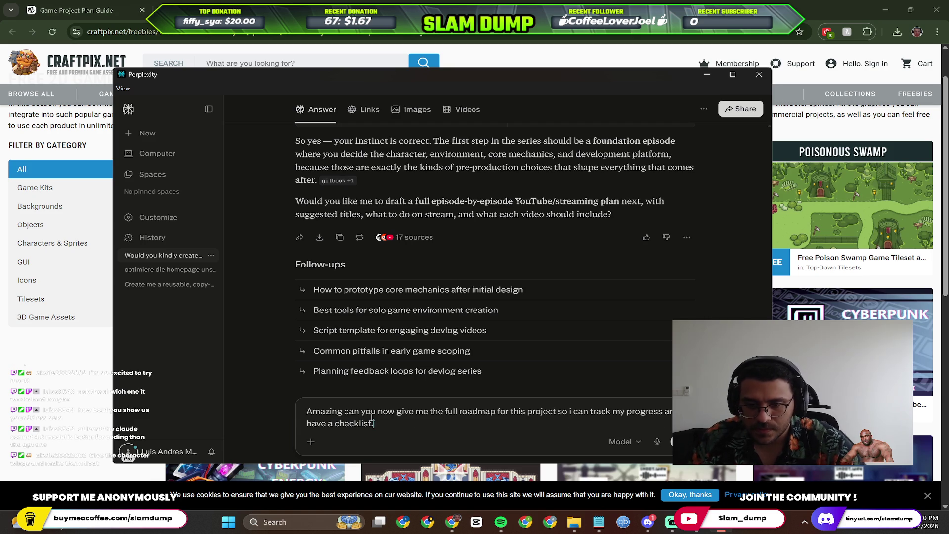
pyautogui.write('as a document')
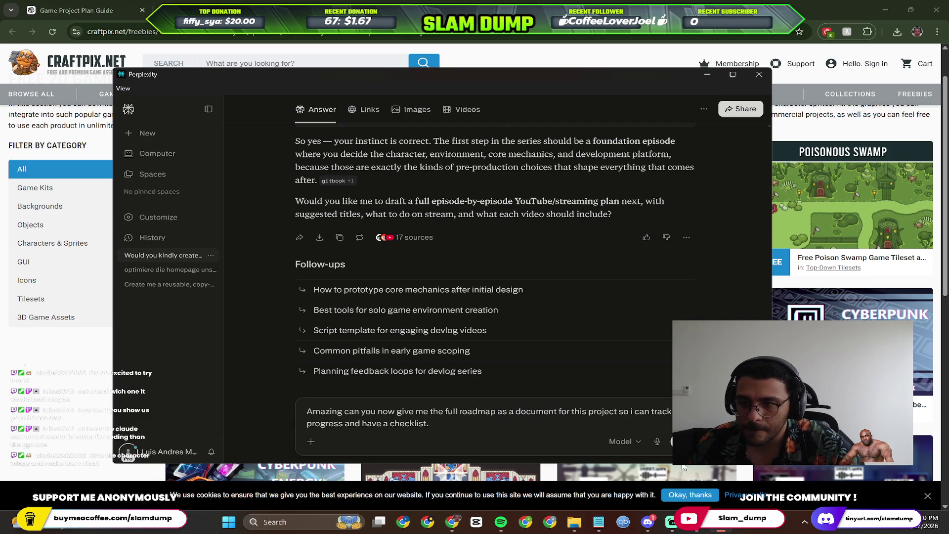
# Send the request for the full roadmap as a document with a progress checklist.
pyautogui.press('Return')
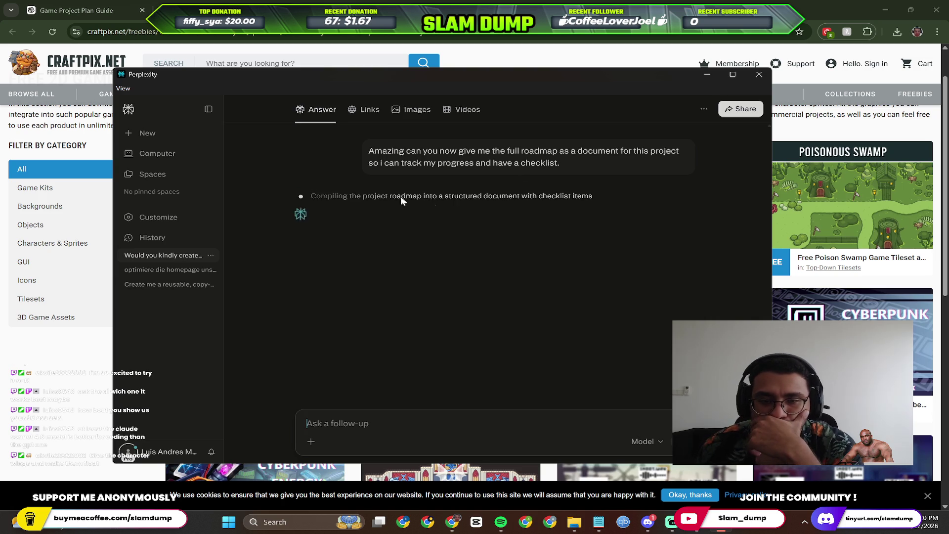
# Let Perplexity compile the checklist document, then hide it to reveal the CraftPix page.
pyautogui.click(697, 521)
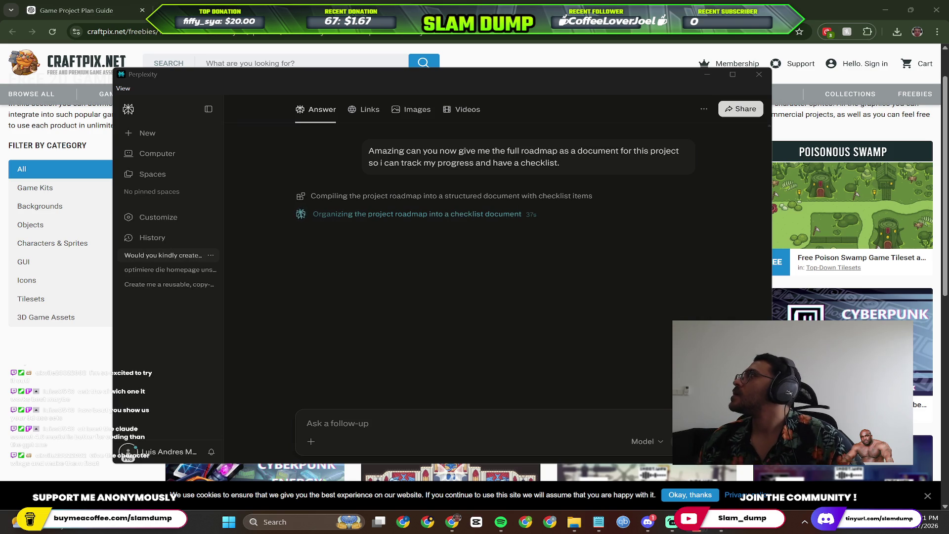
pyautogui.hotkey('alt', 'Tab')
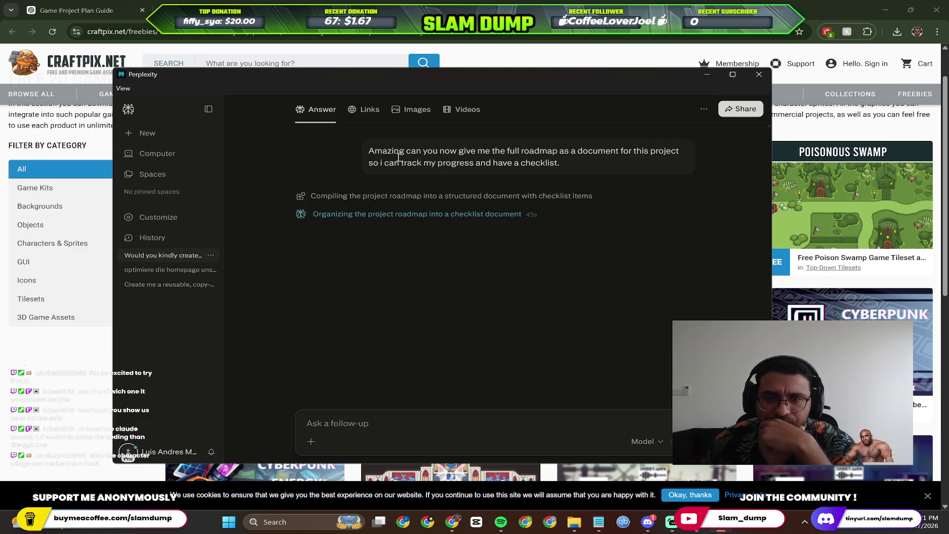
pyautogui.hotkey('alt', 'Tab')
pyautogui.scroll(-5, 401, 267)
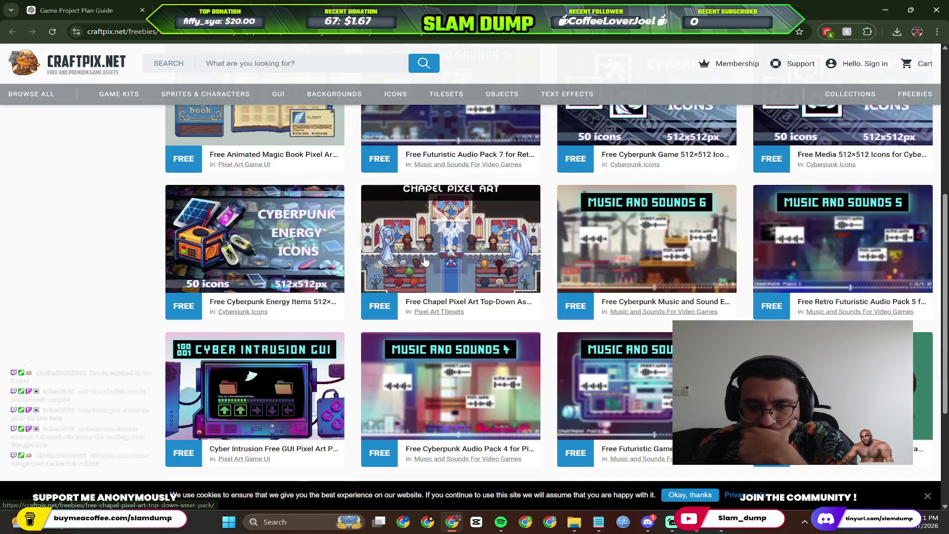
pyautogui.scroll(-1, 401, 267)
pyautogui.scroll(1, 446, 222)
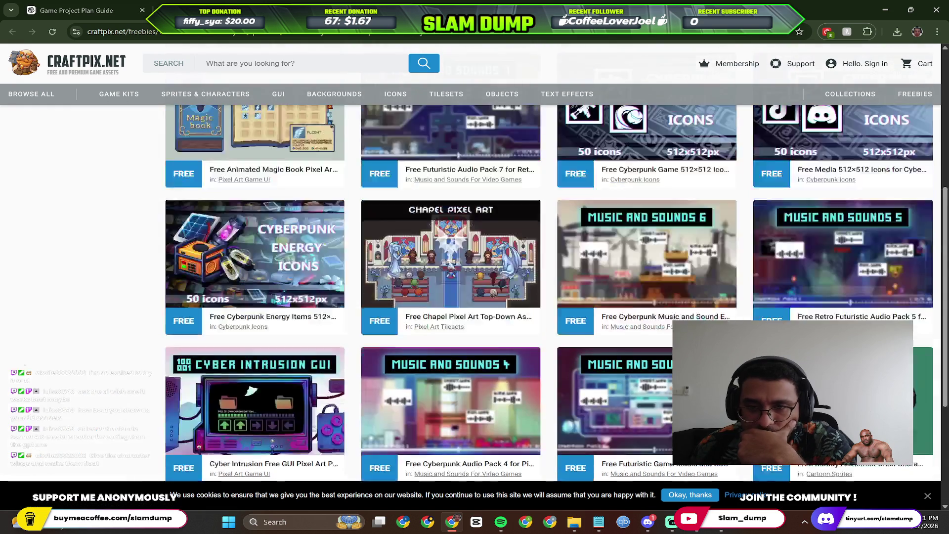
pyautogui.scroll(2, 504, 178)
pyautogui.scroll(-2, 698, 230)
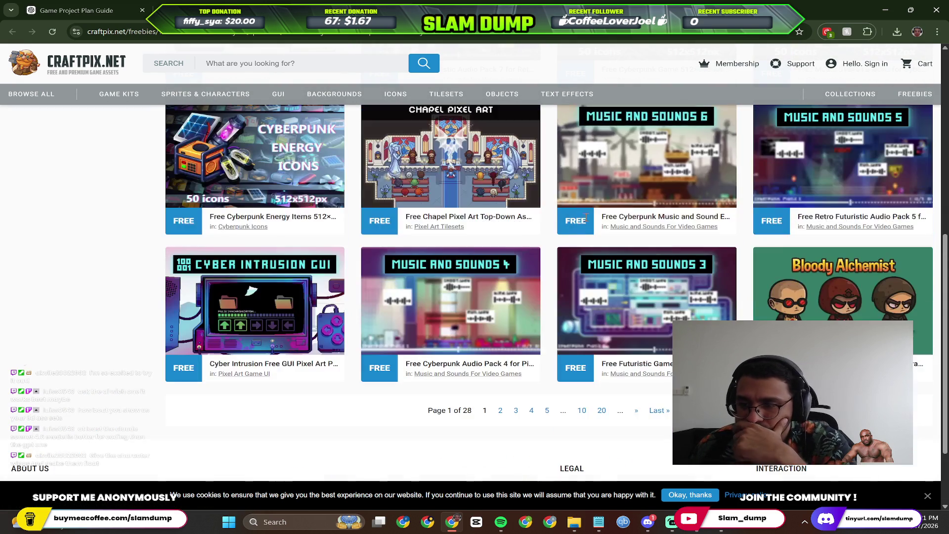
pyautogui.scroll(-1, 501, 326)
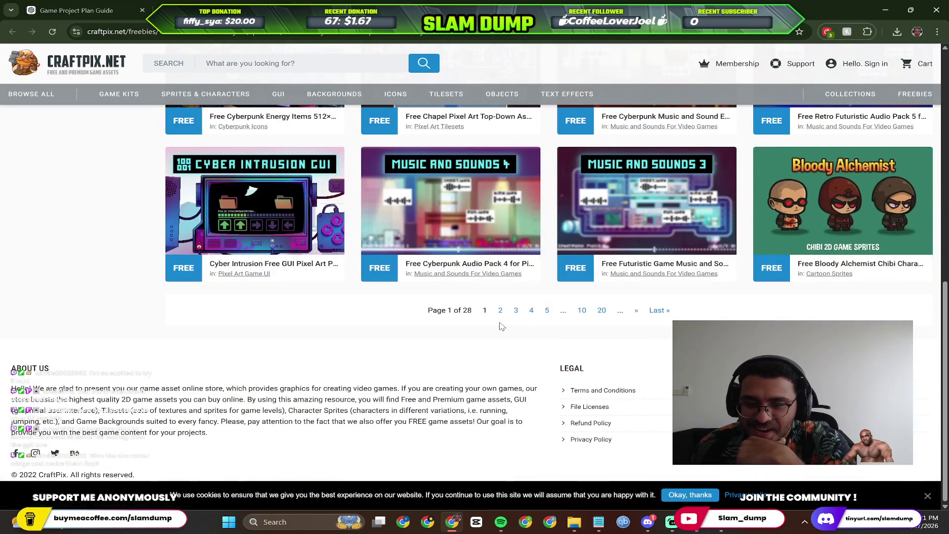
pyautogui.scroll(1, 844, 204)
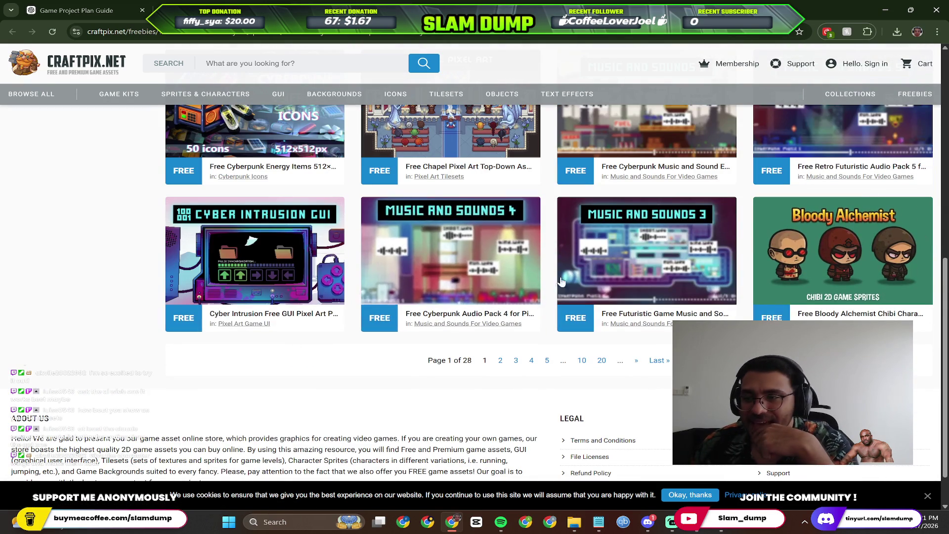
pyautogui.scroll(3, 563, 283)
pyautogui.scroll(2, 638, 321)
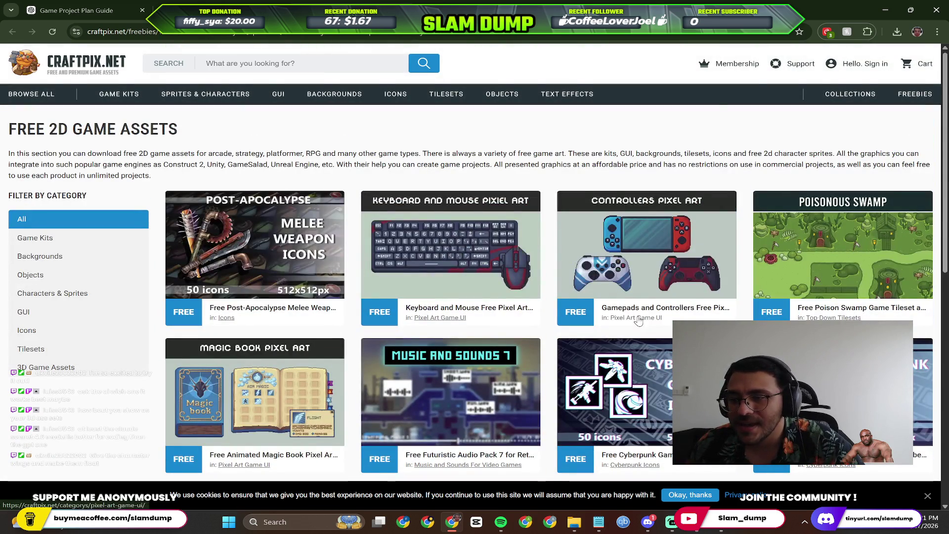
# After looking over CraftPix's free assets, bring the Perplexity chat back in front.
pyautogui.hotkey('alt', 'Tab')
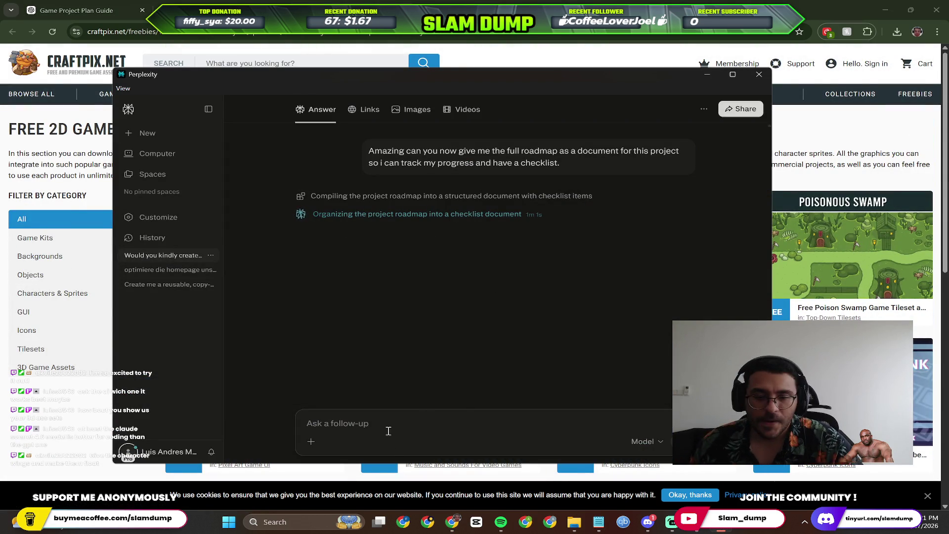
# Start drafting the 2D-versus-3D question and close the roadmap document preview.
pyautogui.click(403, 422)
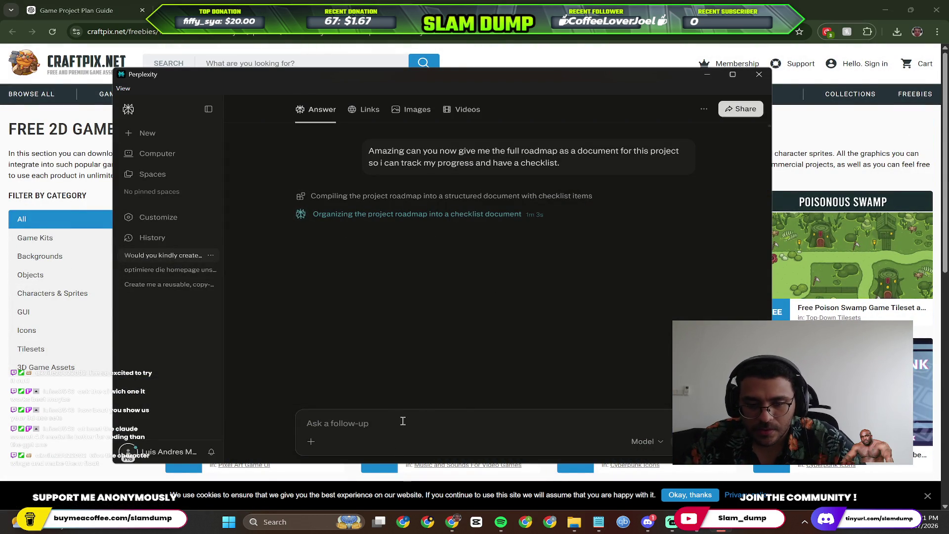
pyautogui.write('Whe')
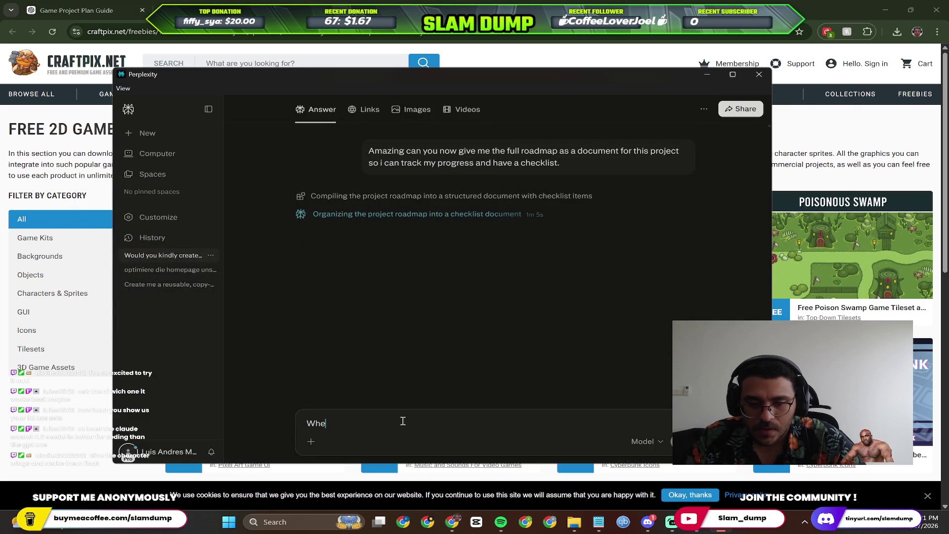
pyautogui.write('n deciding between')
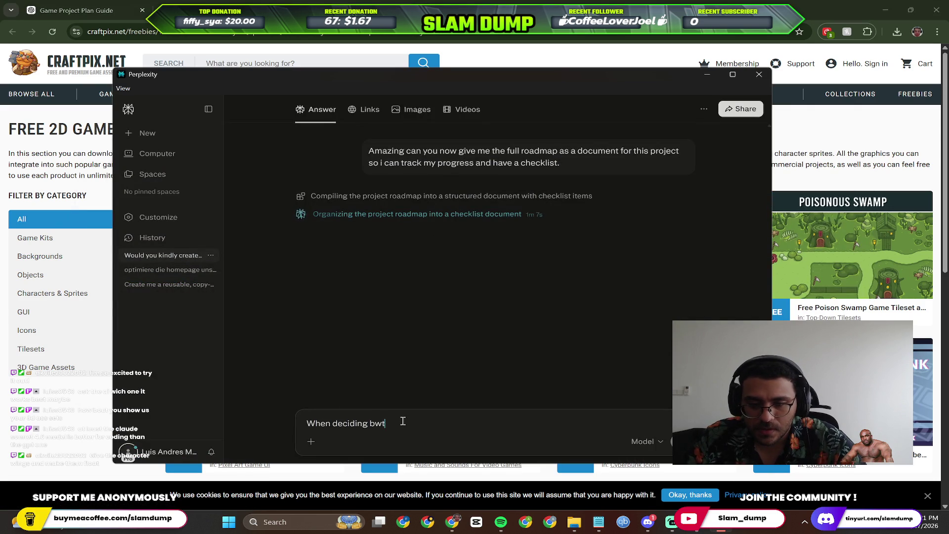
pyautogui.write(' what platform to use to develop')
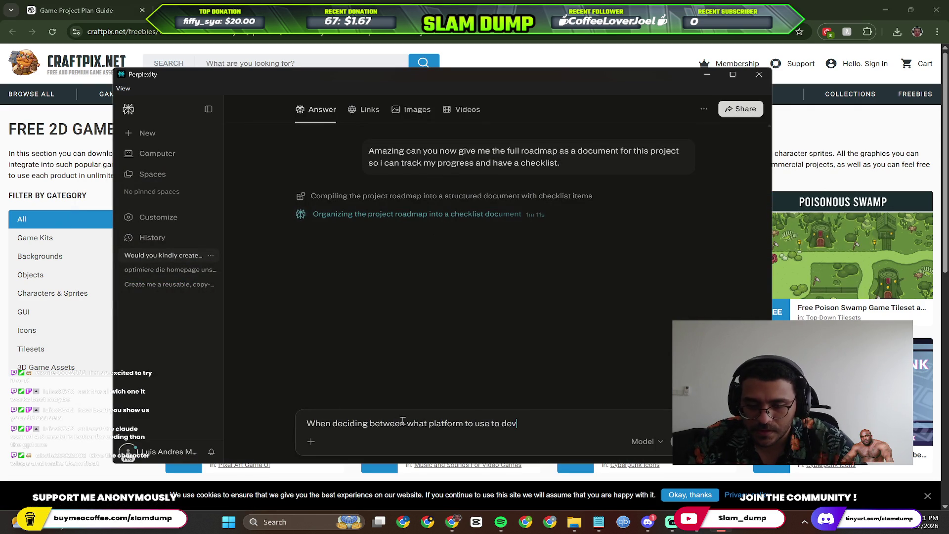
pyautogui.write(' I have the following concerns')
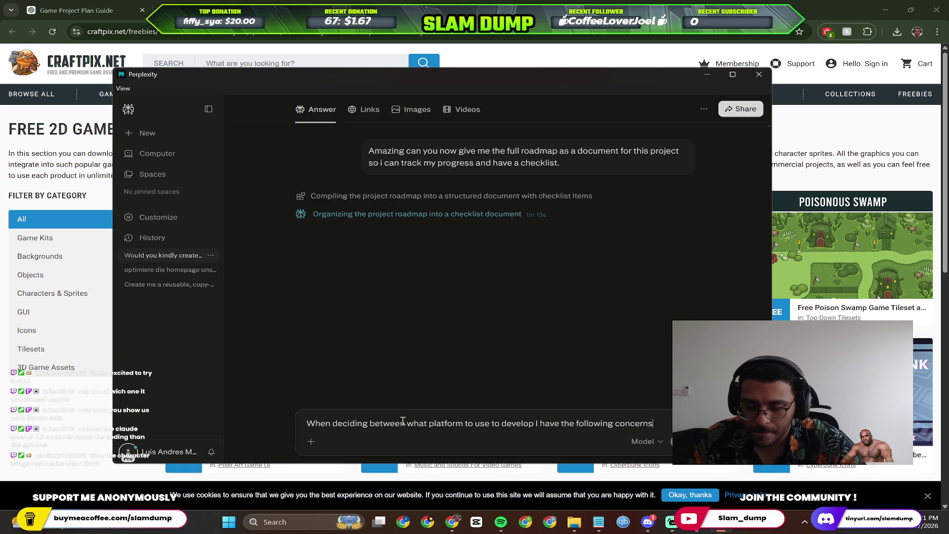
pyautogui.write(':')
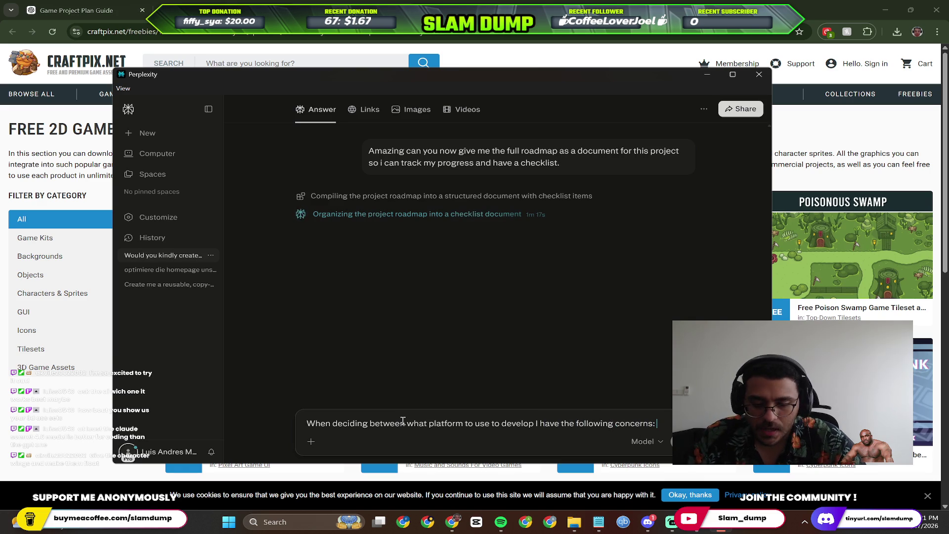
pyautogui.write(' 2D')
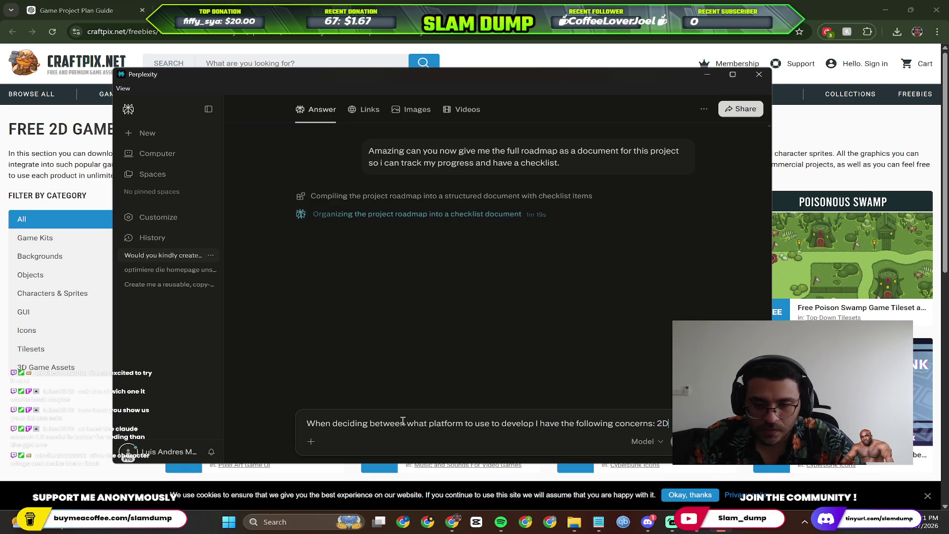
pyautogui.write(' characters are e')
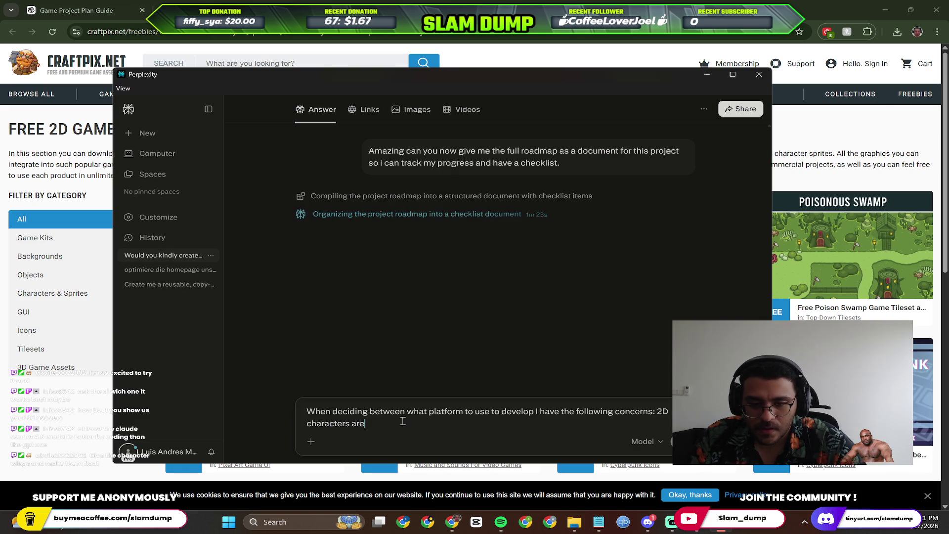
pyautogui.write('asier to')
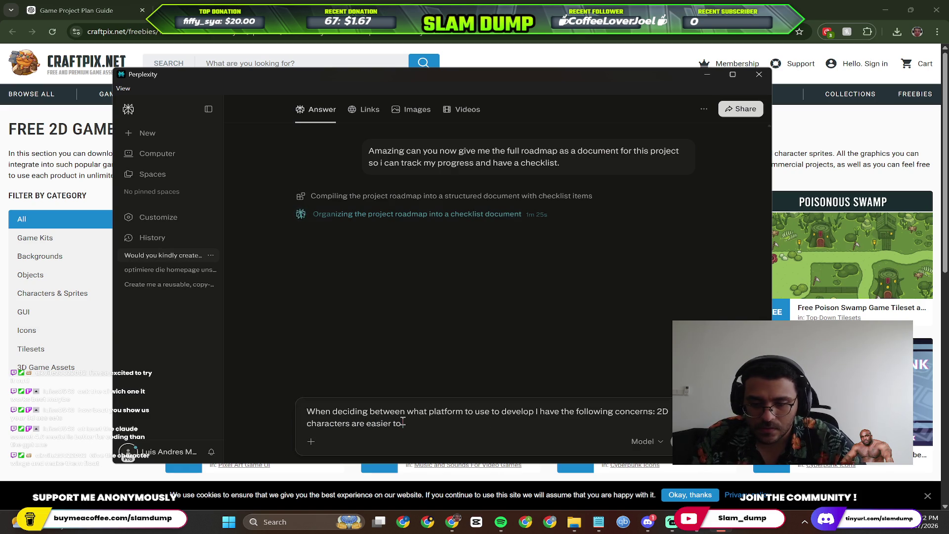
pyautogui.press('BackSpace')
pyautogui.press('BackSpace')
pyautogui.press('BackSpace')
pyautogui.press('BackSpace')
pyautogui.press('BackSpace')
pyautogui.press('BackSpace')
pyautogui.press('BackSpace')
pyautogui.press('BackSpace')
pyautogui.press('BackSpace')
pyautogui.write('games are easie')
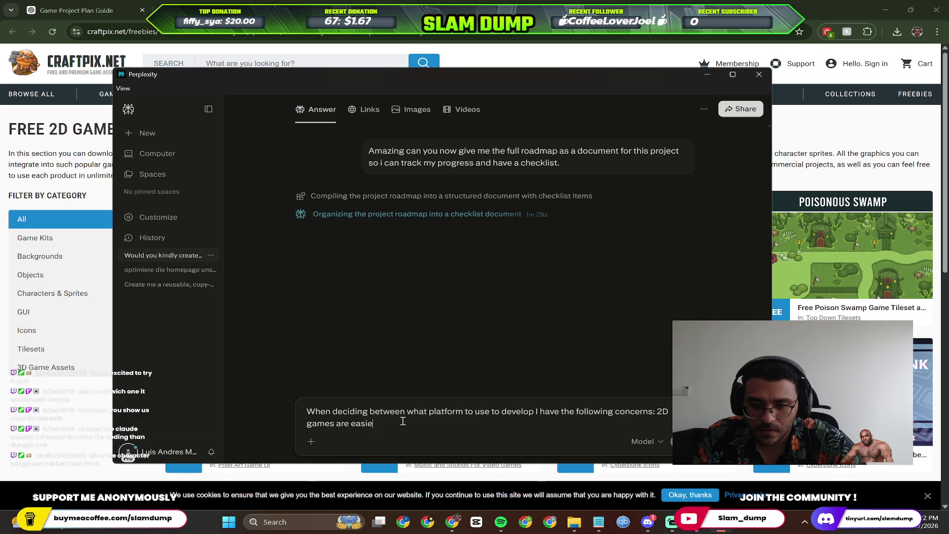
pyautogui.write('r to develop and')
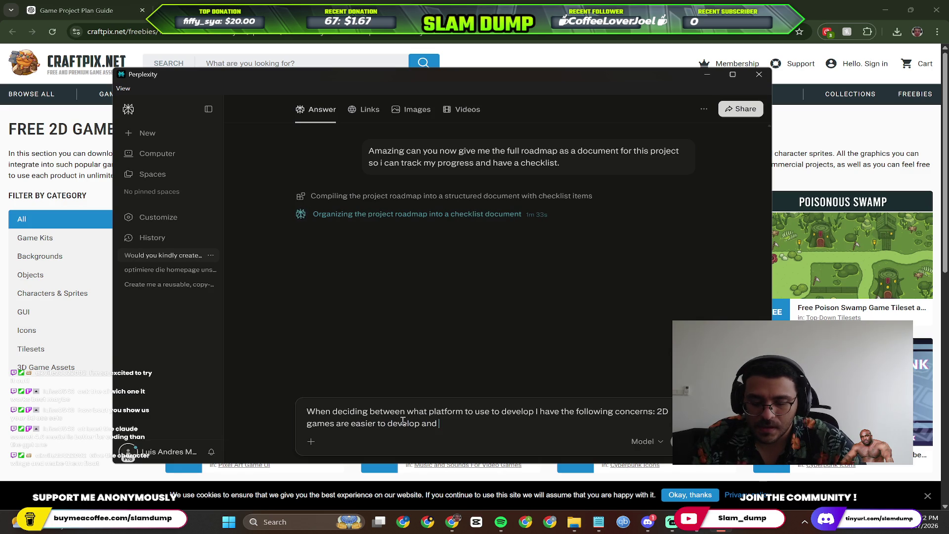
pyautogui.write(' Iighter.')
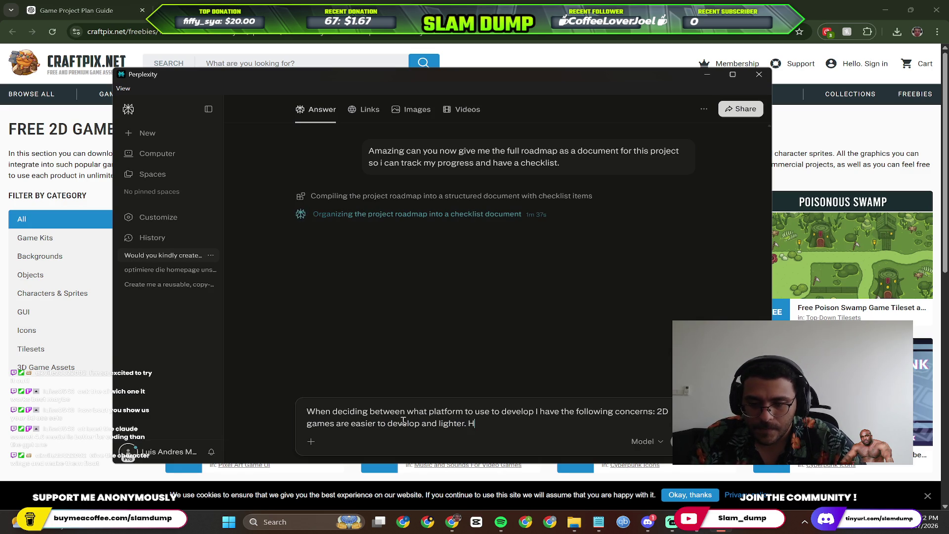
pyautogui.write(' However I')
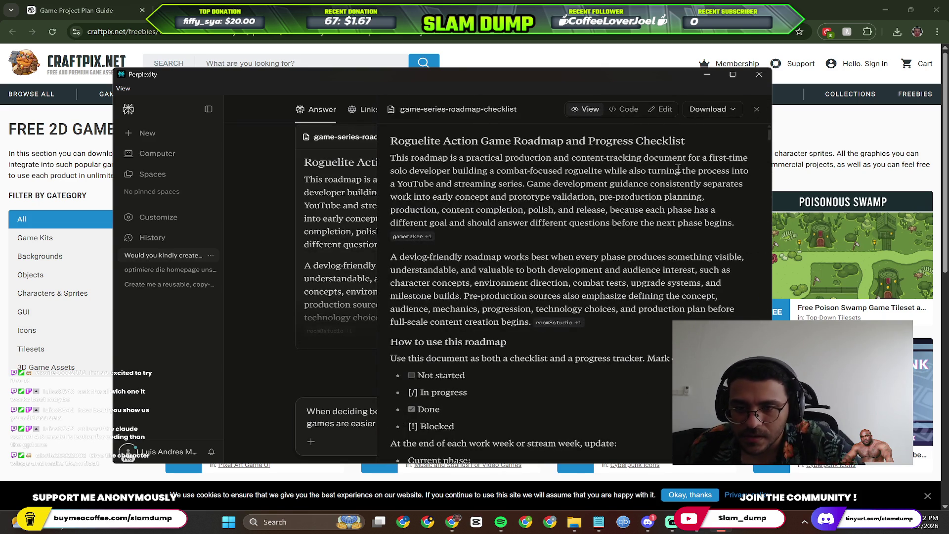
pyautogui.click(757, 109)
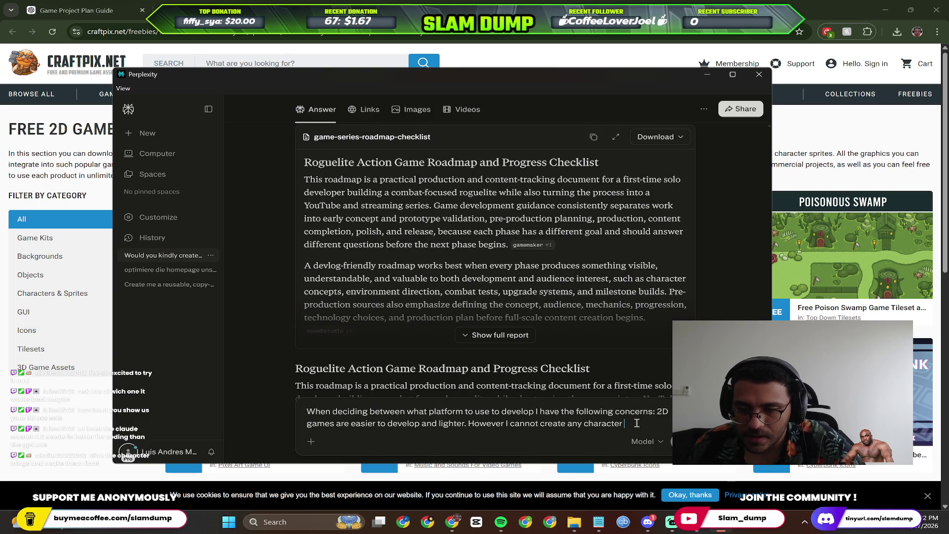
pyautogui.write('myself I d')
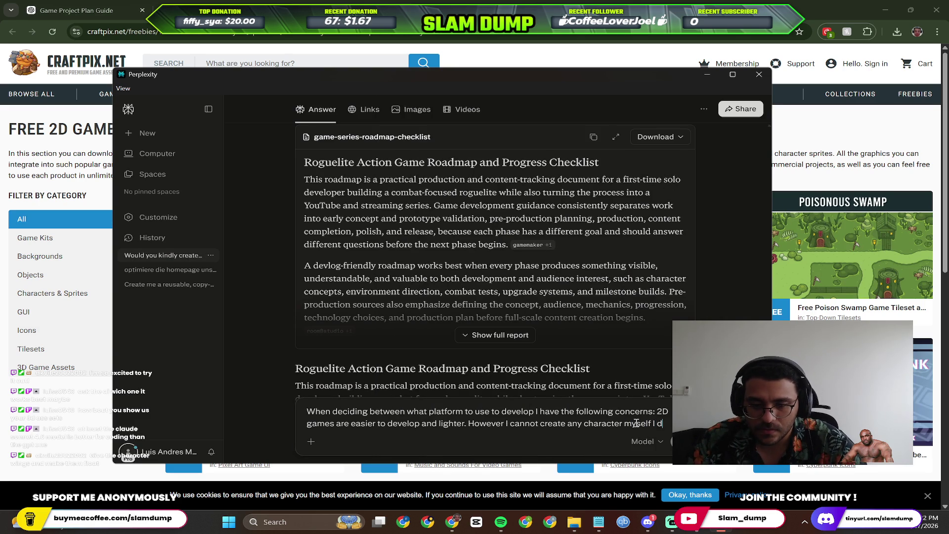
pyautogui.write('o not have the skill t')
pyautogui.write('o do so so')
pyautogui.write(' I rely on free ')
pyautogui.write('assets.')
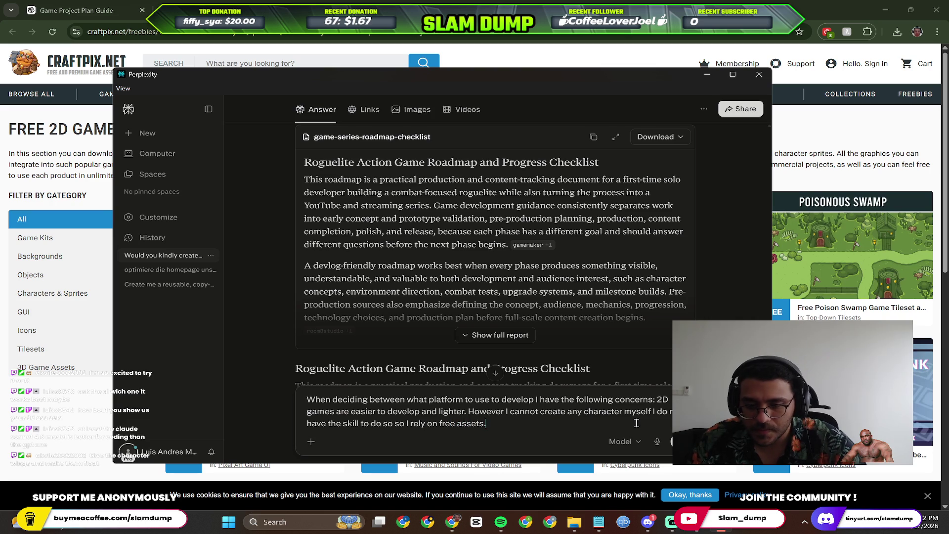
pyautogui.write(' But I feel li')
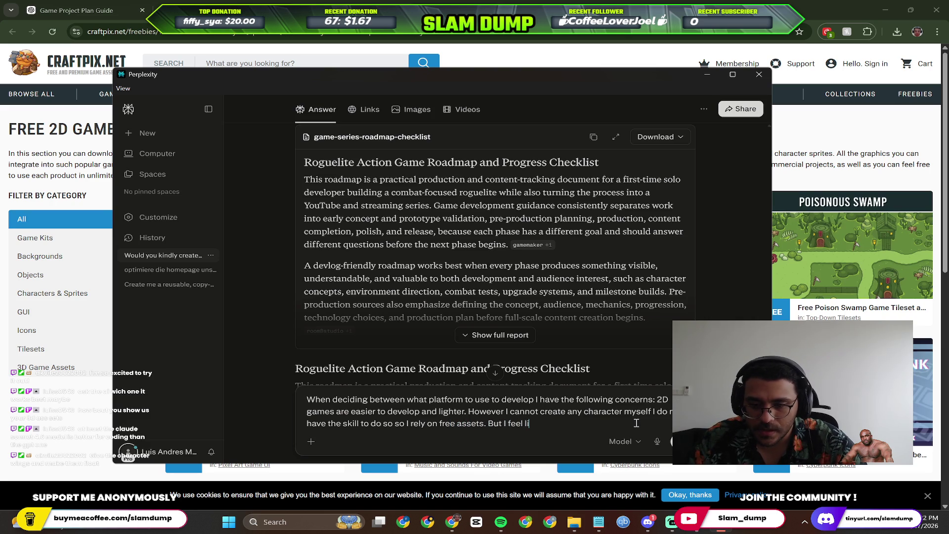
pyautogui.write('characters its ea')
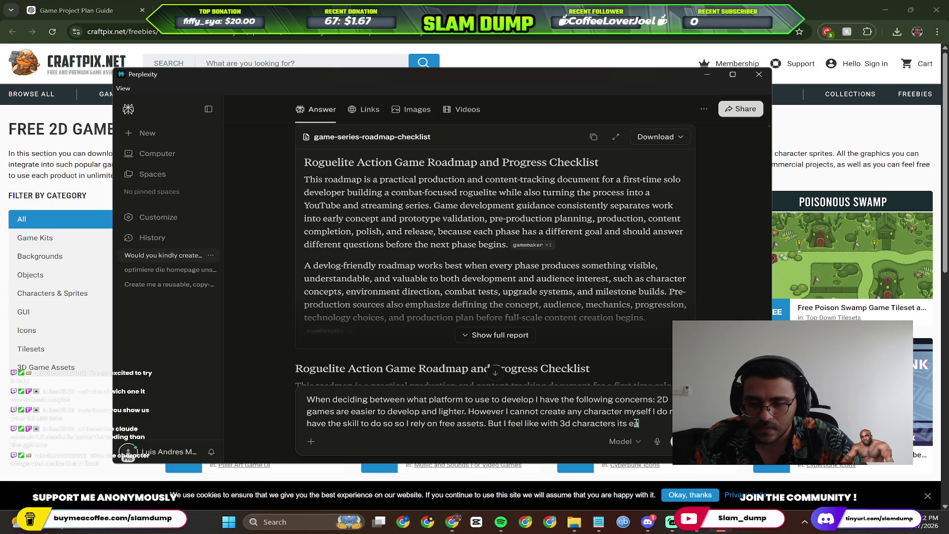
pyautogui.write('sier to animate a')
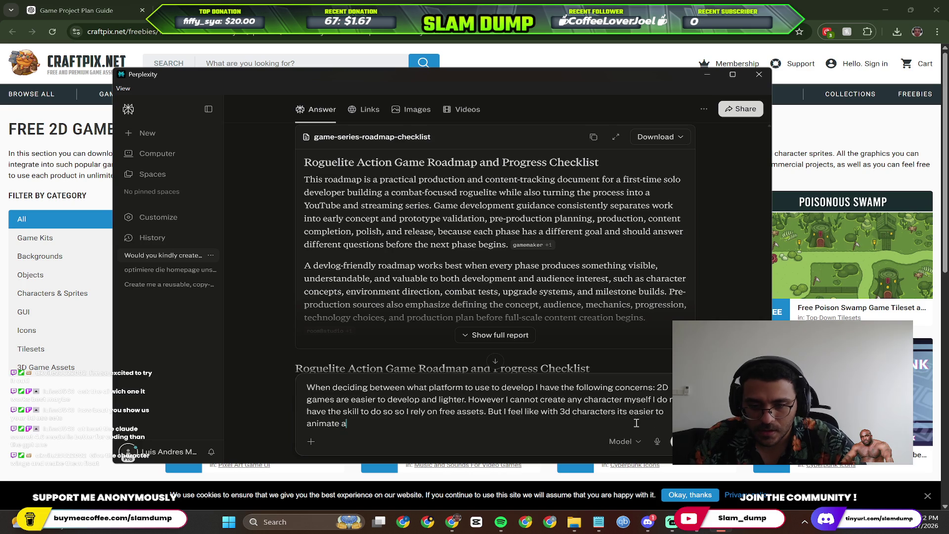
pyautogui.press('BackSpace')
pyautogui.write('their movements')
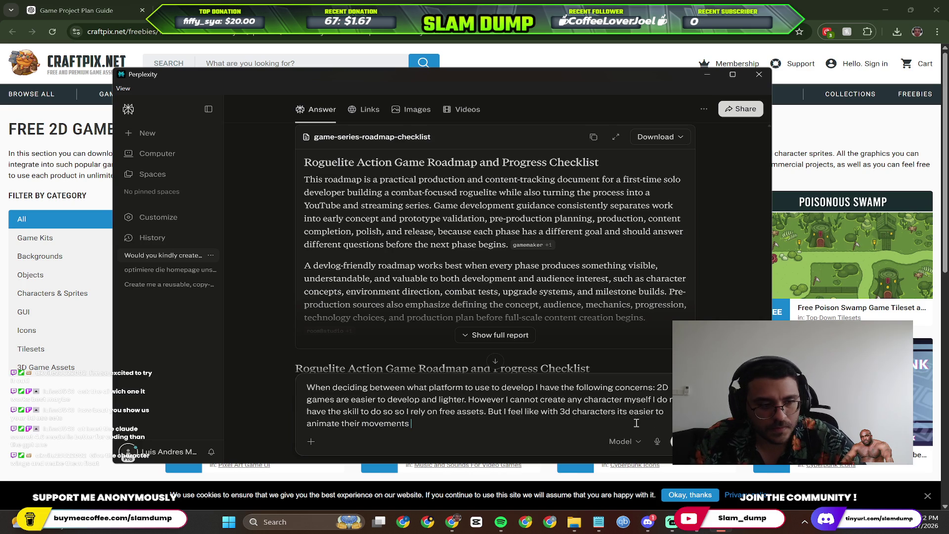
pyautogui.write(' in platforms like unreal e')
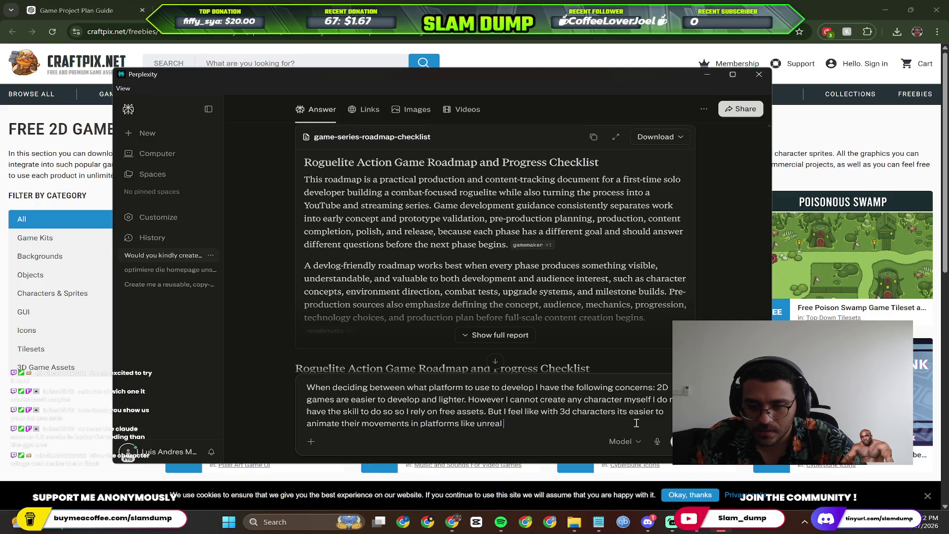
pyautogui.write('ngine')
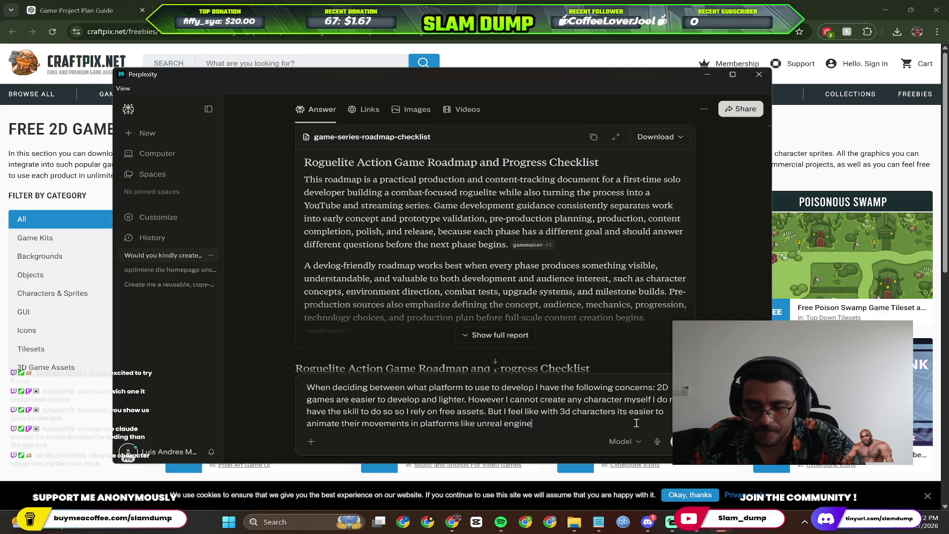
pyautogui.write(' and ma')
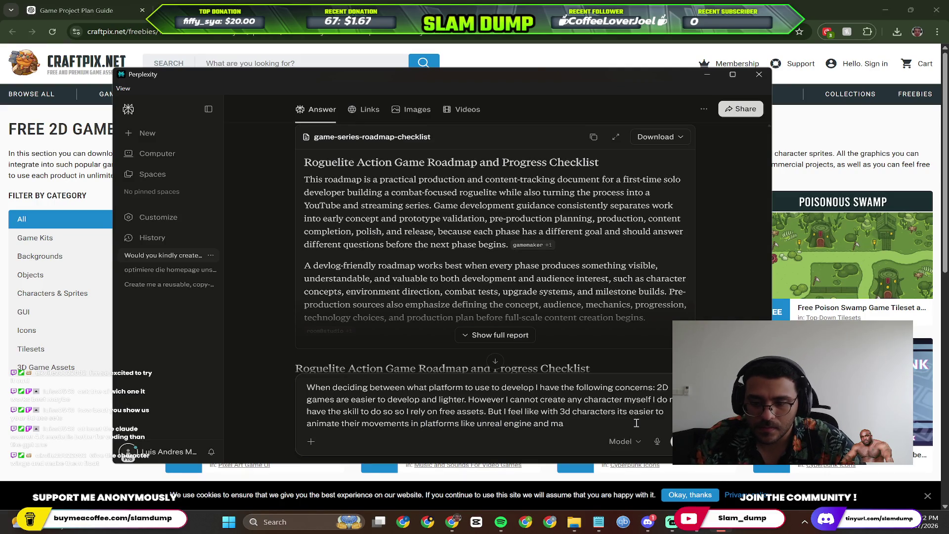
# Open mixamo.com in a new Chrome tab, then finish and submit the 2D-versus-3D question.
pyautogui.hotkey('alt', 'Tab')
pyautogui.hotkey('ctrl', 't')
pyautogui.write('ixamo')
pyautogui.press('BackSpace')
pyautogui.press('BackSpace')
pyautogui.press('BackSpace')
pyautogui.write('xam')
pyautogui.press('BackSpace')
pyautogui.press('BackSpace')
pyautogui.press('BackSpace')
pyautogui.press('BackSpace')
pyautogui.write('mix')
pyautogui.press('Return')
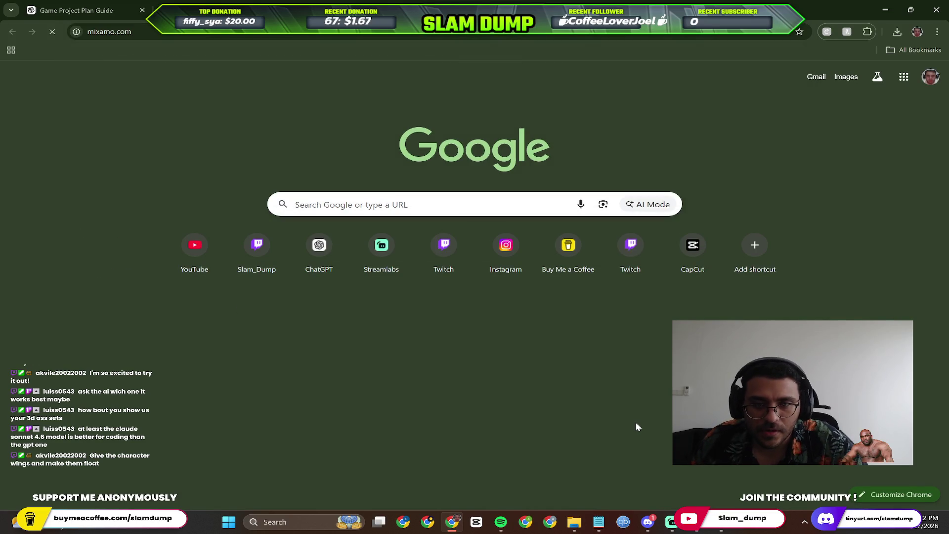
pyautogui.hotkey('alt', 'Tab')
pyautogui.press('BackSpace')
pyautogui.press('BackSpace')
pyautogui.press('BackSpace')
pyautogui.write('even u')
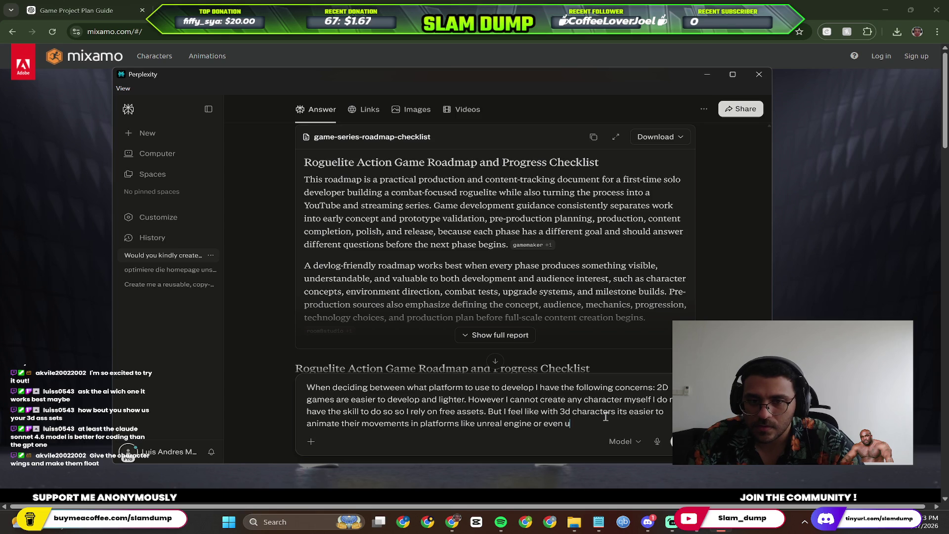
pyautogui.write('sing mixamo. But with 2d')
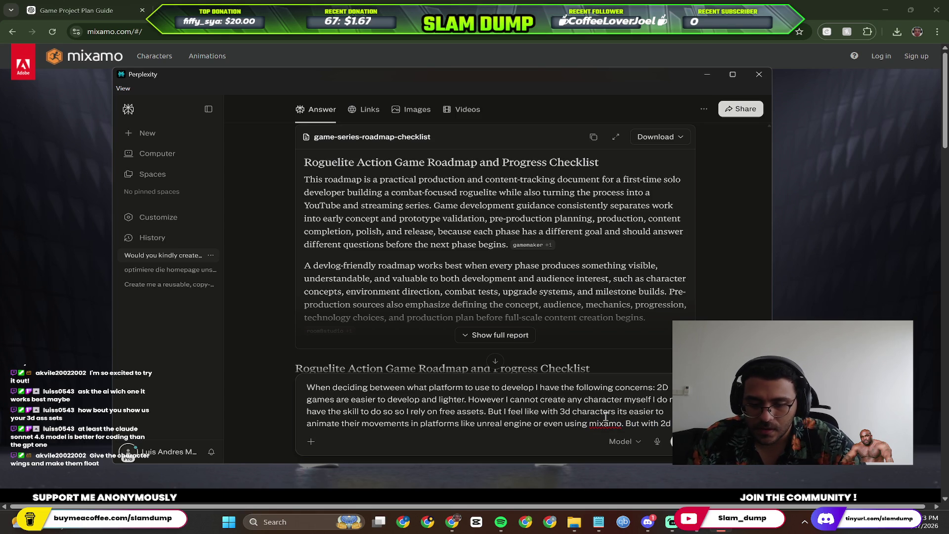
pyautogui.write(' characters I do not know ')
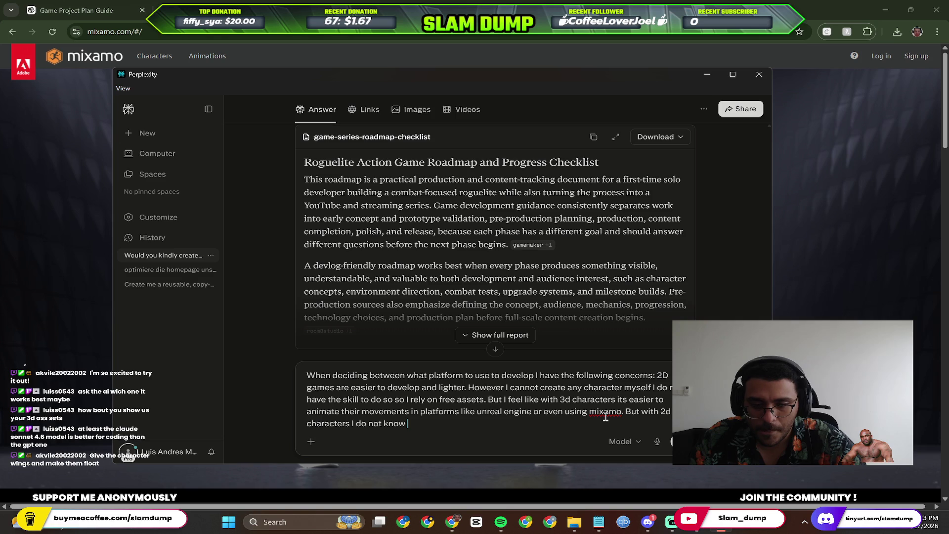
pyautogui.write('a equivellant')
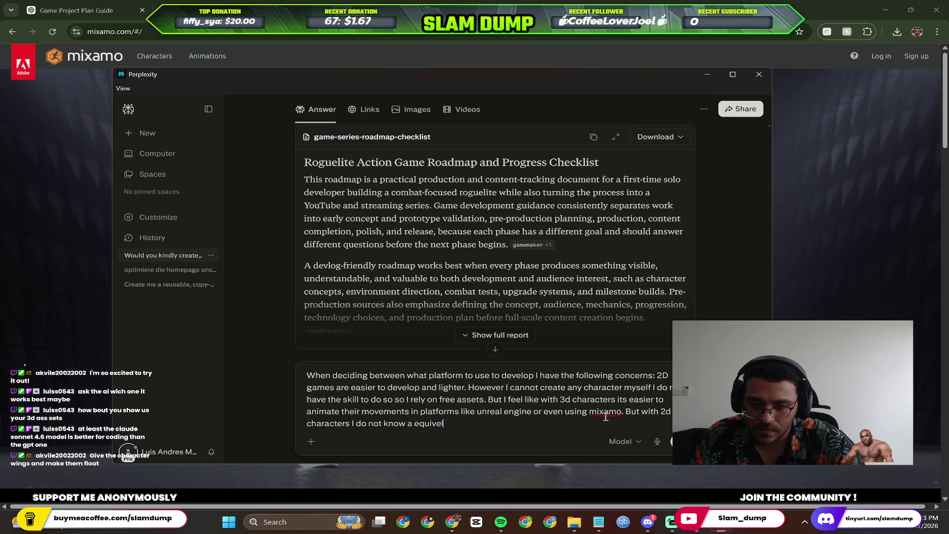
pyautogui.write(' method that is easy to use to animate')
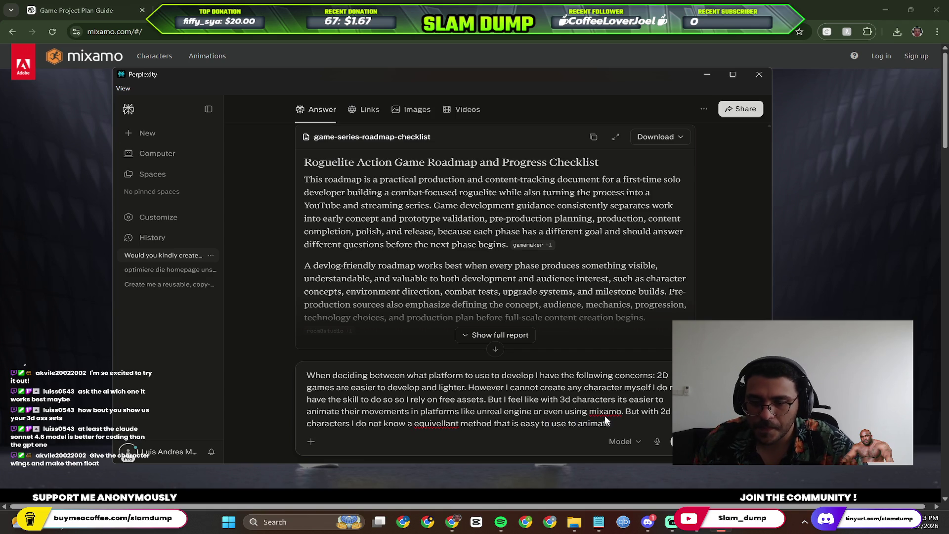
pyautogui.press('Return')
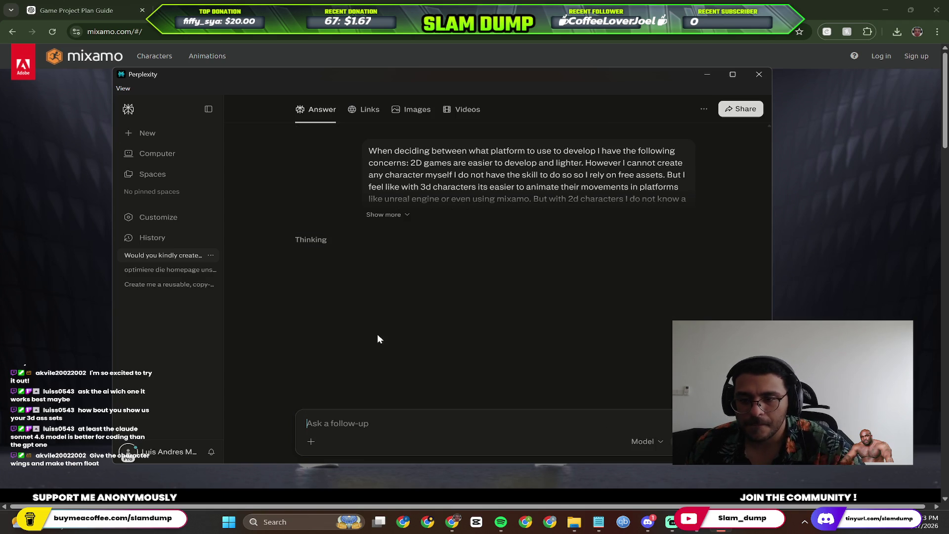
pyautogui.scroll(3, 456, 253)
pyautogui.scroll(2, 425, 235)
pyautogui.scroll(3, 425, 234)
pyautogui.scroll(-1, 513, 270)
pyautogui.scroll(5, 512, 281)
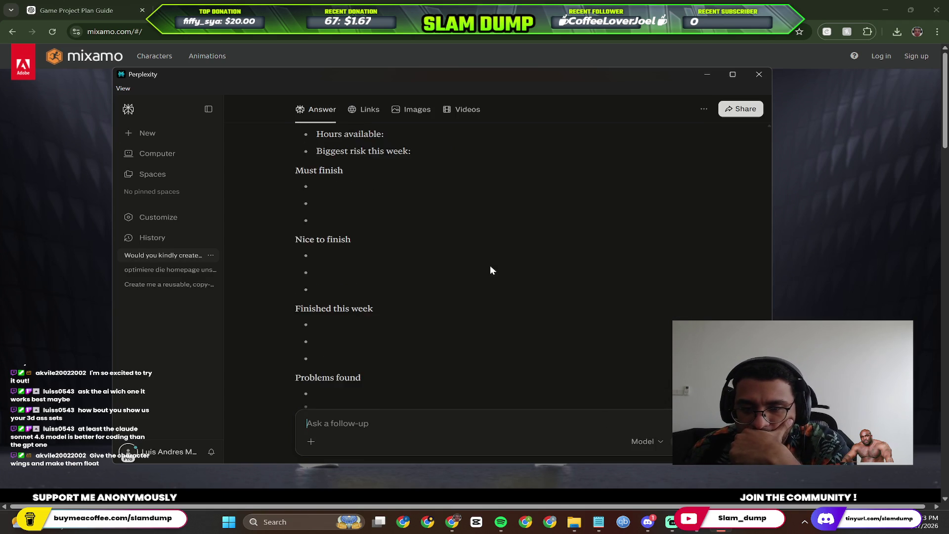
pyautogui.scroll(4, 490, 265)
pyautogui.scroll(3, 470, 265)
pyautogui.scroll(3, 488, 252)
pyautogui.scroll(4, 519, 230)
pyautogui.scroll(3, 416, 252)
pyautogui.scroll(3, 416, 252)
pyautogui.scroll(3, 419, 253)
pyautogui.scroll(3, 423, 254)
pyautogui.scroll(3, 424, 253)
pyautogui.scroll(3, 424, 254)
pyautogui.scroll(3, 423, 252)
pyautogui.scroll(3, 420, 251)
pyautogui.scroll(3, 420, 249)
pyautogui.scroll(3, 420, 250)
pyautogui.scroll(3, 418, 247)
pyautogui.scroll(3, 415, 238)
pyautogui.scroll(3, 412, 232)
pyautogui.scroll(3, 412, 231)
pyautogui.scroll(3, 412, 230)
pyautogui.scroll(3, 410, 228)
pyautogui.scroll(3, 407, 228)
pyautogui.scroll(-2, 408, 227)
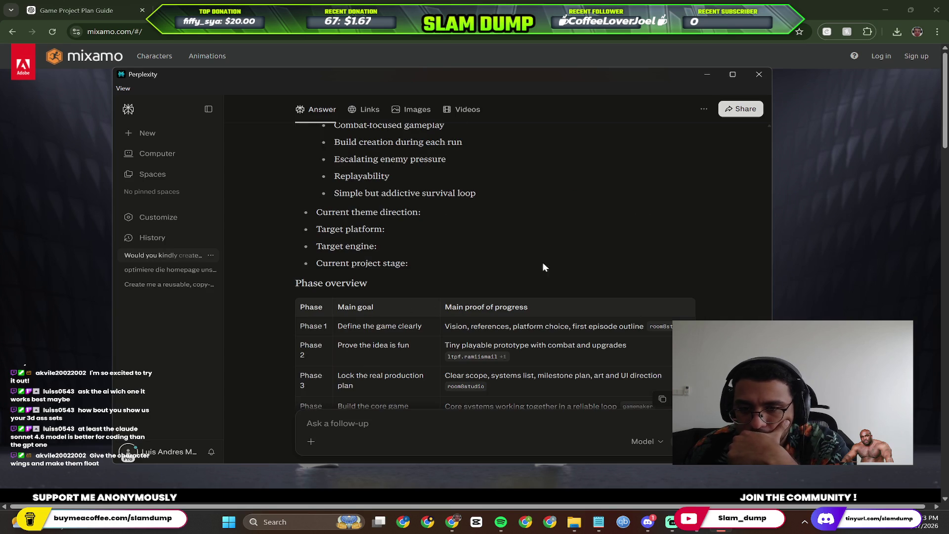
pyautogui.scroll(4, 340, 202)
pyautogui.scroll(5, 372, 202)
pyautogui.scroll(2, 478, 237)
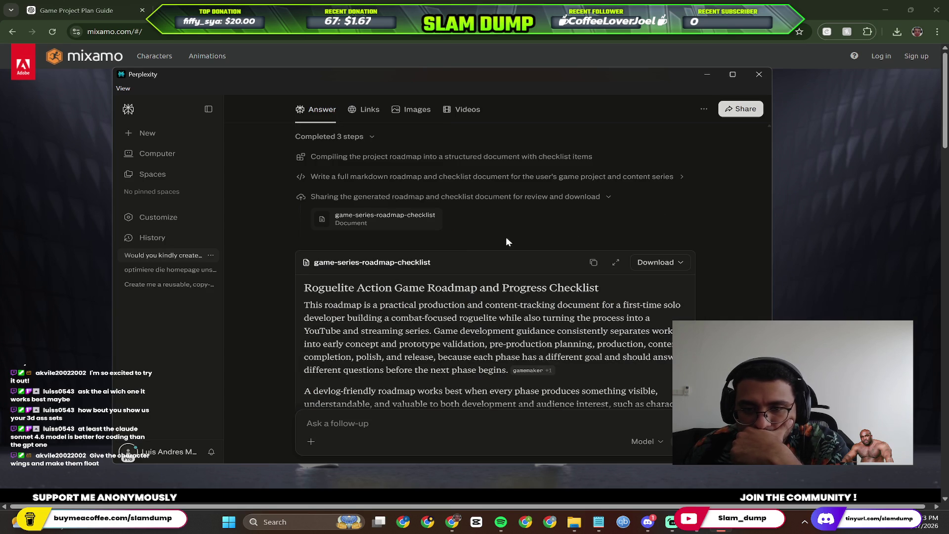
pyautogui.scroll(-3, 509, 281)
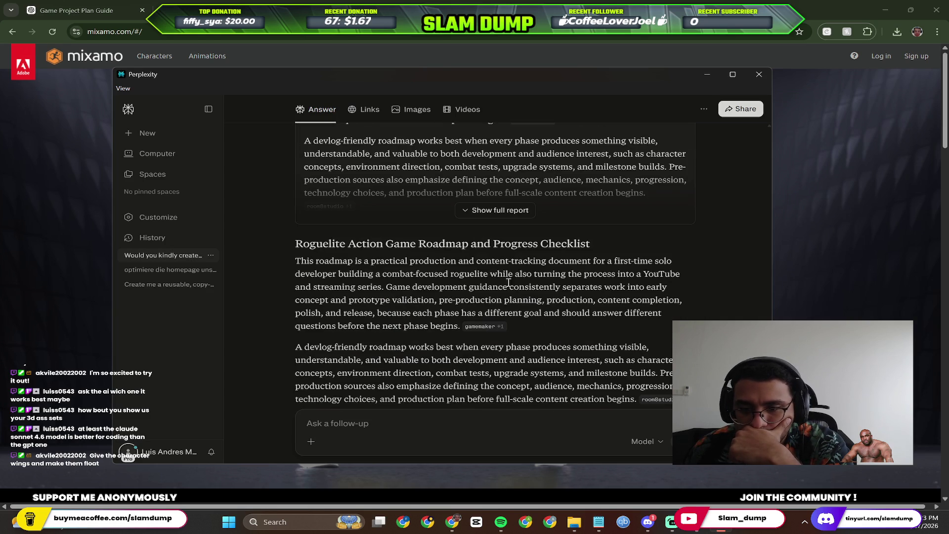
pyautogui.scroll(3, 522, 244)
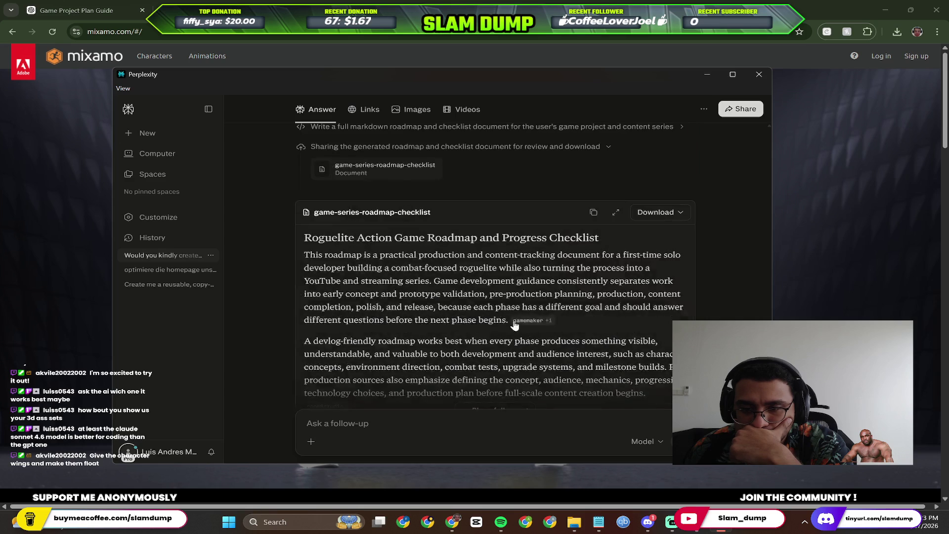
pyautogui.scroll(-3, 511, 312)
# Expand the full game-series-roadmap-checklist report to review its phases and deliverables.
pyautogui.click(499, 215)
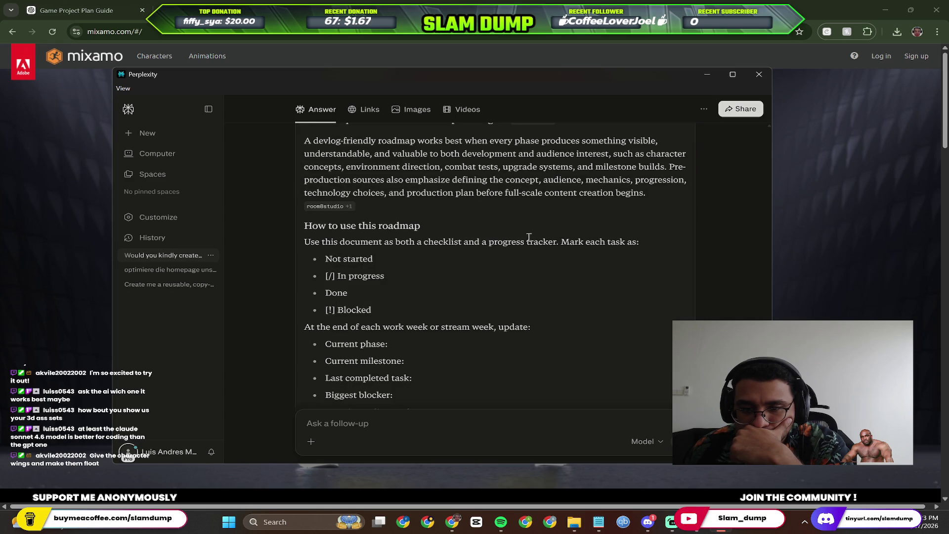
pyautogui.scroll(3, 528, 238)
pyautogui.scroll(-5, 553, 240)
pyautogui.scroll(2, 549, 241)
pyautogui.scroll(-2, 531, 249)
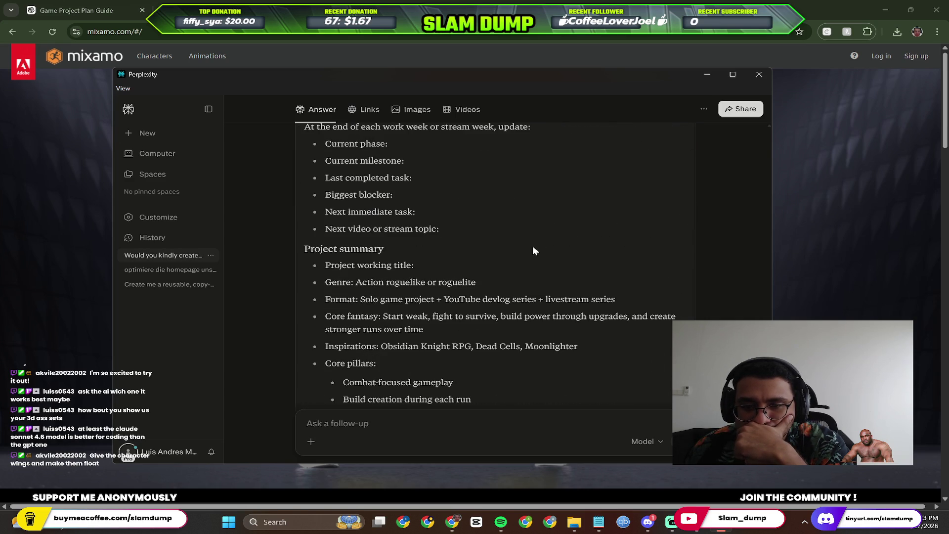
pyautogui.scroll(-1, 538, 240)
pyautogui.scroll(-1, 546, 238)
pyautogui.scroll(-1, 545, 238)
pyautogui.scroll(-1, 546, 238)
pyautogui.scroll(-1, 545, 238)
pyautogui.scroll(-4, 551, 226)
pyautogui.scroll(1, 552, 223)
pyautogui.scroll(-1, 552, 223)
pyautogui.scroll(-2, 553, 225)
pyautogui.scroll(-1, 552, 227)
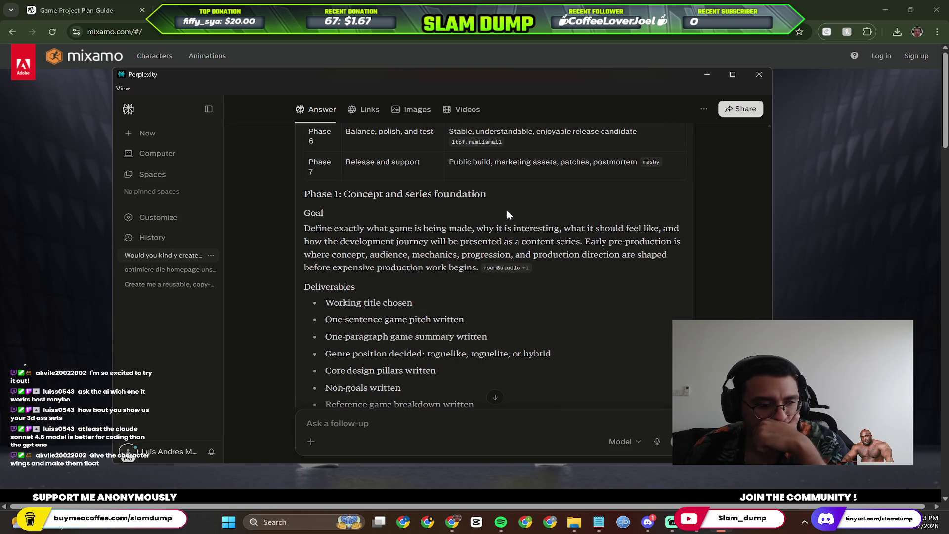
pyautogui.scroll(-2, 552, 216)
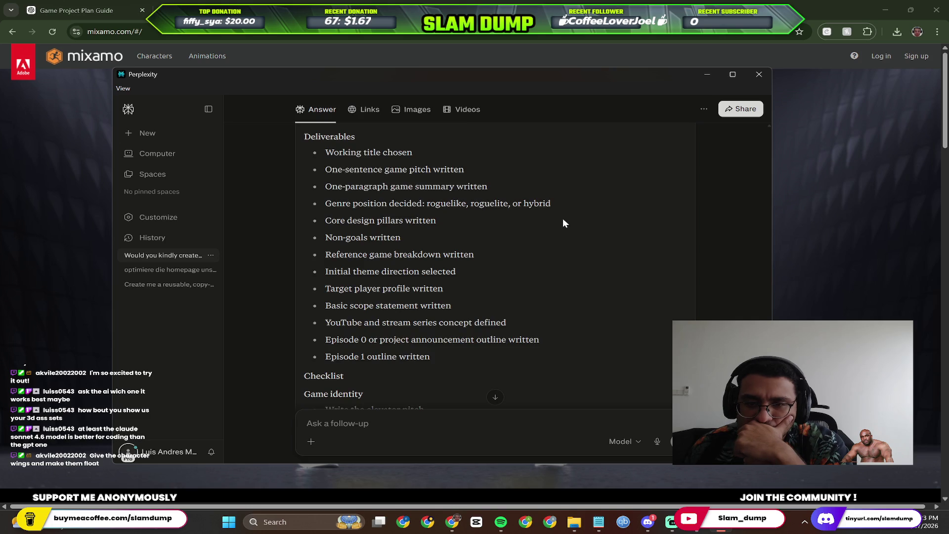
pyautogui.scroll(1, 562, 221)
pyautogui.scroll(-2, 558, 219)
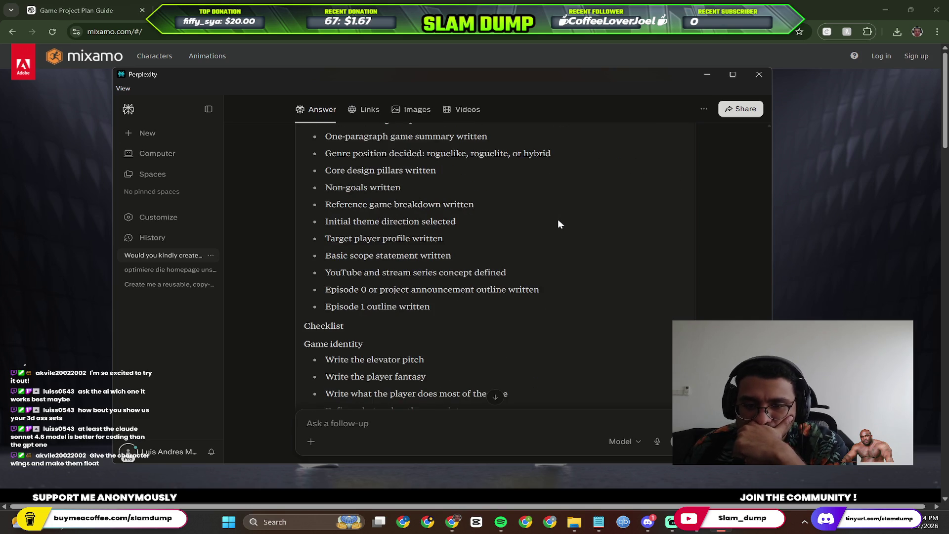
pyautogui.scroll(3, 564, 217)
pyautogui.scroll(3, 570, 217)
pyautogui.scroll(5, 605, 219)
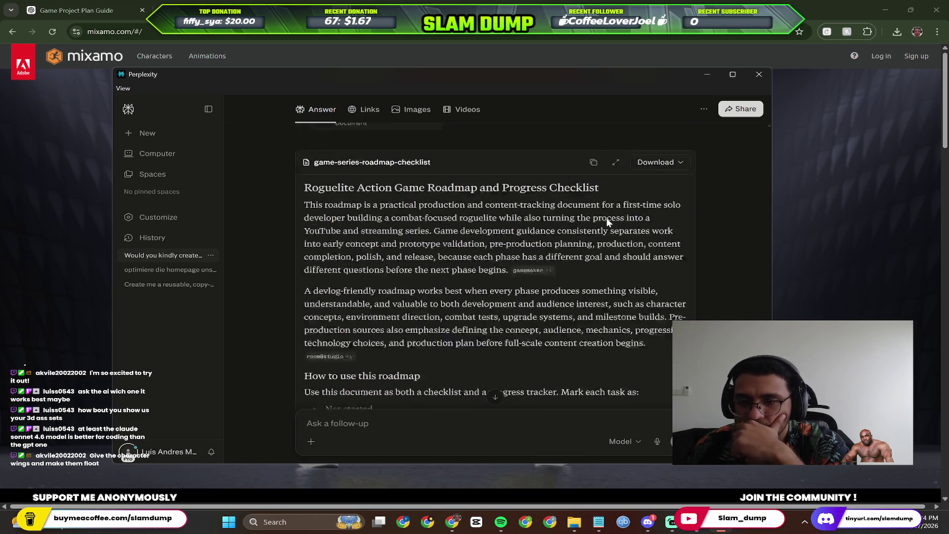
pyautogui.scroll(2, 604, 218)
# Download the roadmap as DOCX and browse to Desktop\Slam_dump.
pyautogui.click(668, 363)
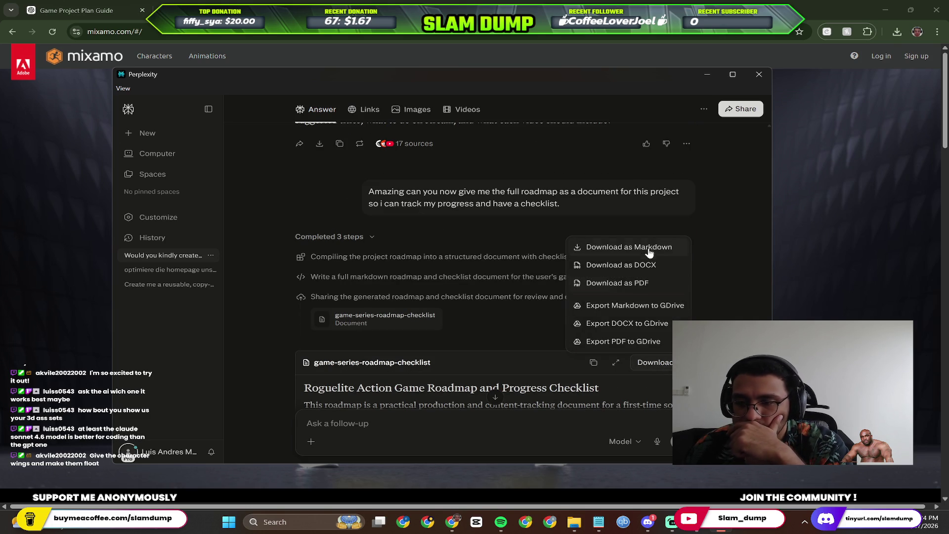
pyautogui.click(657, 267)
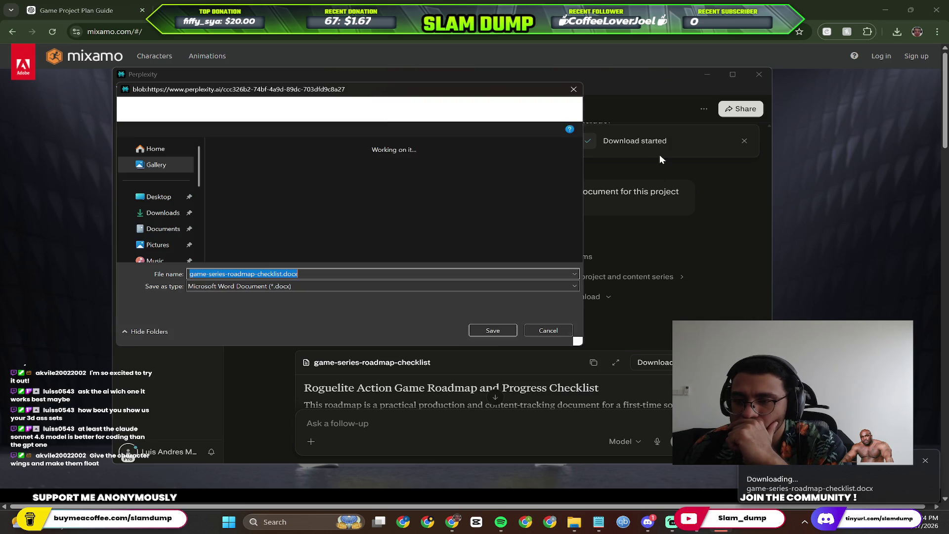
pyautogui.click(158, 198)
pyautogui.doubleClick(428, 175)
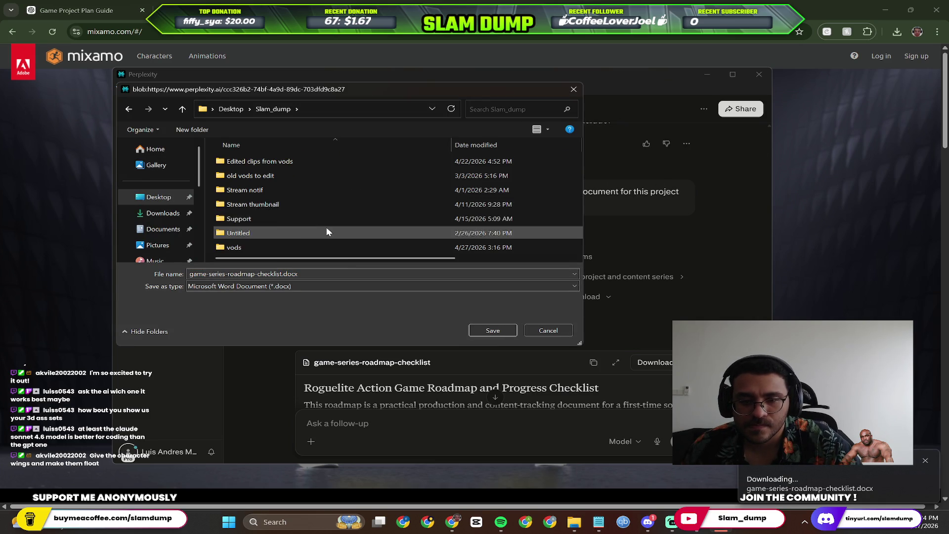
# Create a 'Game dev project' folder in Slam_dump and save the DOCX into it.
pyautogui.rightClick(561, 259)
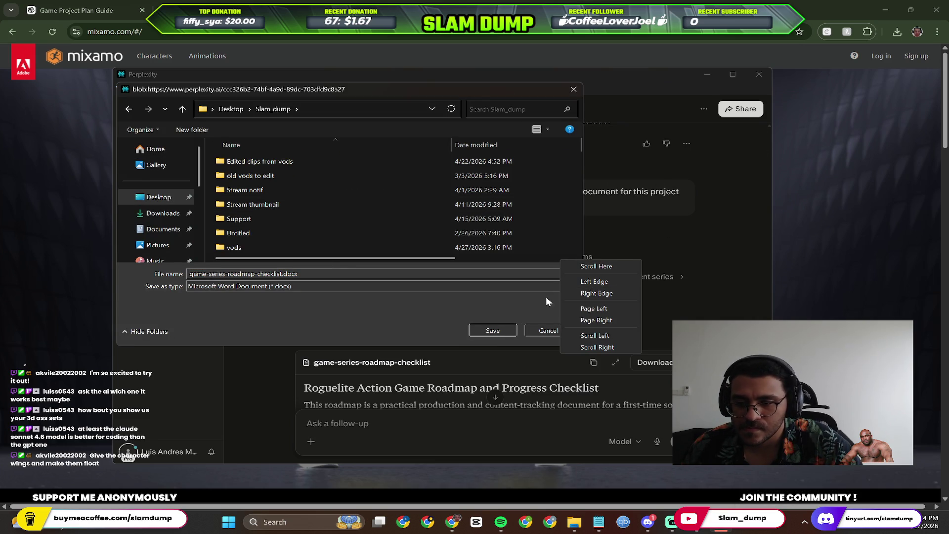
pyautogui.rightClick(210, 236)
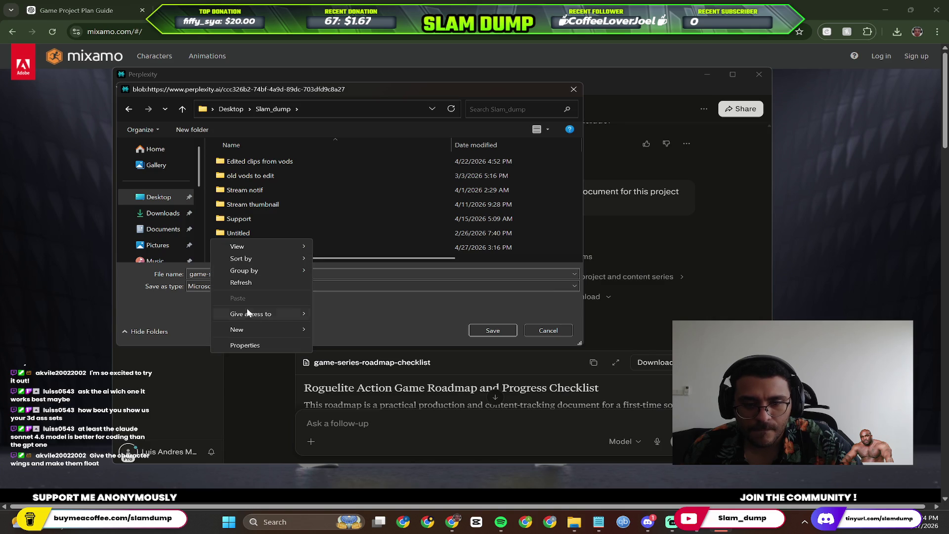
pyautogui.moveTo(236, 329)
pyautogui.click(355, 331)
pyautogui.write('Game dev project')
pyautogui.press('Return')
pyautogui.click(494, 330)
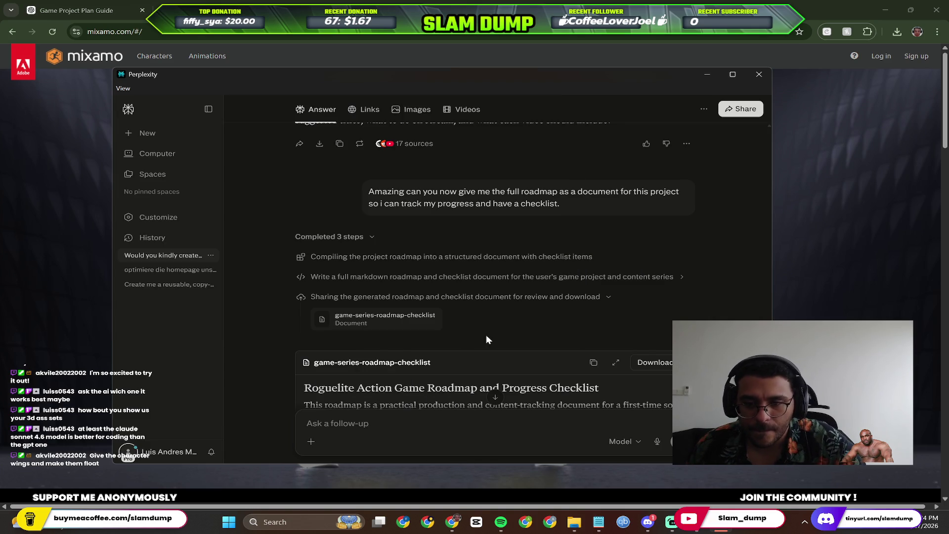
pyautogui.click(810, 475)
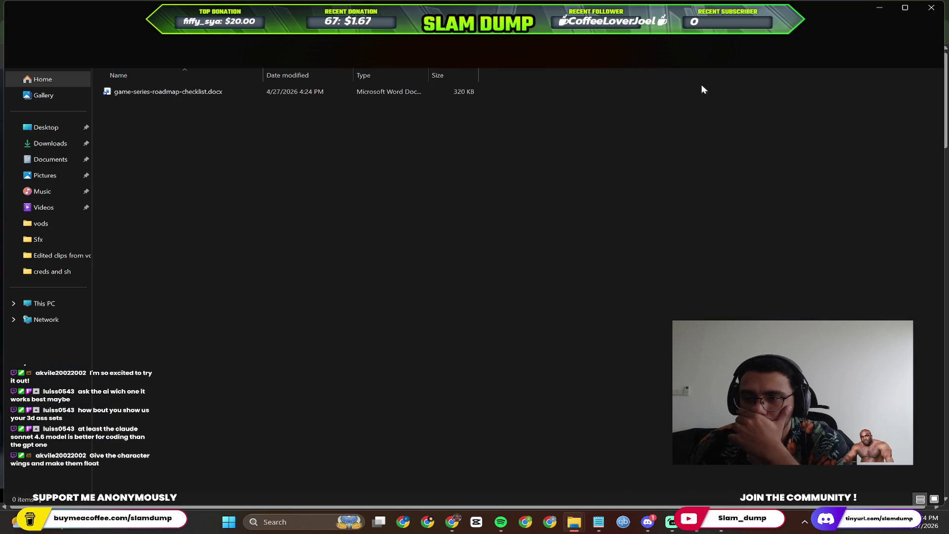
pyautogui.doubleClick(206, 92)
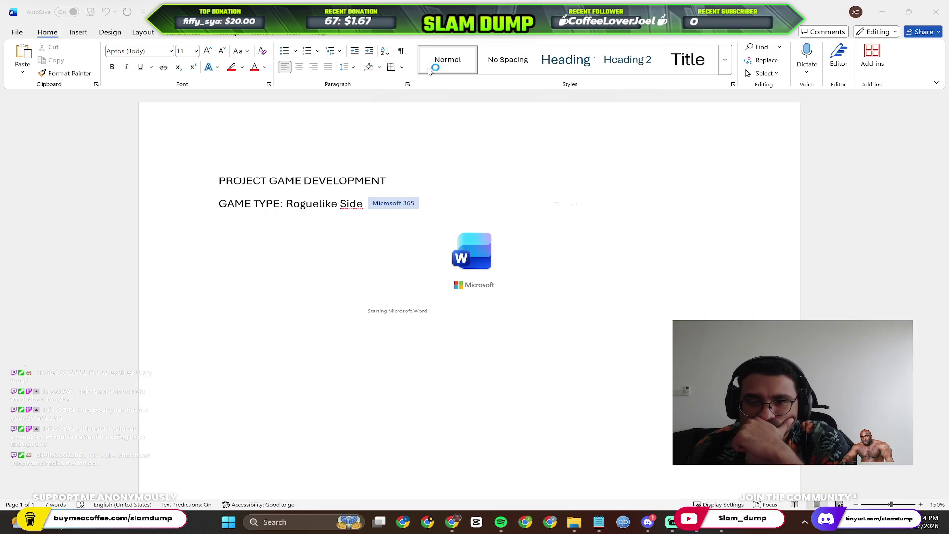
pyautogui.click(936, 12)
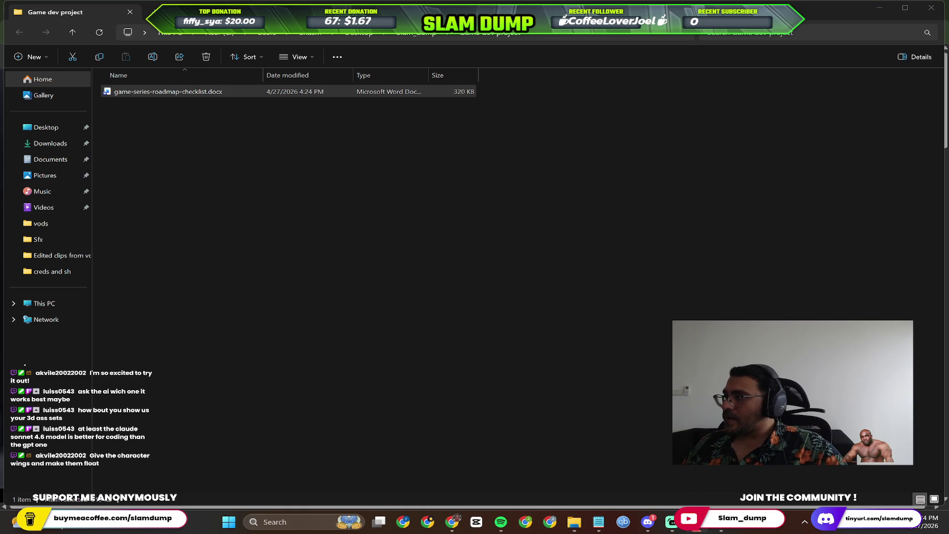
pyautogui.click(933, 15)
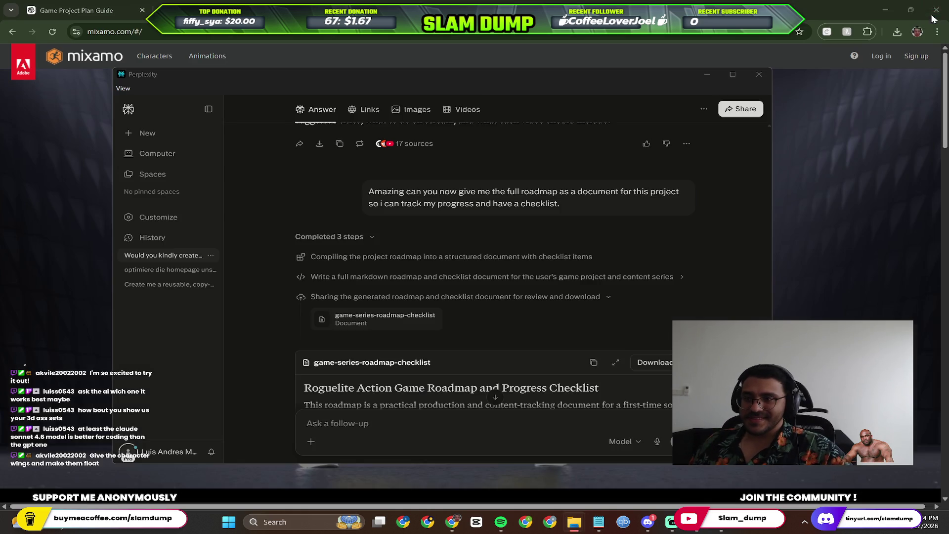
# Jump to the end of the chat to see the finished 2D-versus-3D answer.
pyautogui.click(494, 397)
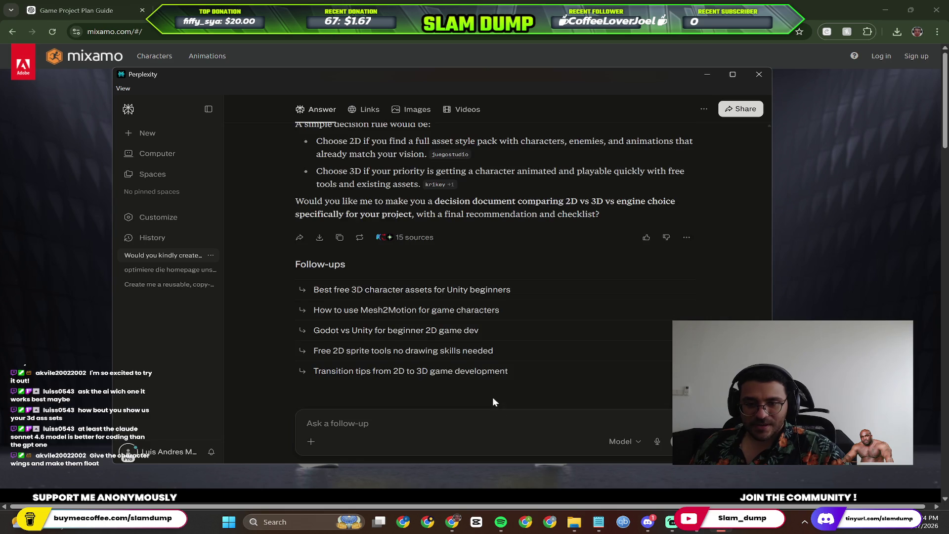
pyautogui.scroll(5, 478, 307)
pyautogui.scroll(5, 487, 298)
pyautogui.scroll(3, 488, 297)
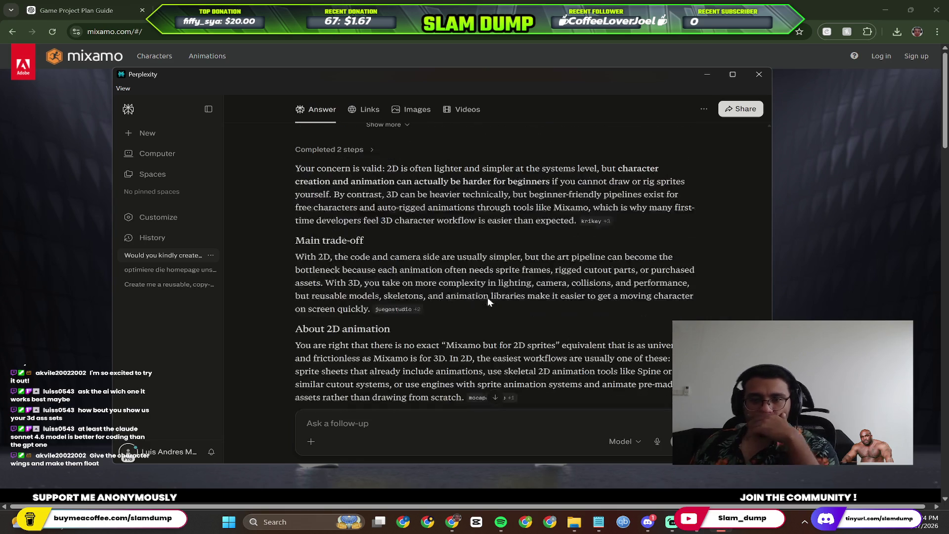
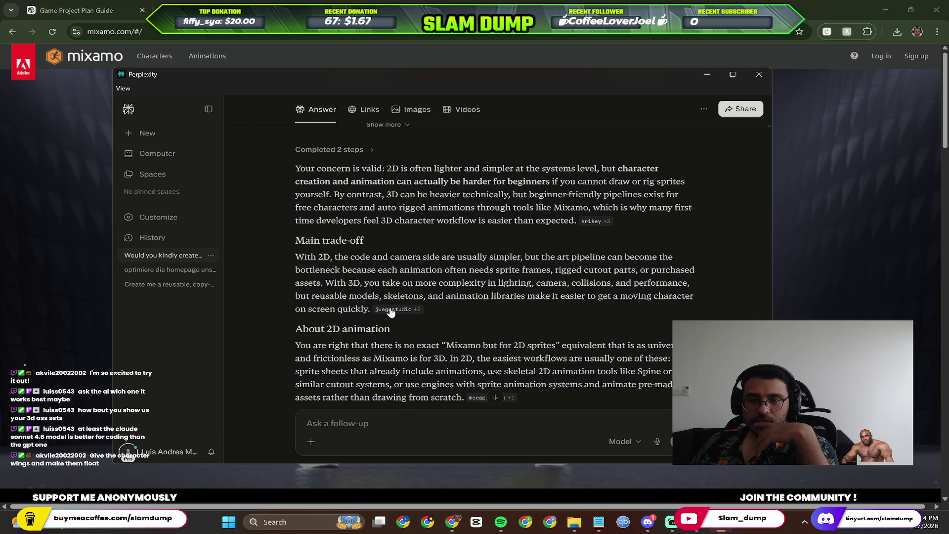
pyautogui.scroll(-1, 628, 286)
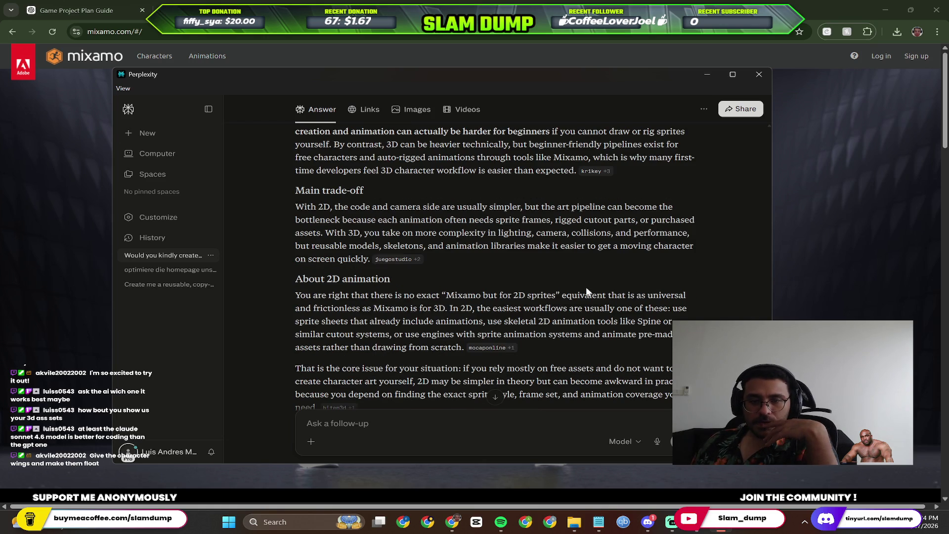
pyautogui.scroll(-1, 586, 288)
pyautogui.scroll(-1, 584, 271)
pyautogui.scroll(-1, 584, 257)
pyautogui.scroll(-1, 584, 258)
pyautogui.scroll(-1, 585, 259)
pyautogui.scroll(-1, 585, 259)
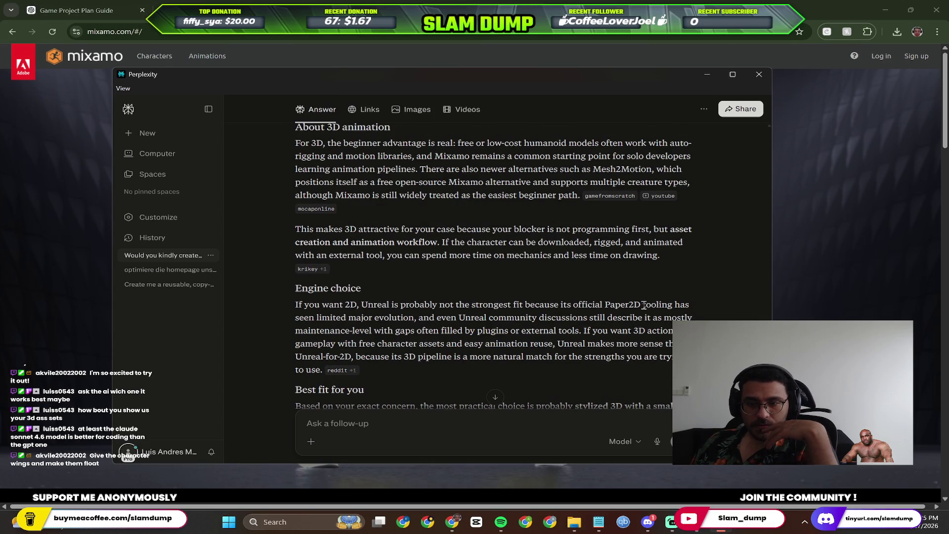
pyautogui.scroll(-2, 670, 318)
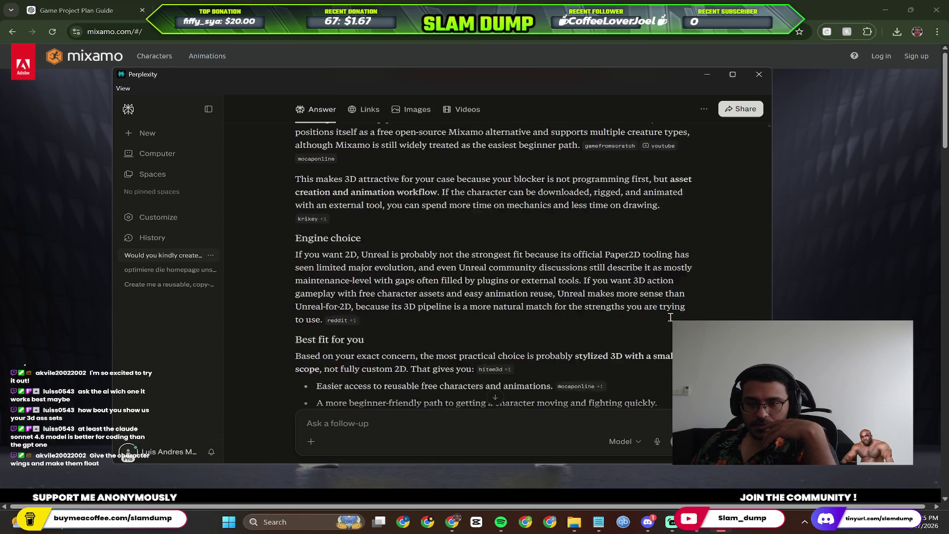
pyautogui.scroll(-1, 514, 289)
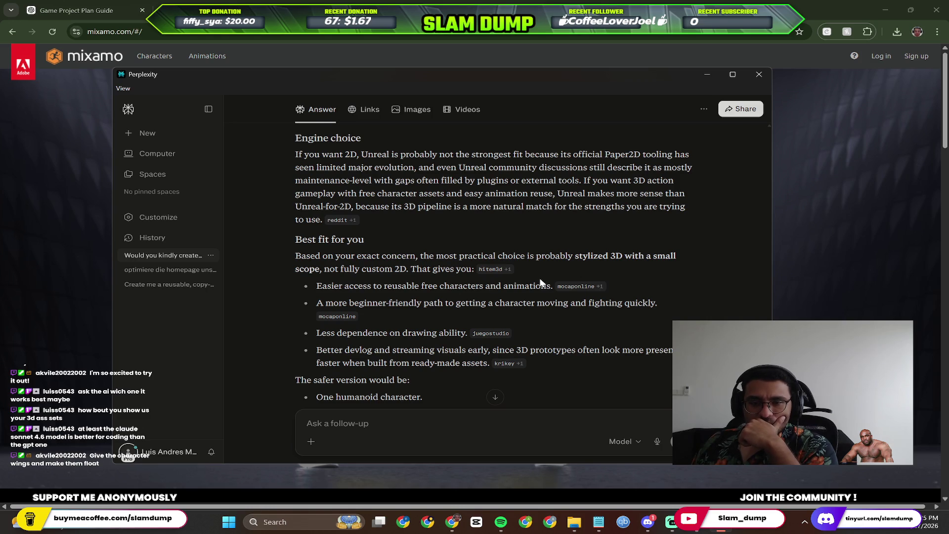
pyautogui.scroll(-1, 384, 298)
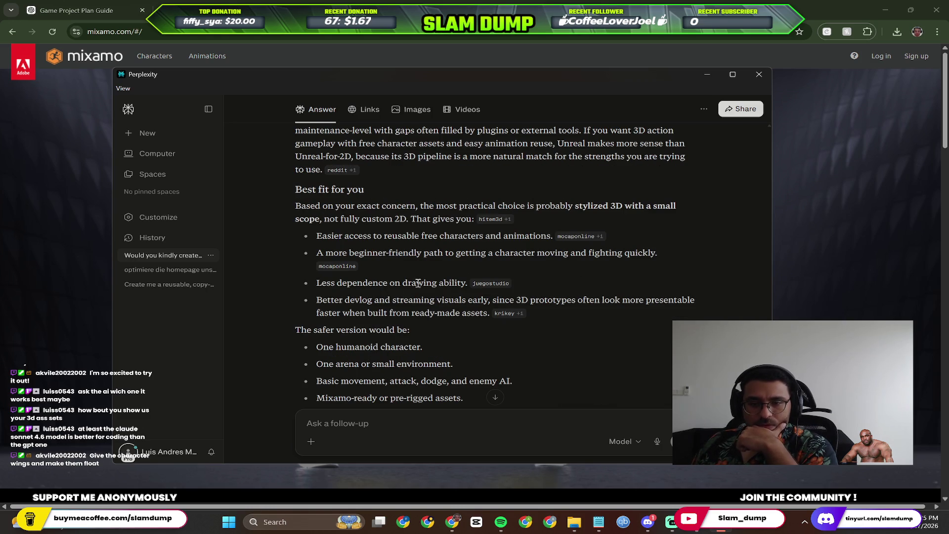
pyautogui.scroll(-1, 419, 283)
pyautogui.scroll(-1, 439, 280)
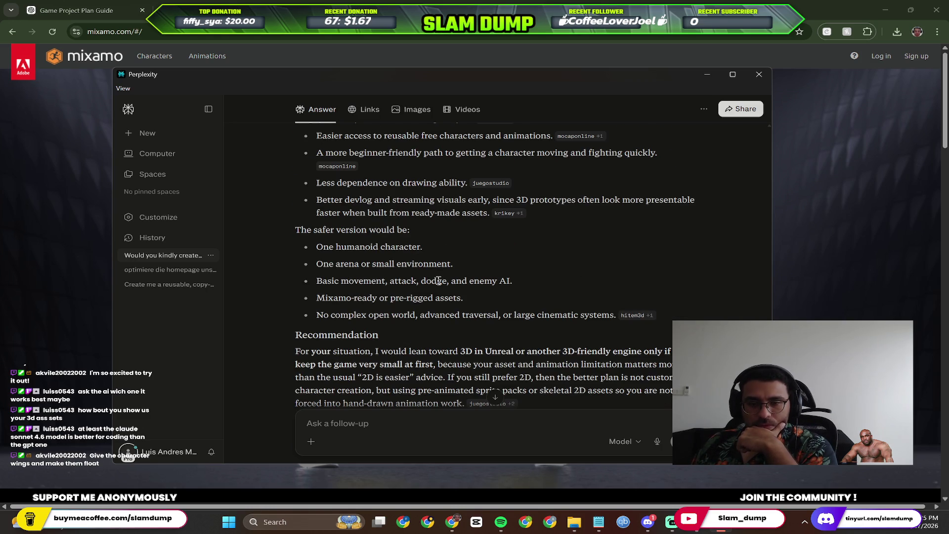
pyautogui.scroll(-1, 440, 282)
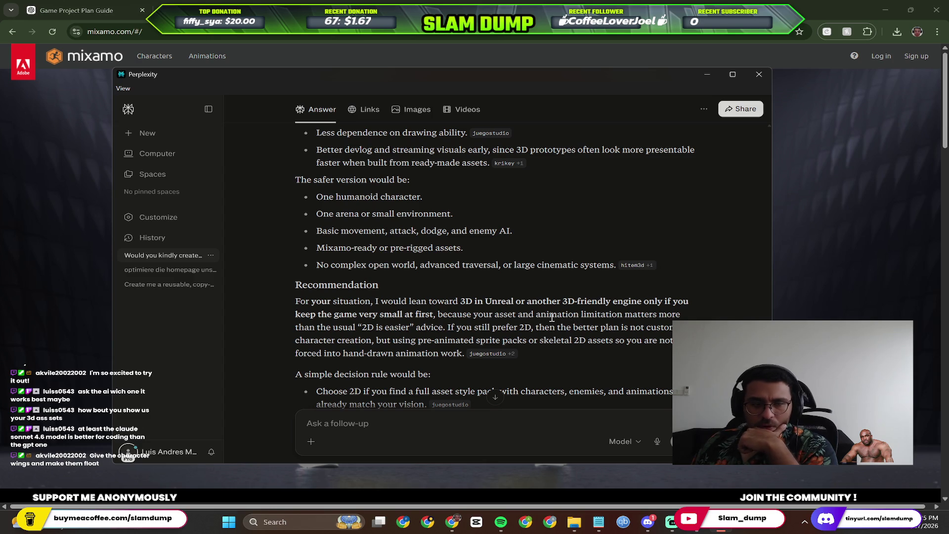
pyautogui.scroll(-1, 386, 334)
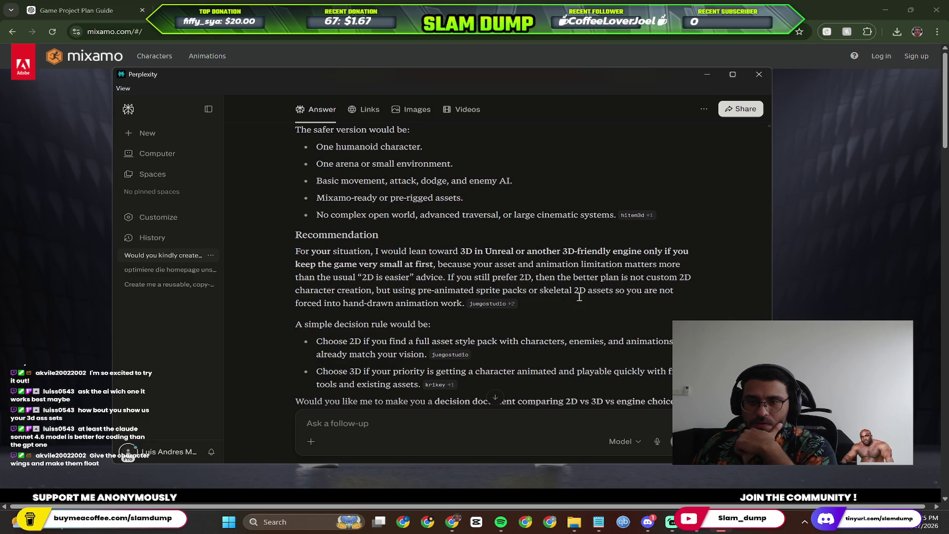
pyautogui.scroll(-1, 488, 315)
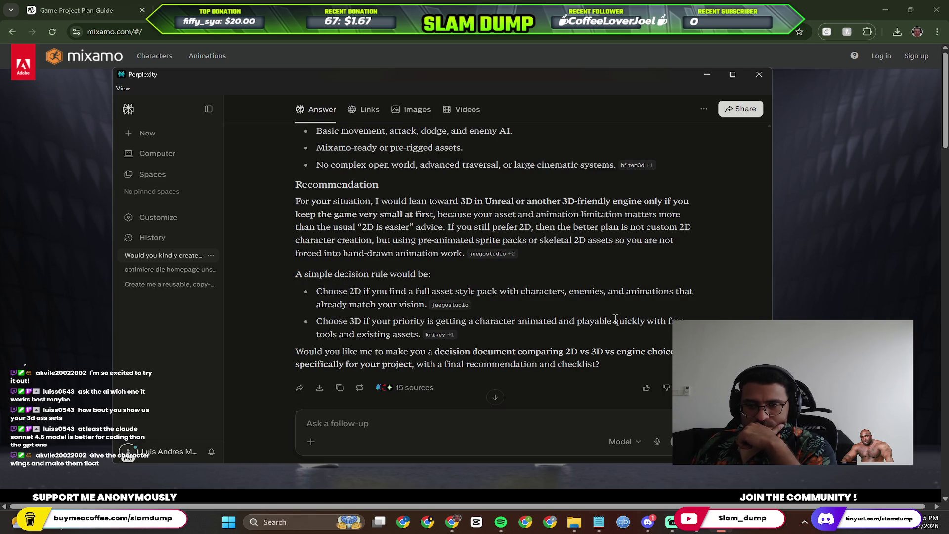
pyautogui.scroll(-1, 602, 322)
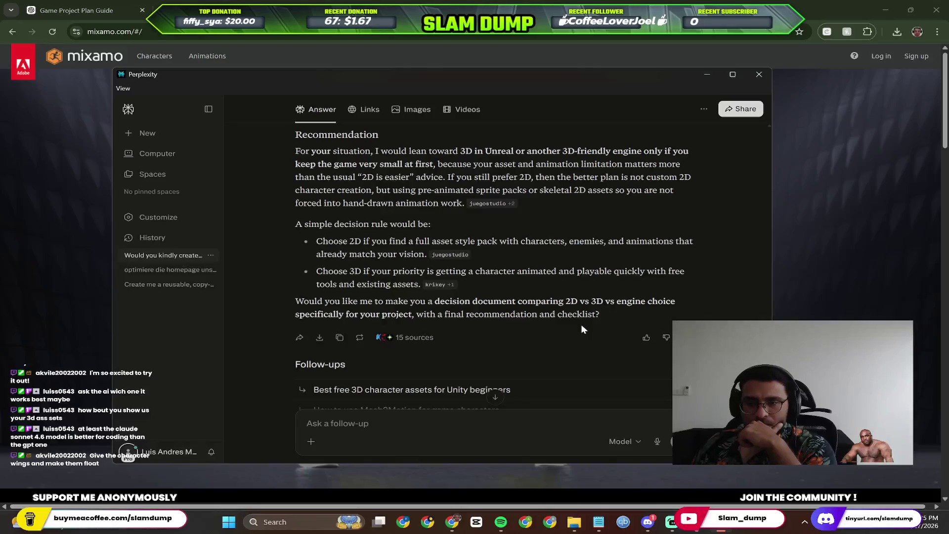
pyautogui.scroll(-1, 581, 326)
pyautogui.scroll(-1, 589, 234)
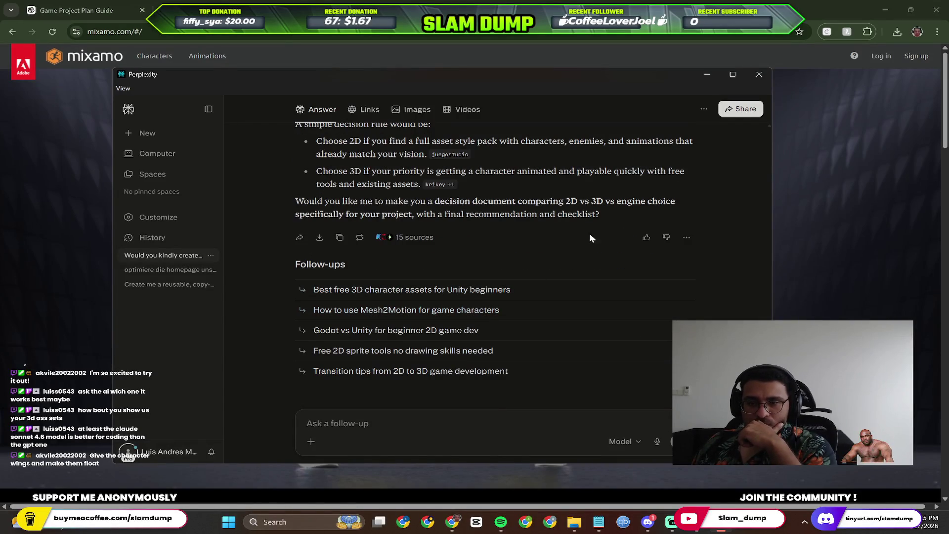
# Send a follow-up asking Perplexity to decide 2D vs 3D and Unreal, Unity or another engine.
pyautogui.click(387, 428)
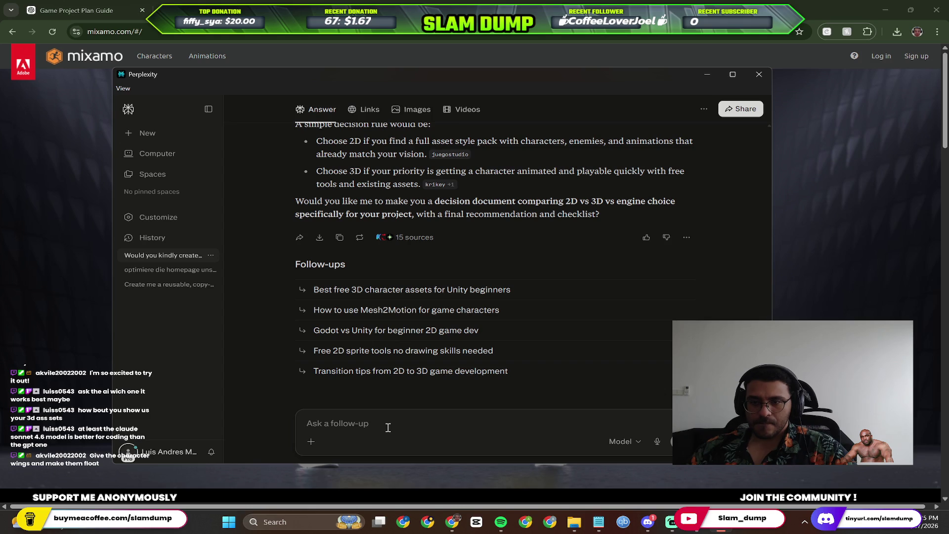
pyautogui.write('Yes choose a final decision on')
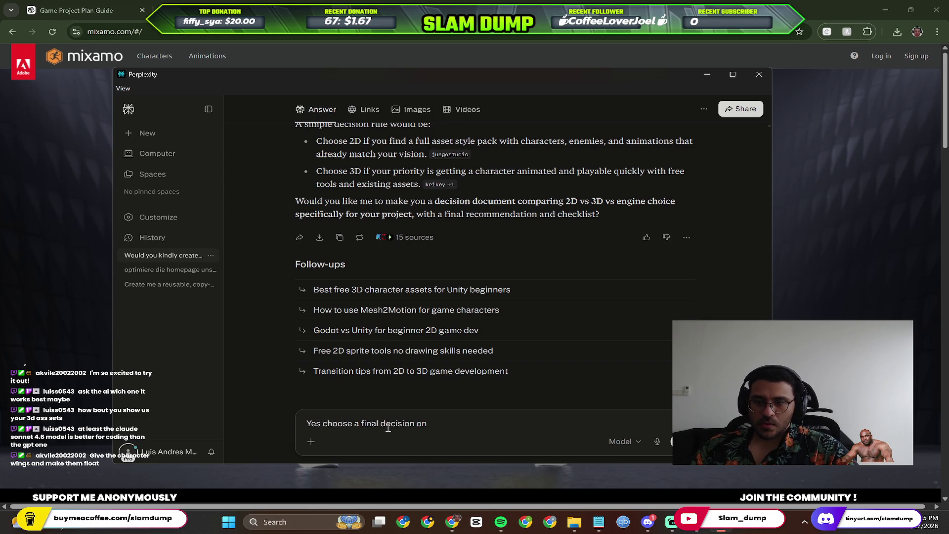
pyautogui.press('BackSpace')
pyautogui.press('BackSpace')
pyautogui.press('BackSpace')
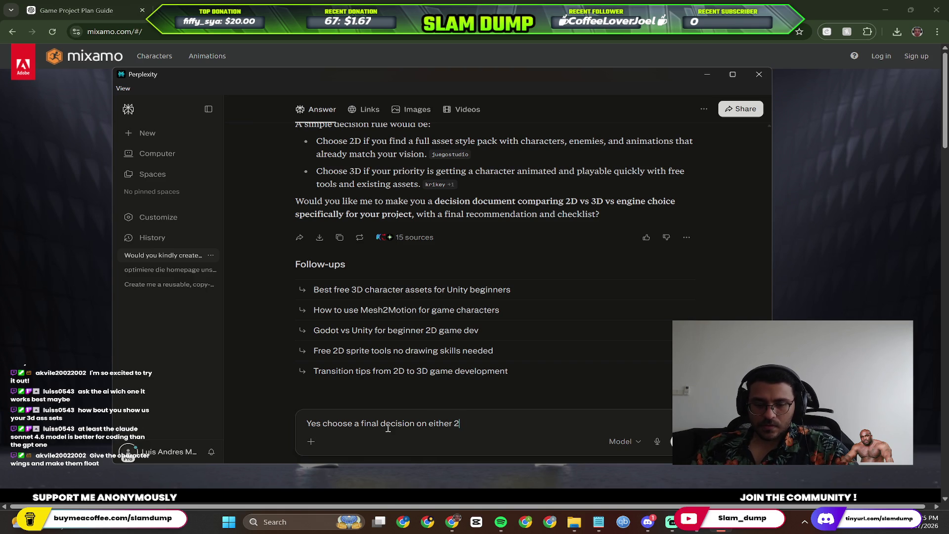
pyautogui.write('d or 3d and')
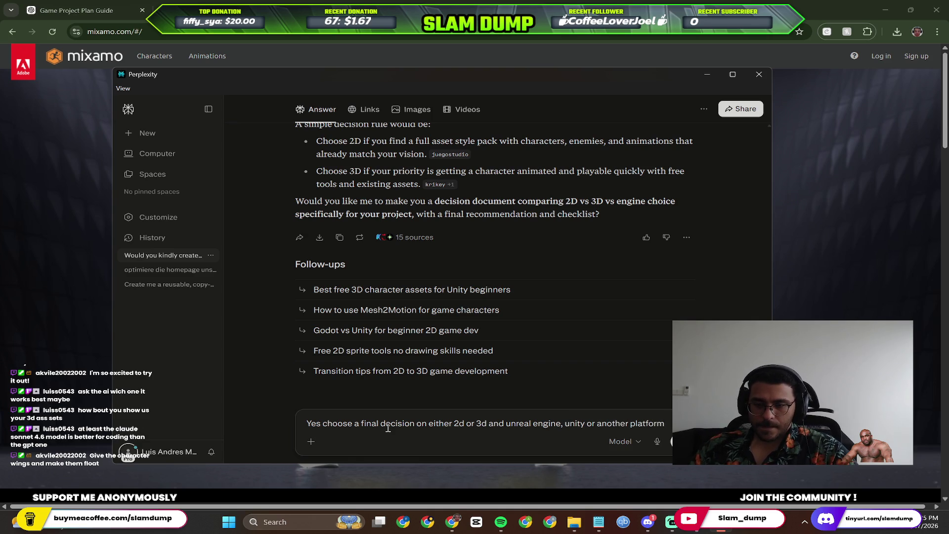
pyautogui.press('Return')
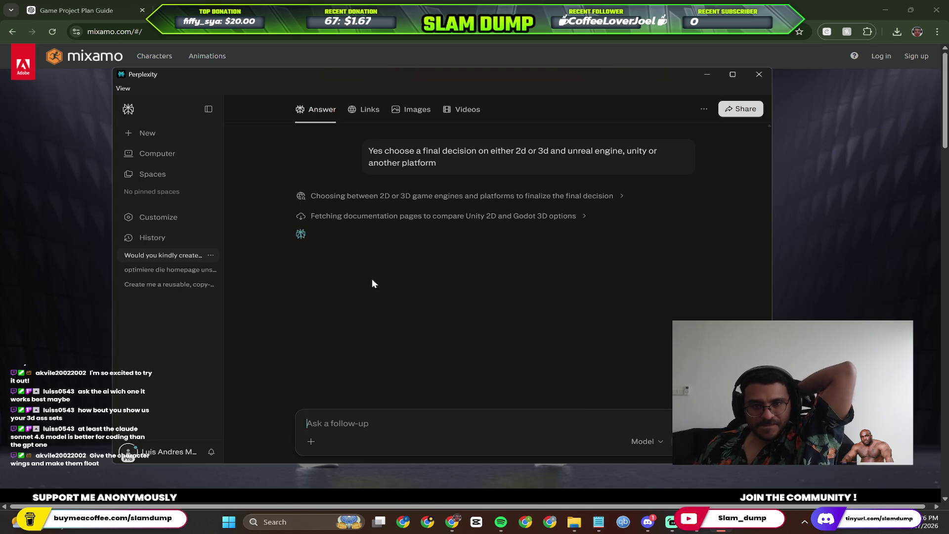
pyautogui.hotkey('alt', 'Tab')
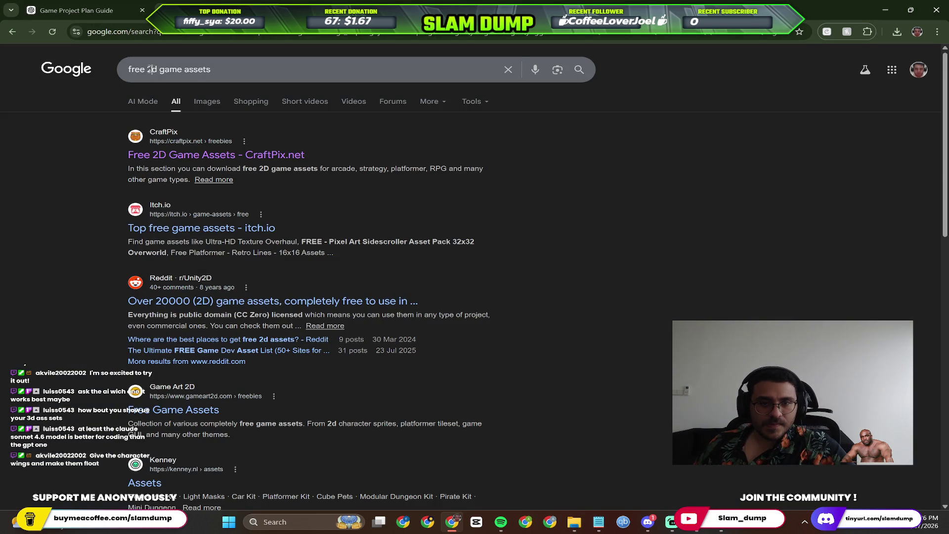
# Search Google for 'free 3d game assets' and view itch.io's free 3D asset packs.
pyautogui.click(150, 70)
pyautogui.press('BackSpace')
pyautogui.write('3')
pyautogui.press('Return')
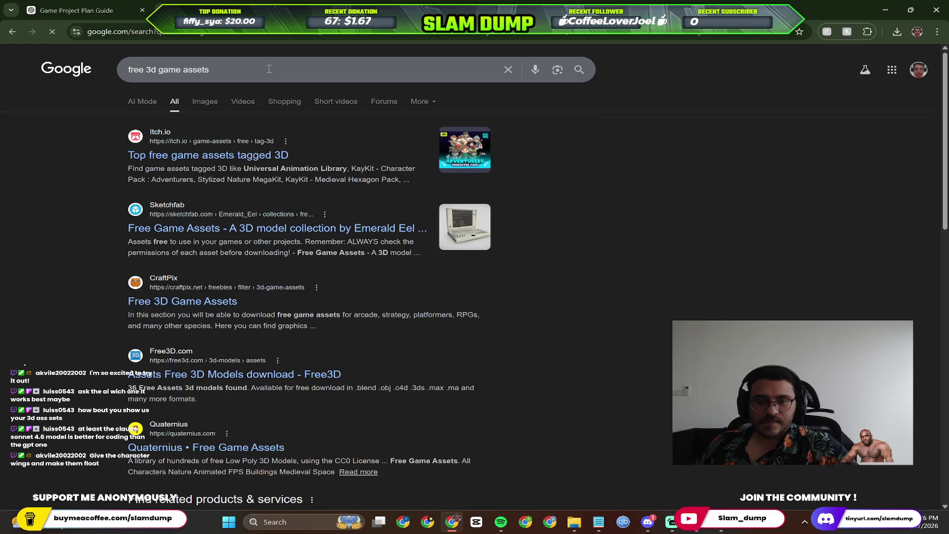
pyautogui.click(218, 155)
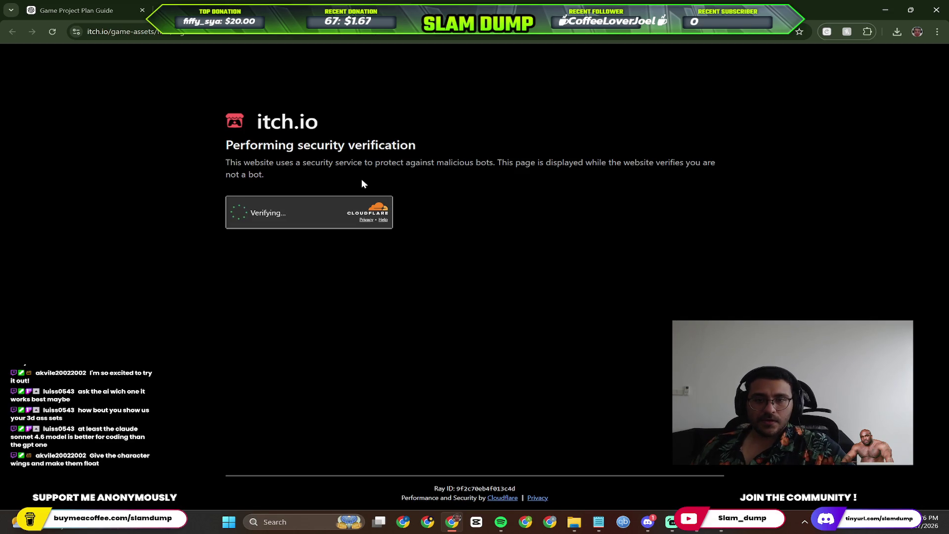
pyautogui.hotkey('alt', 'Left')
pyautogui.hotkey('alt', 'Right')
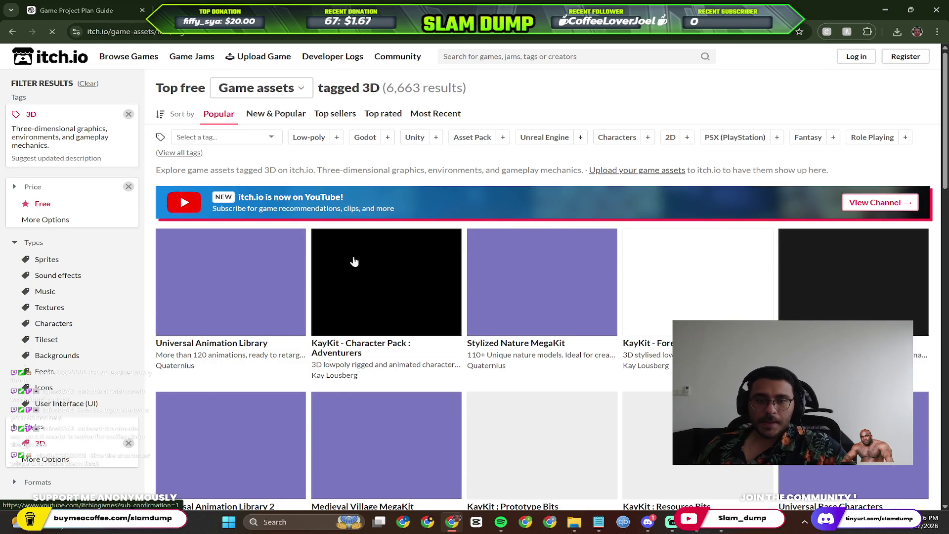
pyautogui.scroll(-1, 445, 174)
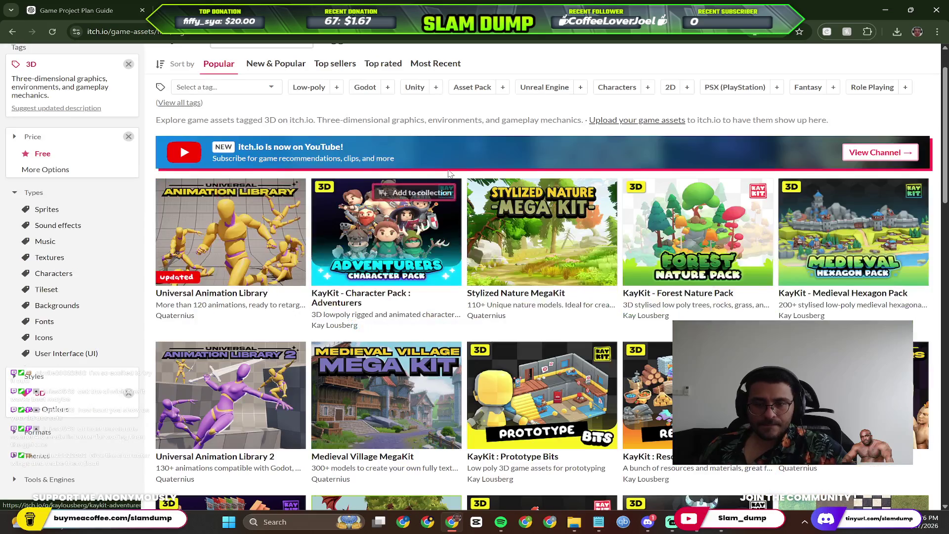
pyautogui.scroll(-1, 504, 222)
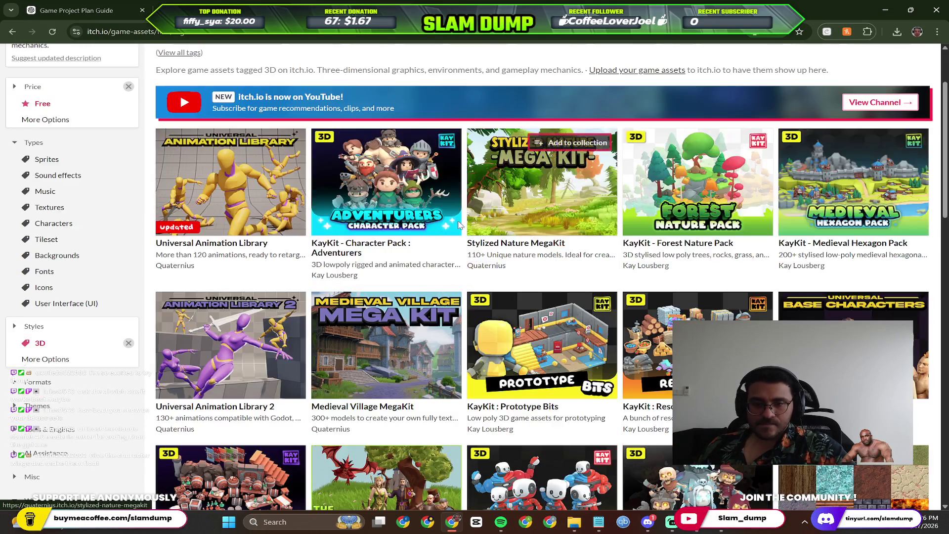
pyautogui.scroll(-4, 297, 282)
# Navigate back to the CraftPix free 2D assets page, then return to Perplexity.
pyautogui.hotkey('alt', 'Left')
pyautogui.hotkey('alt', 'Left')
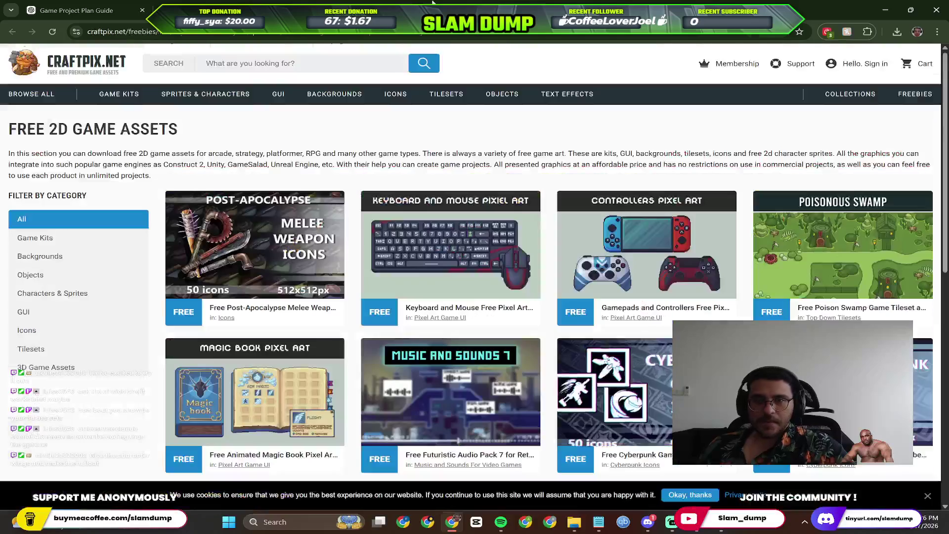
pyautogui.hotkey('alt', 'Left')
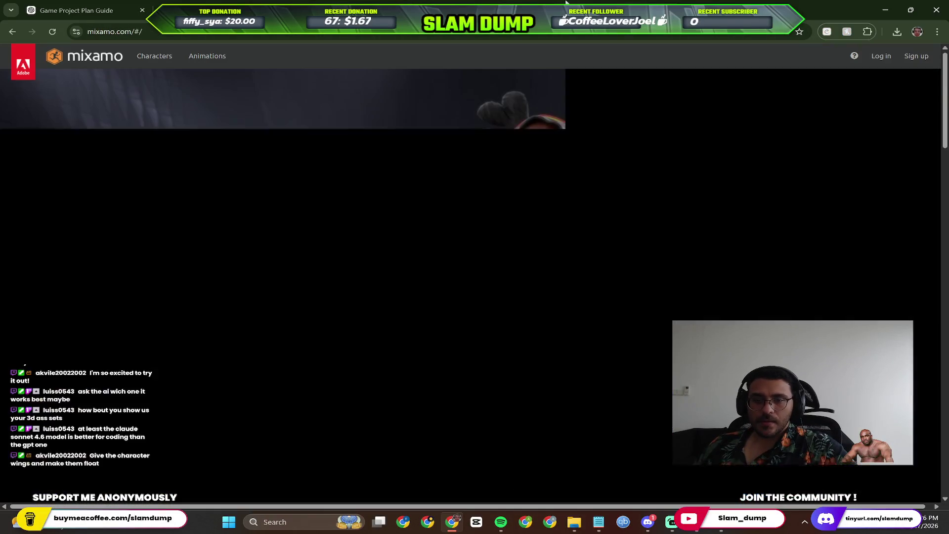
pyautogui.hotkey('alt', 'Tab')
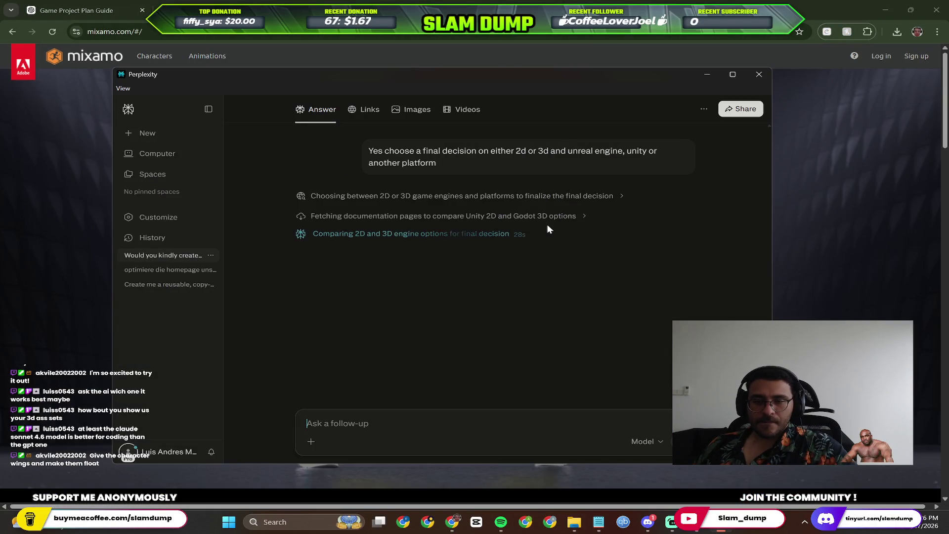
pyautogui.hotkey('alt', 'Tab')
pyautogui.hotkey('alt', 'Right')
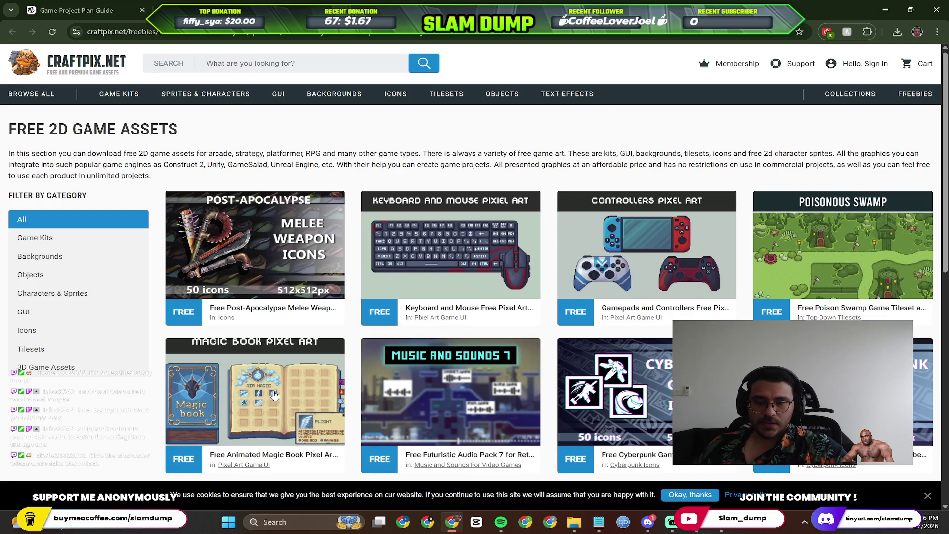
pyautogui.hotkey('alt', 'Tab')
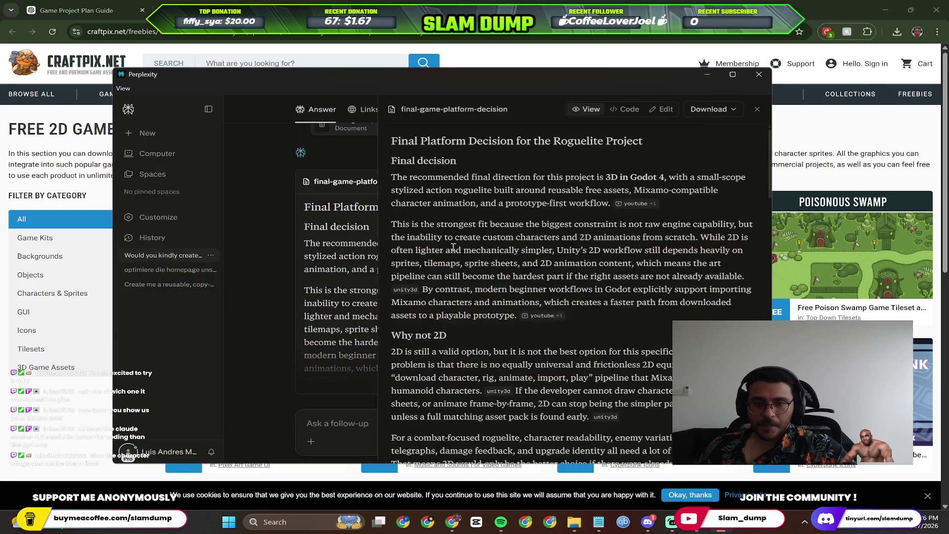
pyautogui.scroll(1, 334, 249)
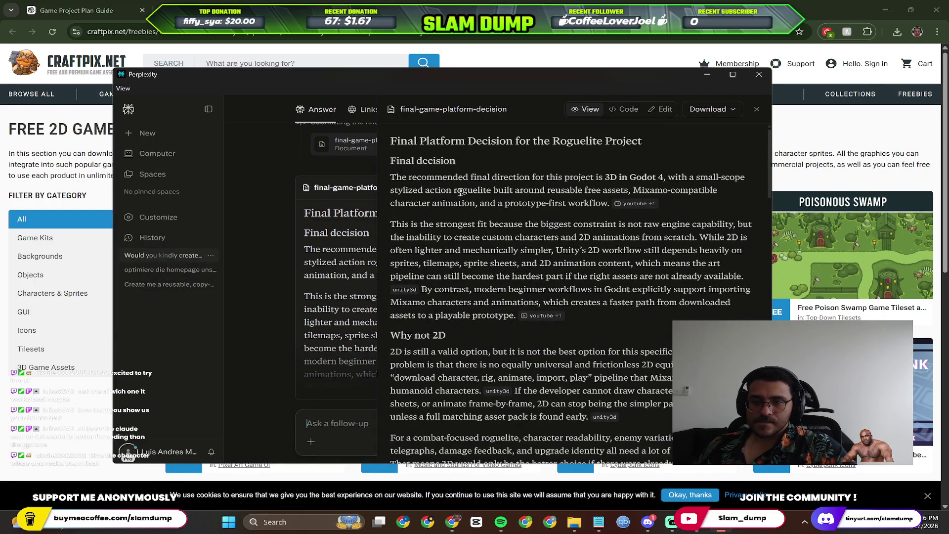
# Read Perplexity's 'Why Godot 4 is the best fit' reasoning, then focus Chrome's address bar.
pyautogui.click(756, 110)
pyautogui.scroll(-2, 541, 219)
pyautogui.scroll(-1, 482, 244)
pyautogui.scroll(3, 443, 257)
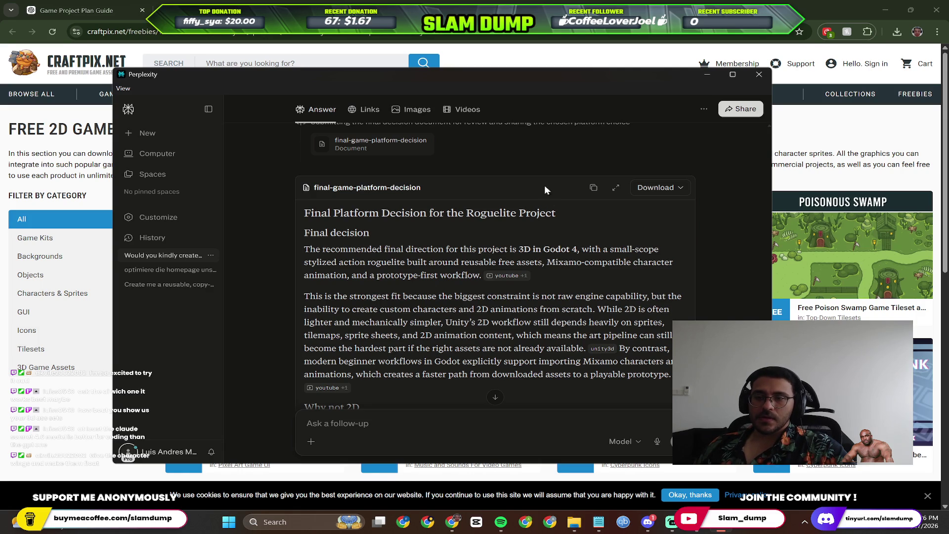
pyautogui.scroll(-1, 421, 262)
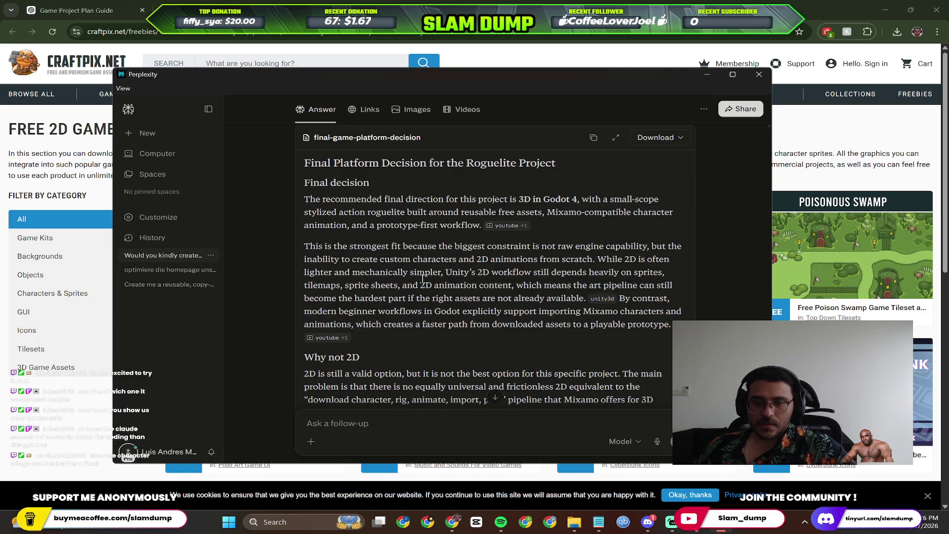
pyautogui.scroll(-1, 502, 286)
pyautogui.scroll(-4, 483, 282)
pyautogui.scroll(-3, 463, 279)
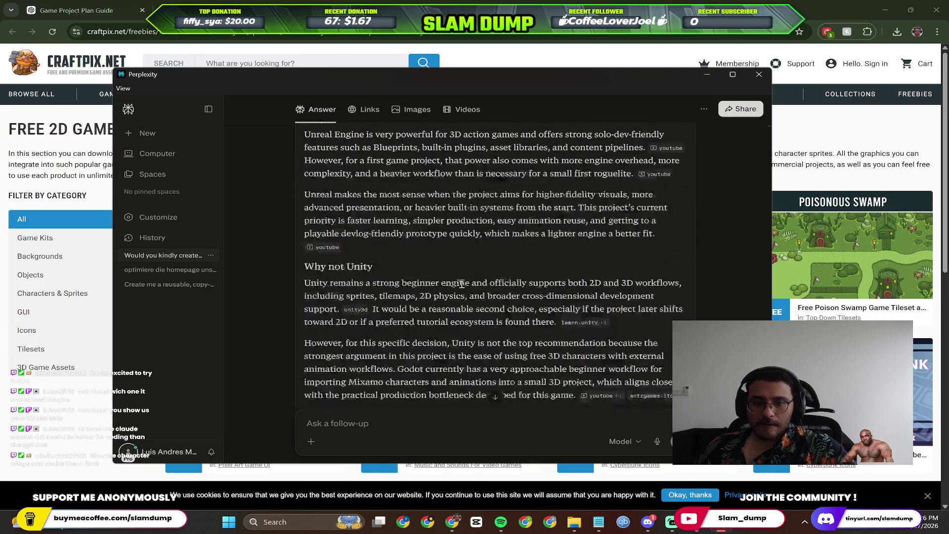
pyautogui.scroll(3, 462, 279)
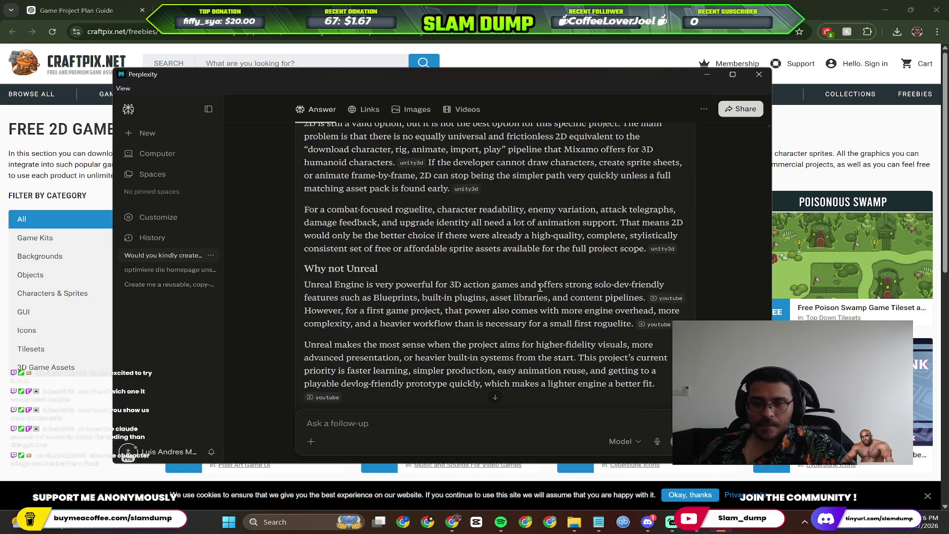
pyautogui.scroll(-5, 594, 318)
pyautogui.scroll(-5, 591, 319)
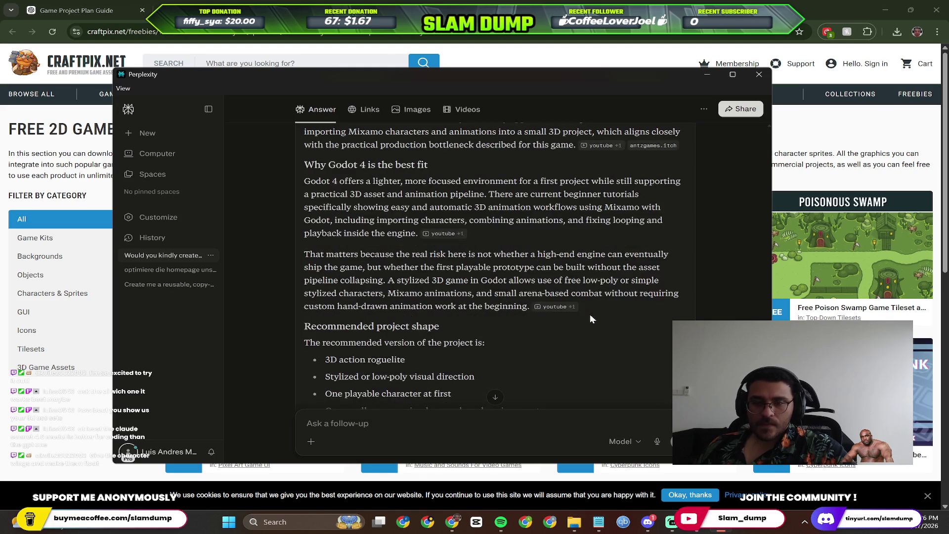
pyautogui.click(510, 5)
pyautogui.click(538, 35)
pyautogui.write('g')
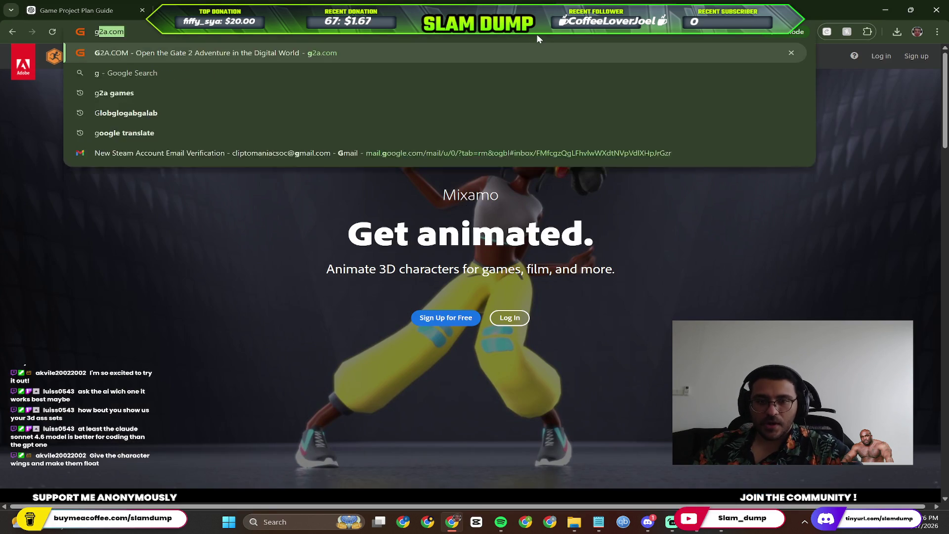
pyautogui.write('odot 4')
# Search 'godot 4', land on the official Godot Engine homepage, then return to Perplexity.
pyautogui.press('Return')
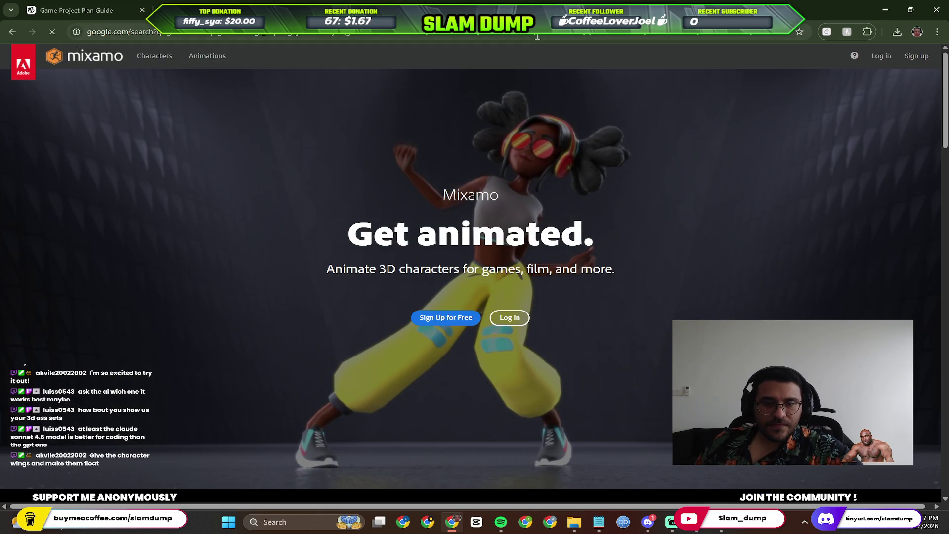
pyautogui.click(295, 156)
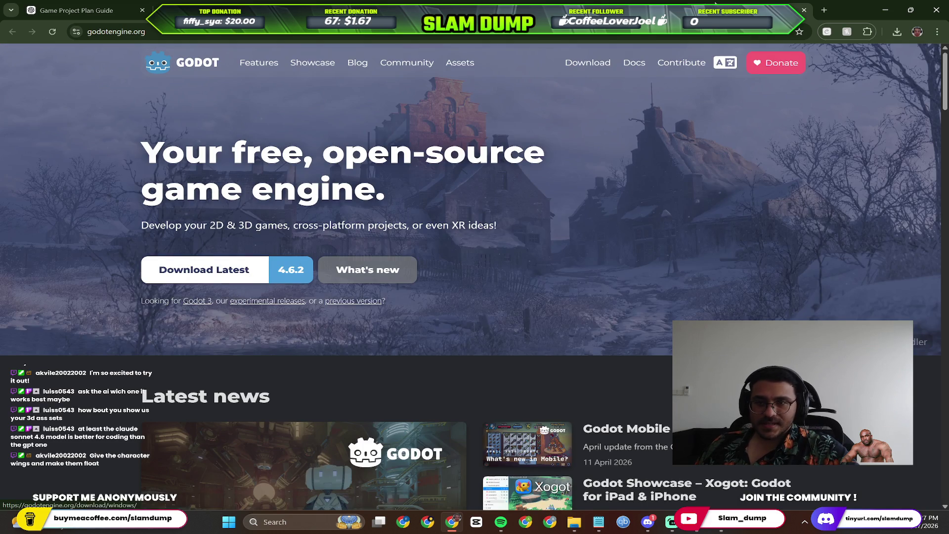
pyautogui.hotkey('alt', 'Tab')
pyautogui.write('can I fi')
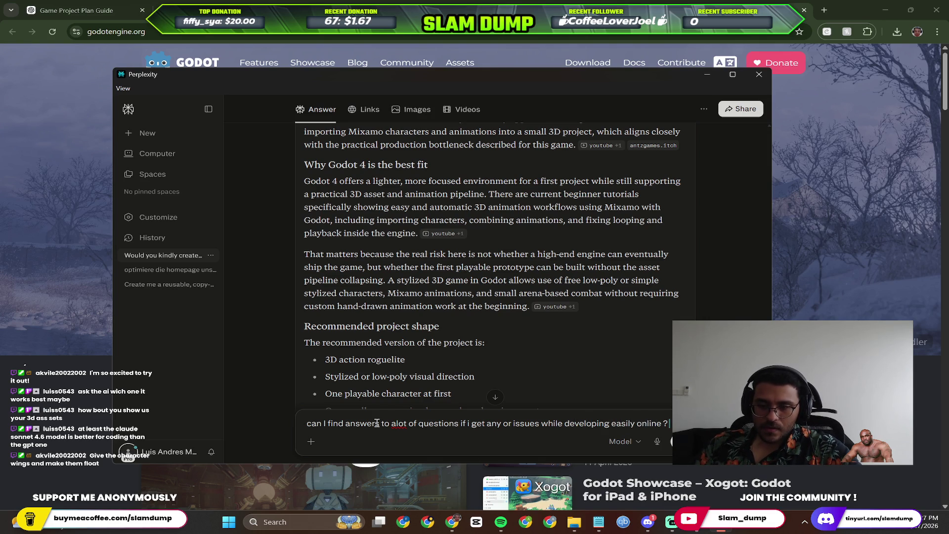
pyautogui.write('atleast using ai')
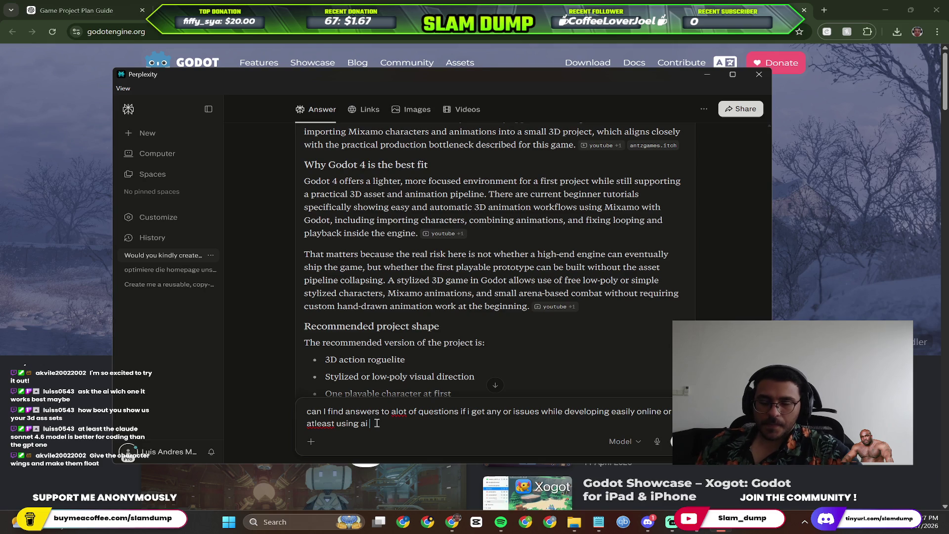
# Send the question about finding help online or via AI, then refocus the Godot homepage.
pyautogui.press('Return')
pyautogui.click(744, 4)
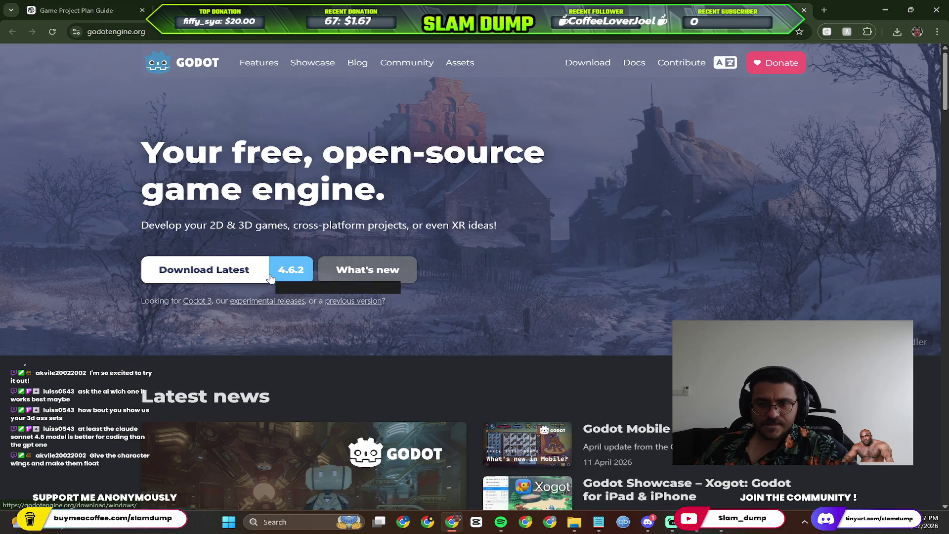
pyautogui.scroll(-3, 275, 276)
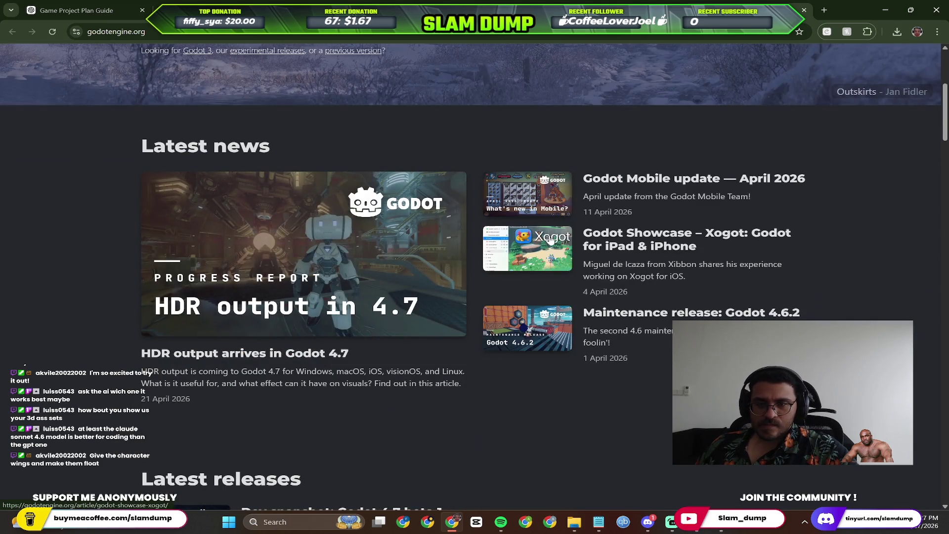
pyautogui.scroll(3, 473, 233)
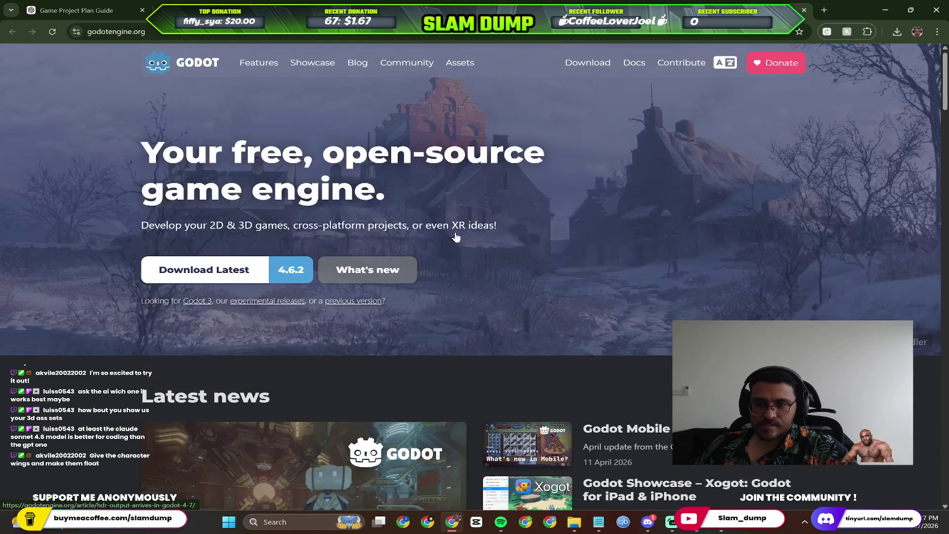
# Browse Godot's Showcase and Asset Library, leaving the License filter on Any.
pyautogui.click(299, 66)
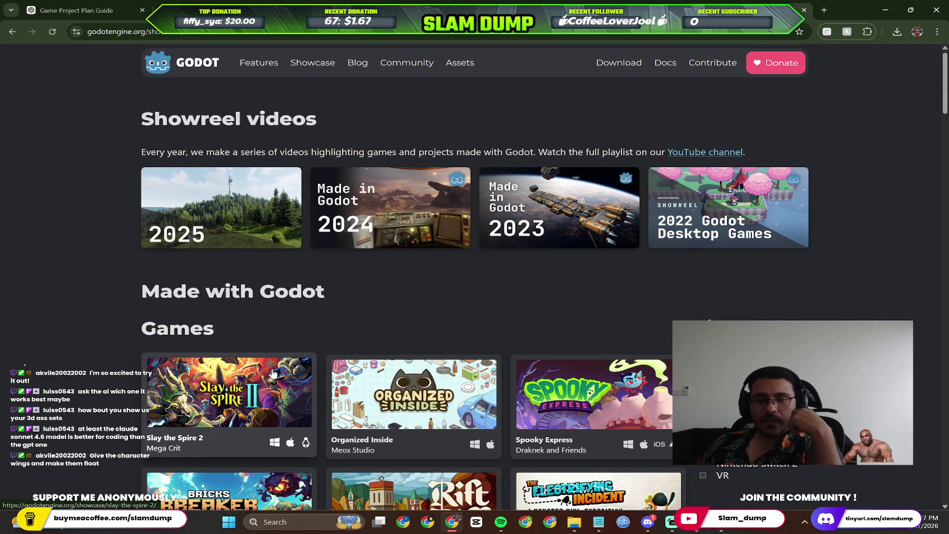
pyautogui.scroll(-3, 362, 320)
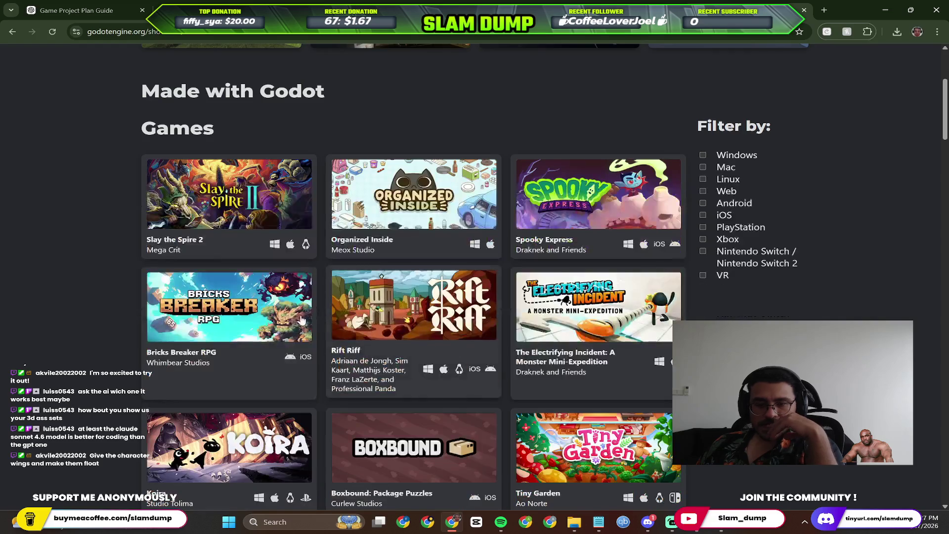
pyautogui.scroll(3, 302, 321)
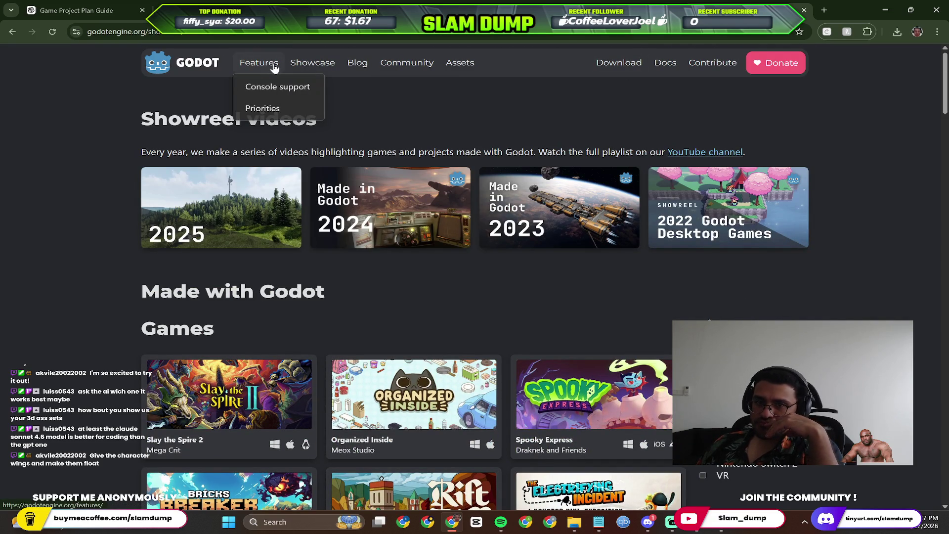
pyautogui.moveTo(407, 62)
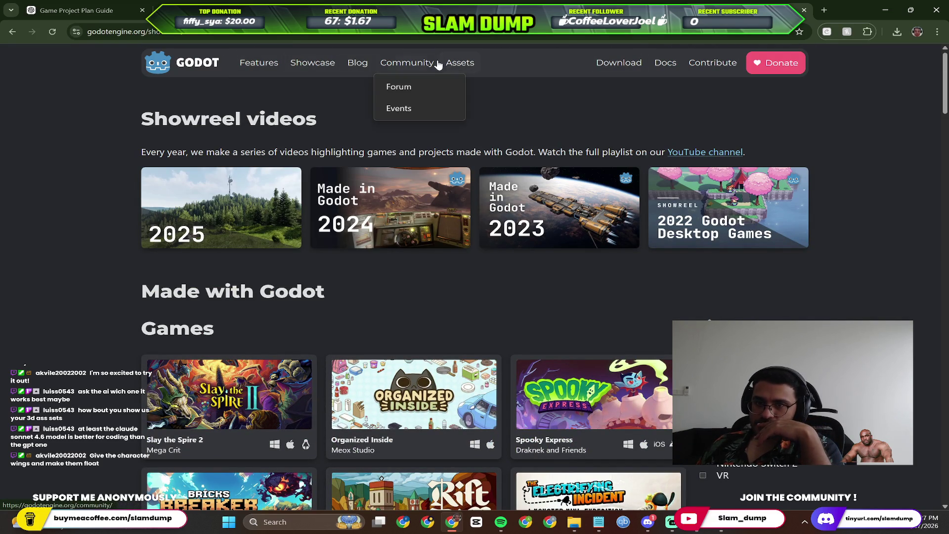
pyautogui.click(458, 64)
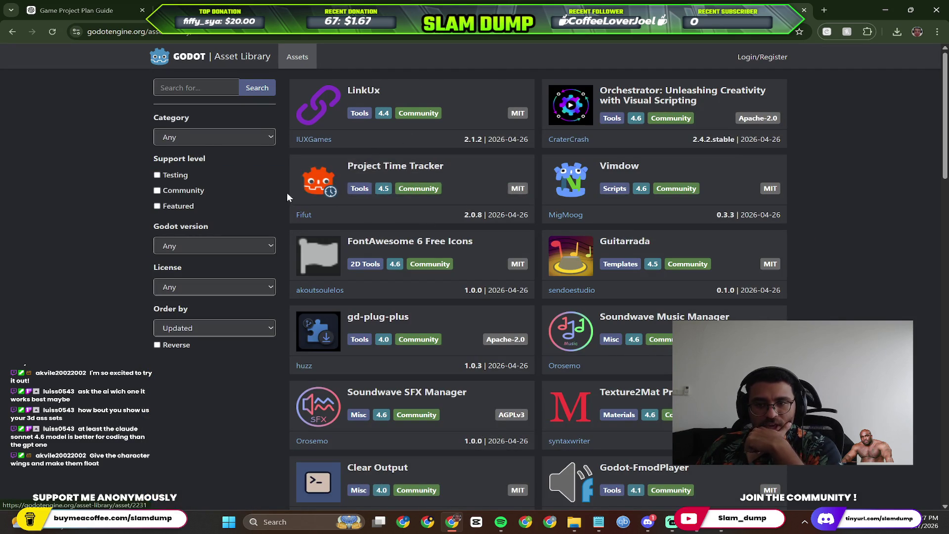
pyautogui.scroll(-4, 448, 211)
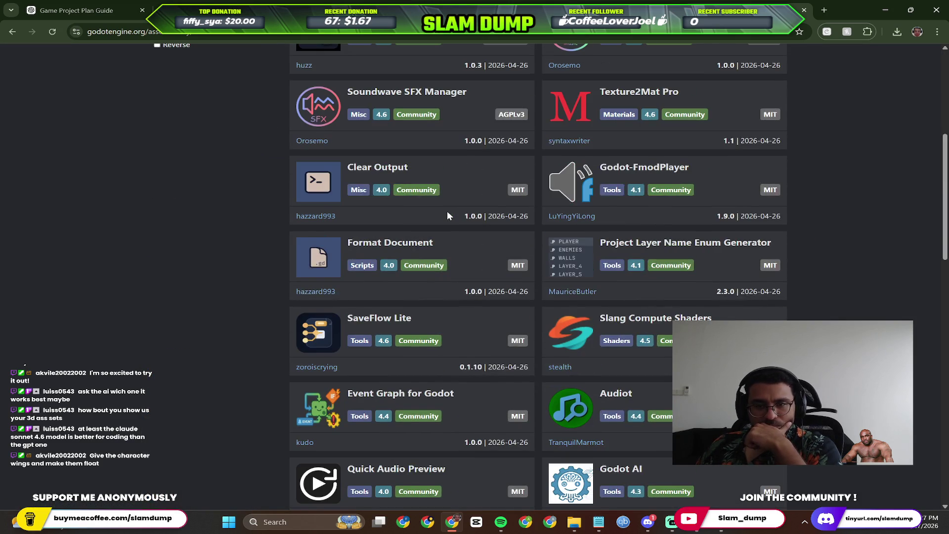
pyautogui.scroll(4, 448, 211)
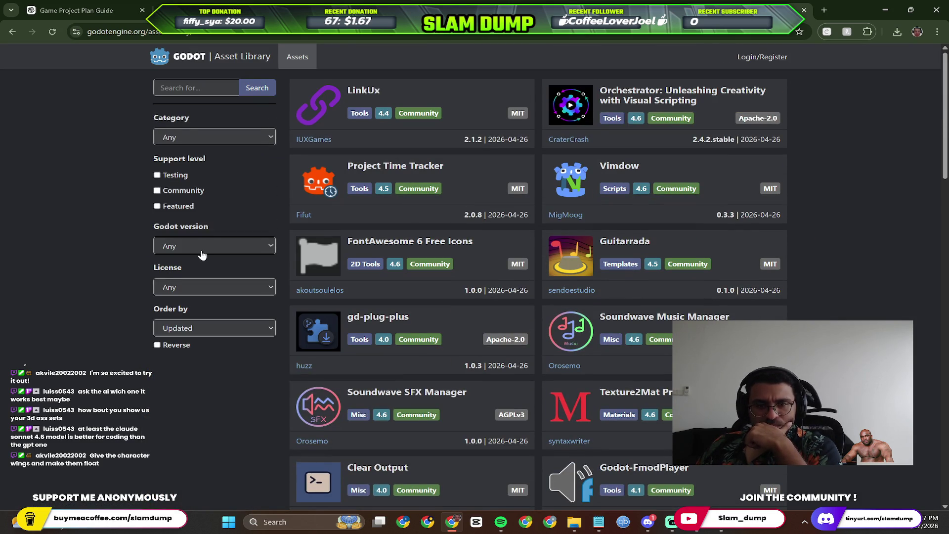
pyautogui.click(208, 287)
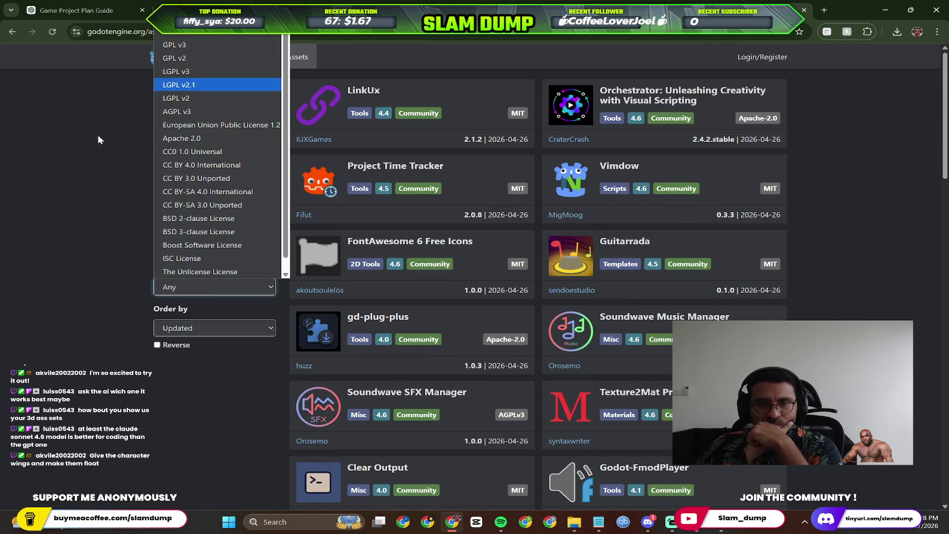
pyautogui.click(304, 264)
pyautogui.hotkey('alt', 'Left')
pyautogui.scroll(-3, 625, 287)
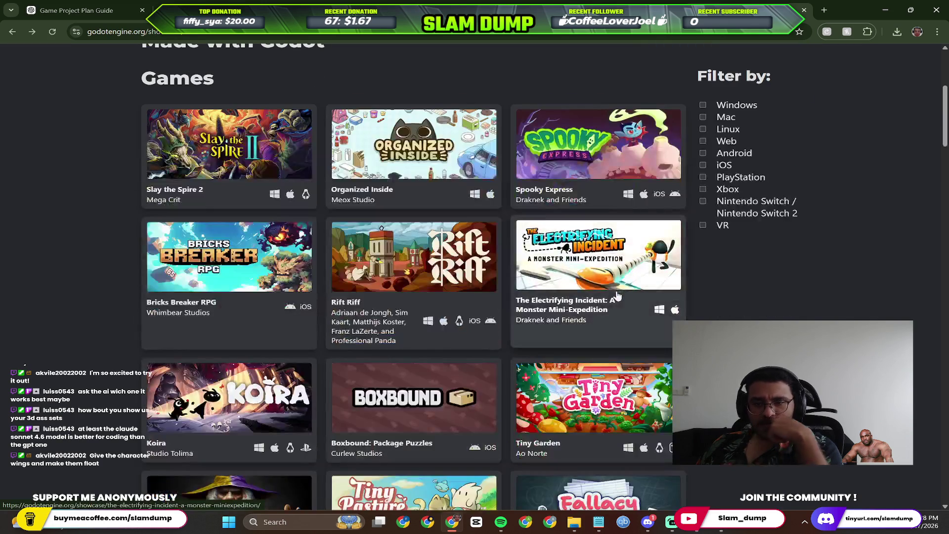
pyautogui.scroll(-3, 605, 292)
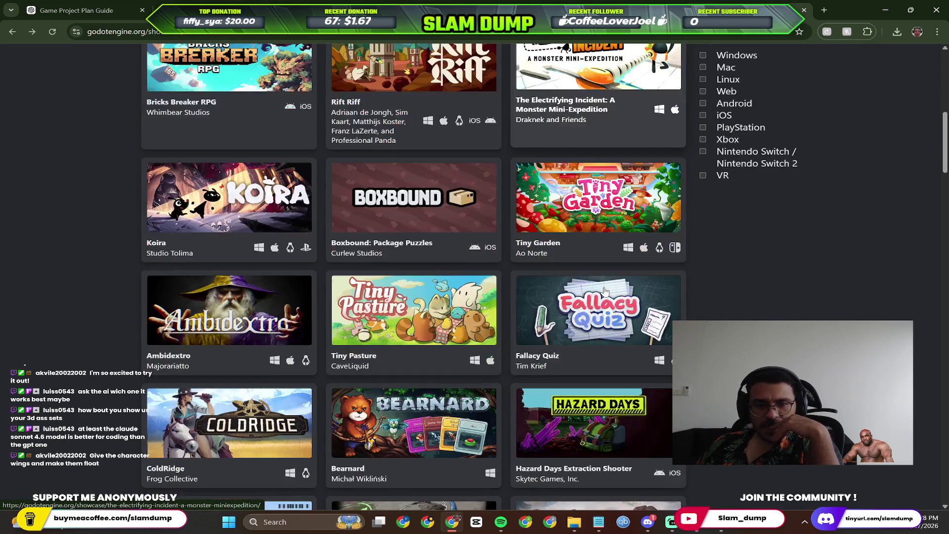
pyautogui.scroll(5, 484, 284)
pyautogui.scroll(2, 484, 284)
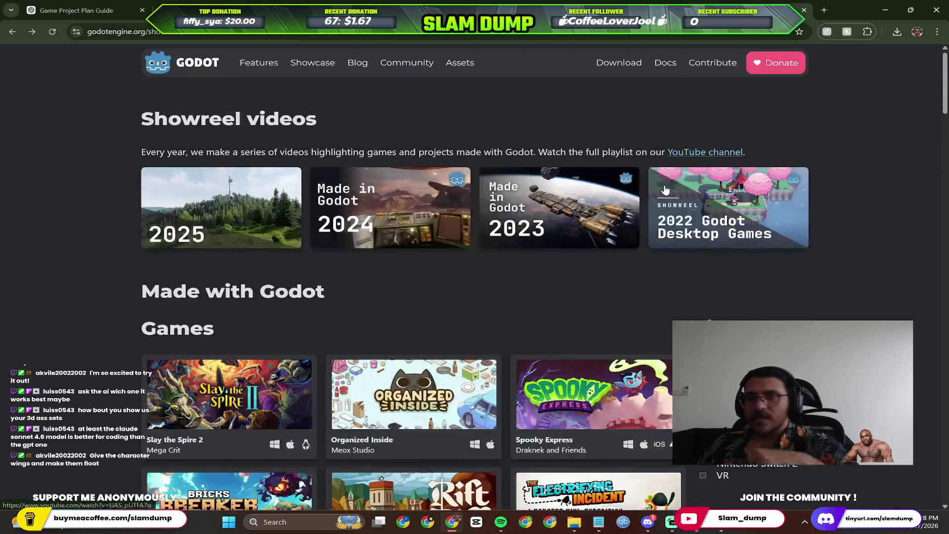
pyautogui.hotkey('alt', 'Tab')
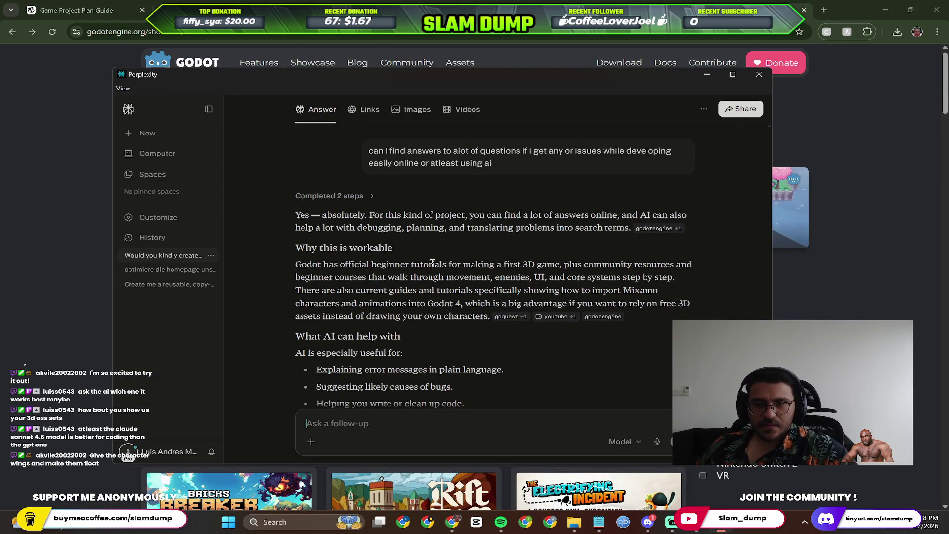
pyautogui.scroll(-2, 398, 292)
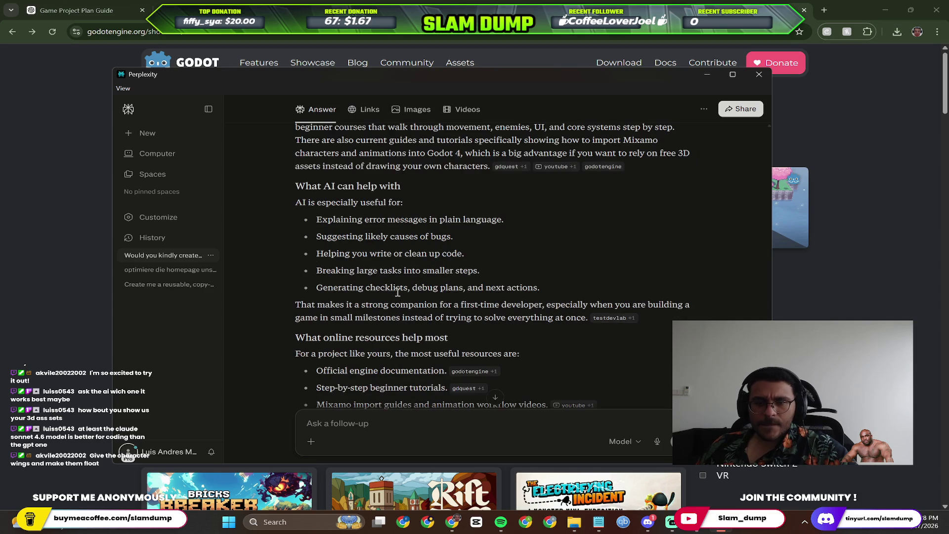
pyautogui.scroll(-3, 454, 270)
# Start downloading the standard Godot Engine 4.6.2 build for Windows from the Download page.
pyautogui.hotkey('alt', 'Tab')
pyautogui.click(638, 63)
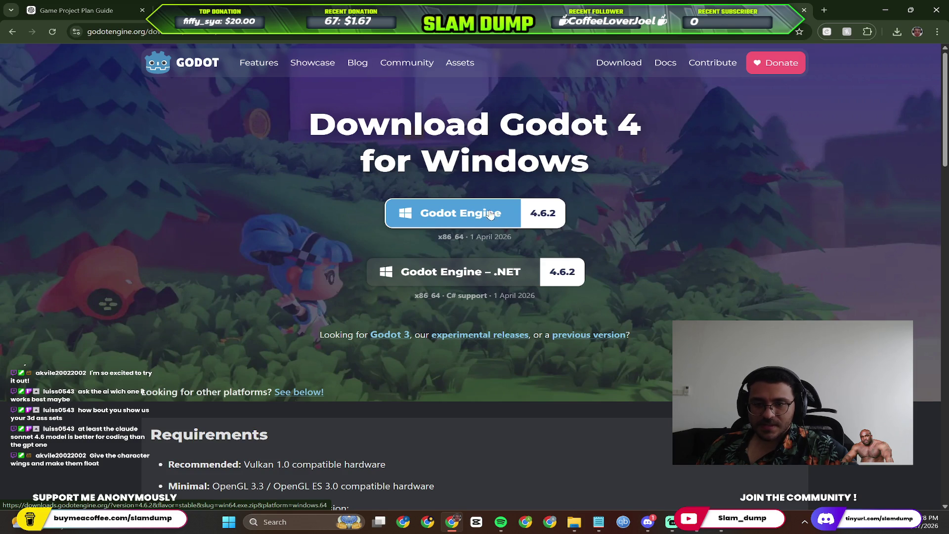
pyautogui.click(464, 218)
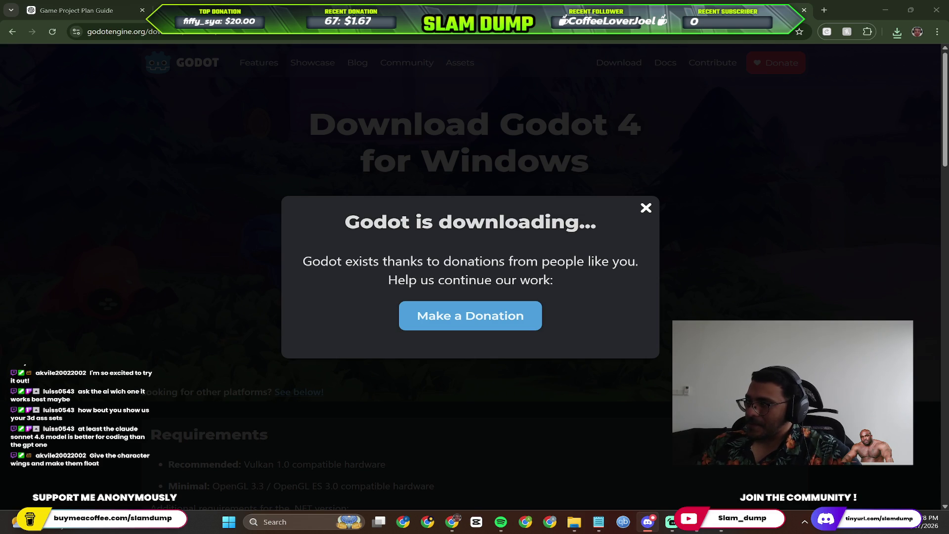
# Refocus Chrome so the downloaded Godot 4.6.2 zip can be opened.
pyautogui.click(866, 116)
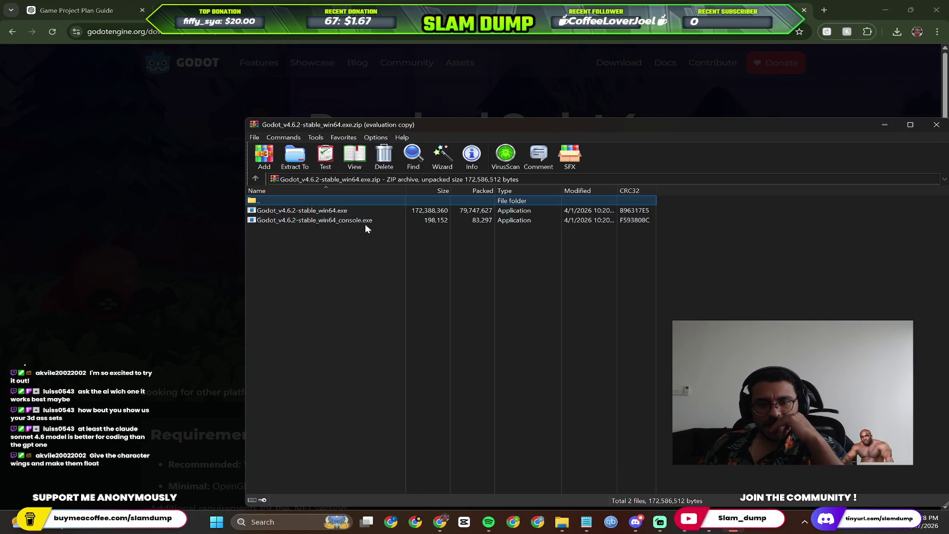
# Run Godot_v4.6.2-stable_win64.exe from the archive, allowing it past SmartScreen via Run anyway.
pyautogui.click(683, 276)
pyautogui.doubleClick(334, 210)
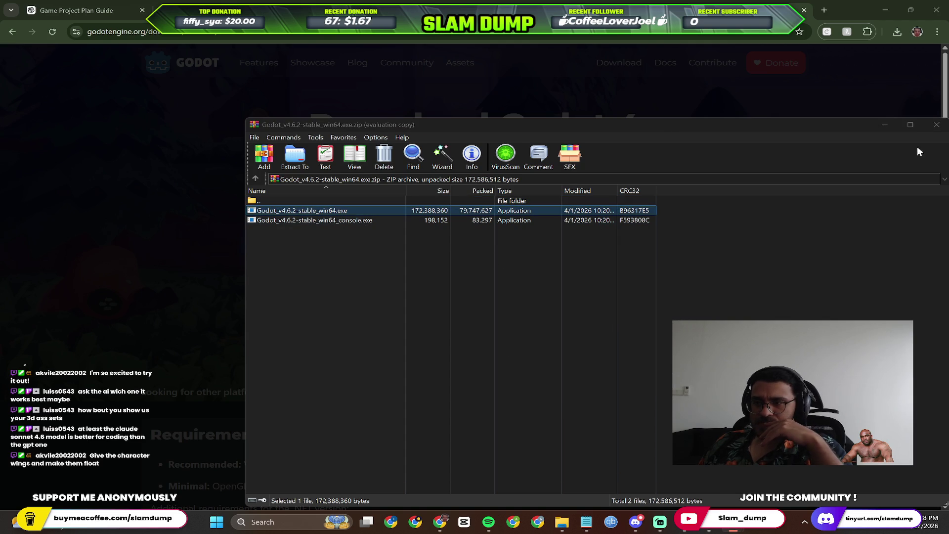
pyautogui.moveTo(794, 127); pyautogui.dragTo(510, 113)
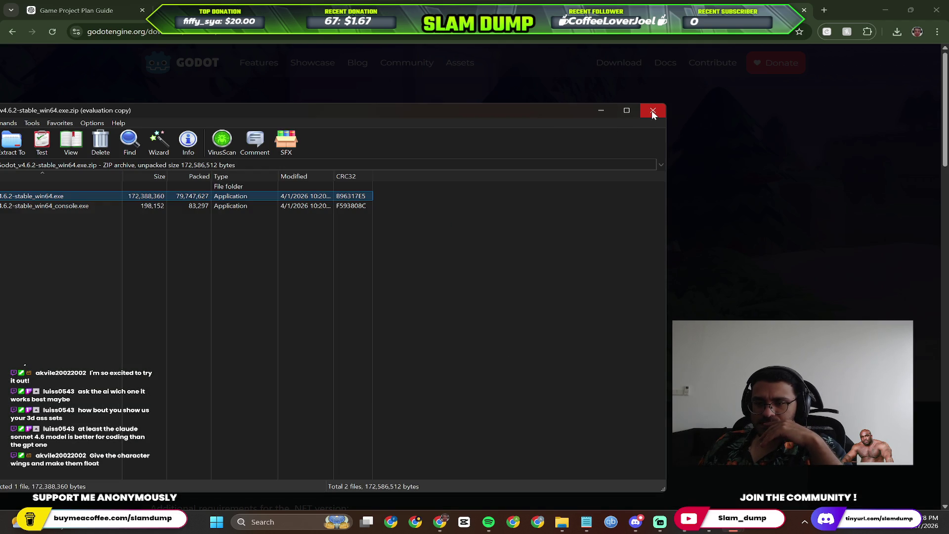
pyautogui.click(349, 190)
pyautogui.click(514, 351)
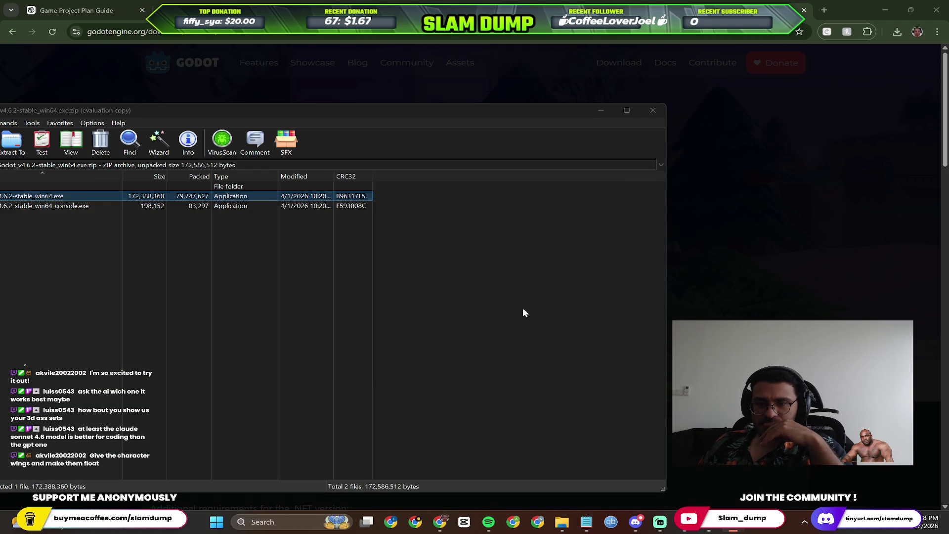
pyautogui.click(653, 109)
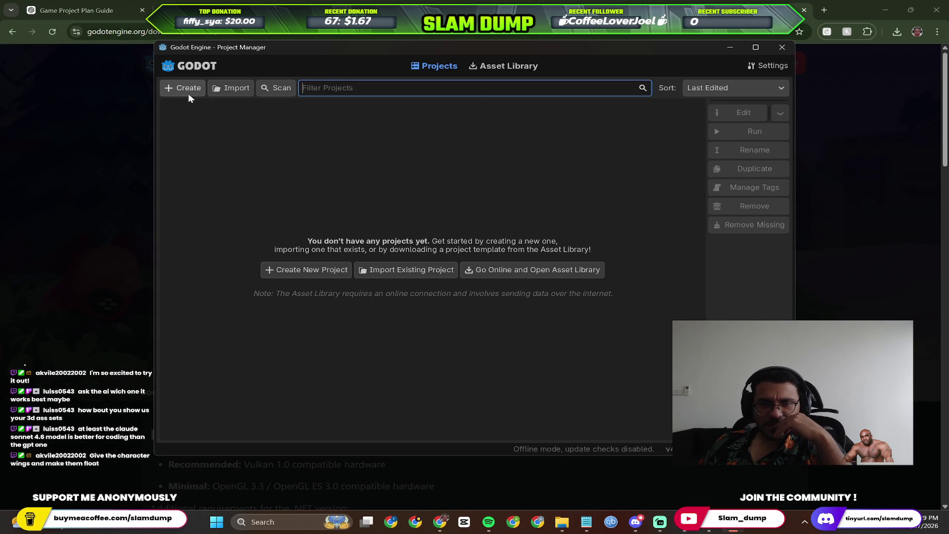
# Create a new Godot project named 'Game dev project' and launch its editor.
pyautogui.click(170, 89)
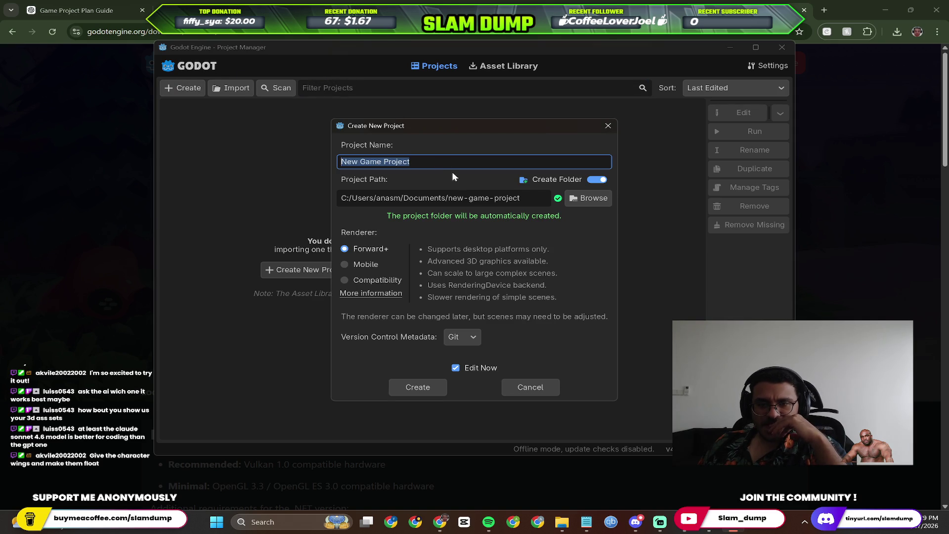
pyautogui.write('Game d')
pyautogui.write('project')
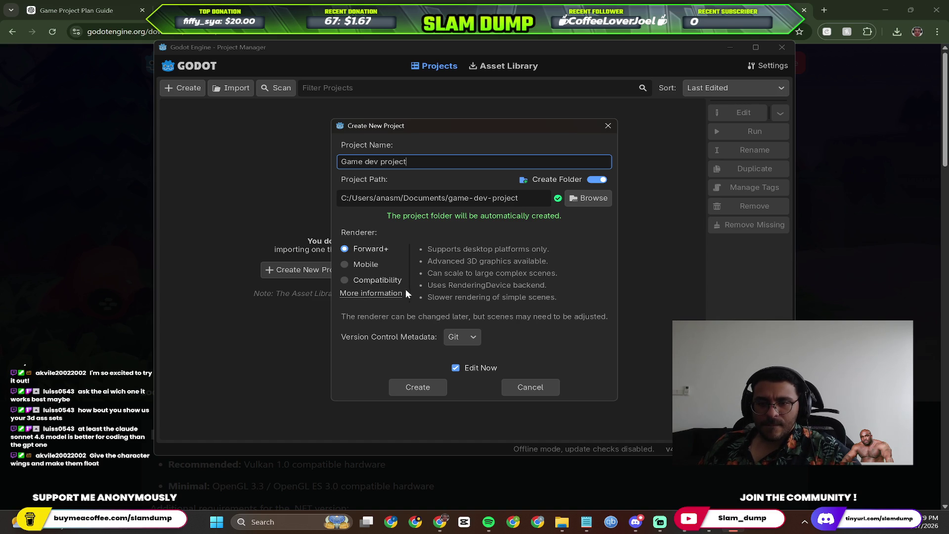
pyautogui.click(482, 353)
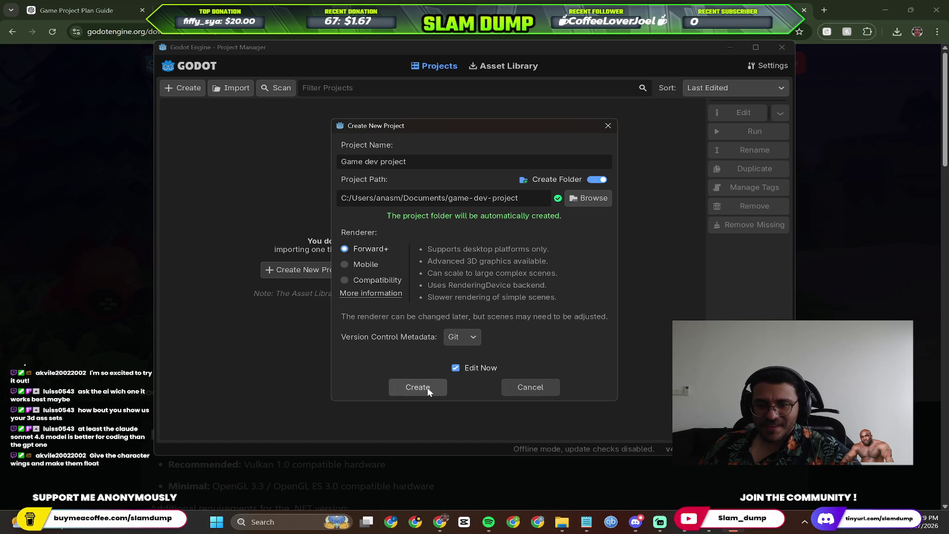
pyautogui.click(428, 387)
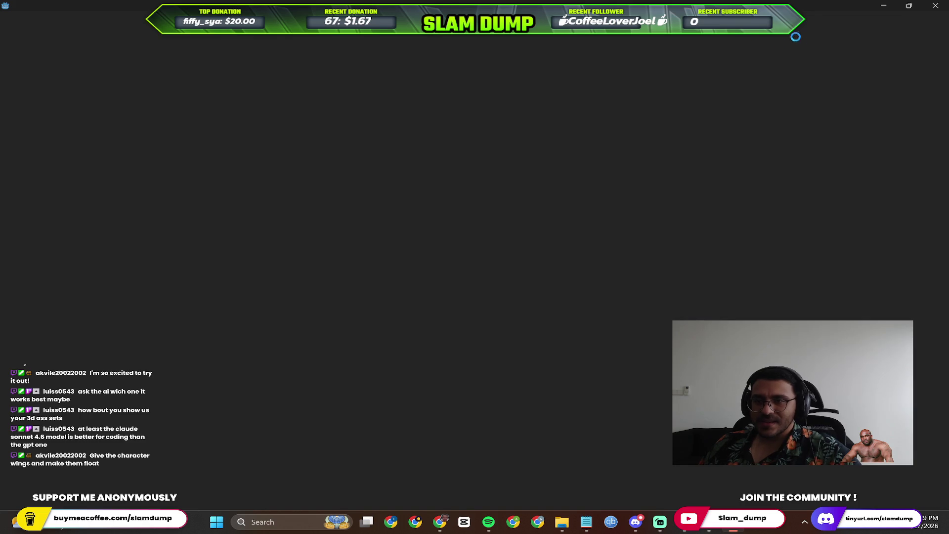
# Close the leftover File Explorer and Notepad windows and bring the Godot editor forward.
pyautogui.hotkey('alt', 'Left')
pyautogui.hotkey('alt', 'Tab')
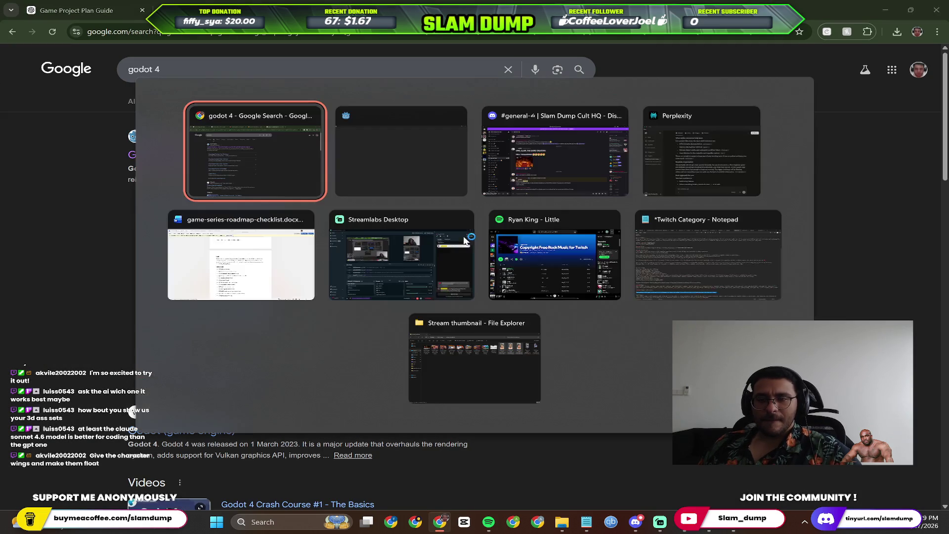
pyautogui.hotkey('alt', 'Tab')
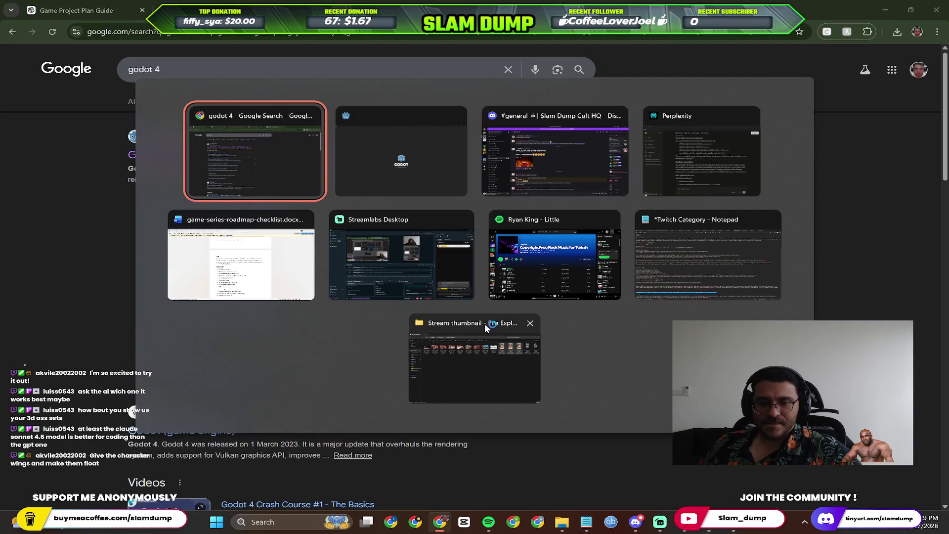
pyautogui.click(529, 322)
pyautogui.click(769, 273)
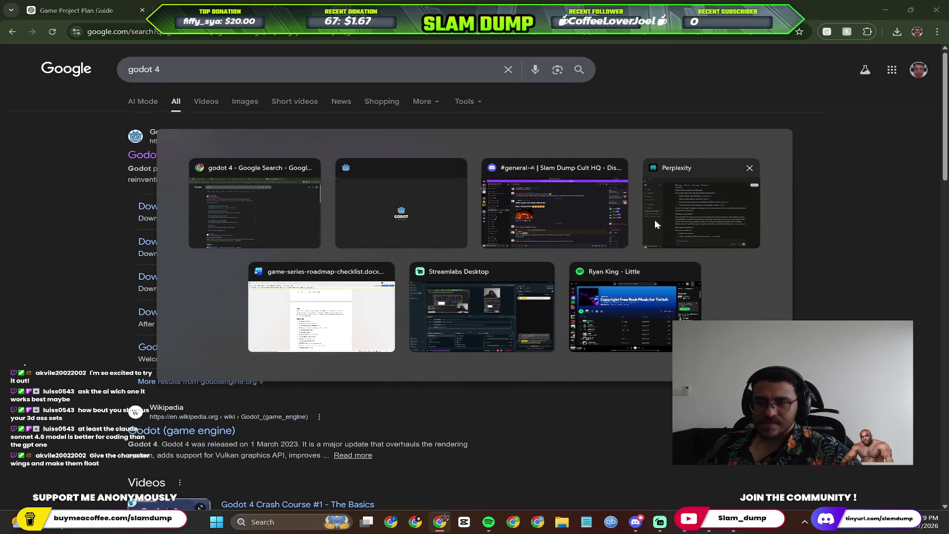
pyautogui.click(710, 191)
pyautogui.click(705, 75)
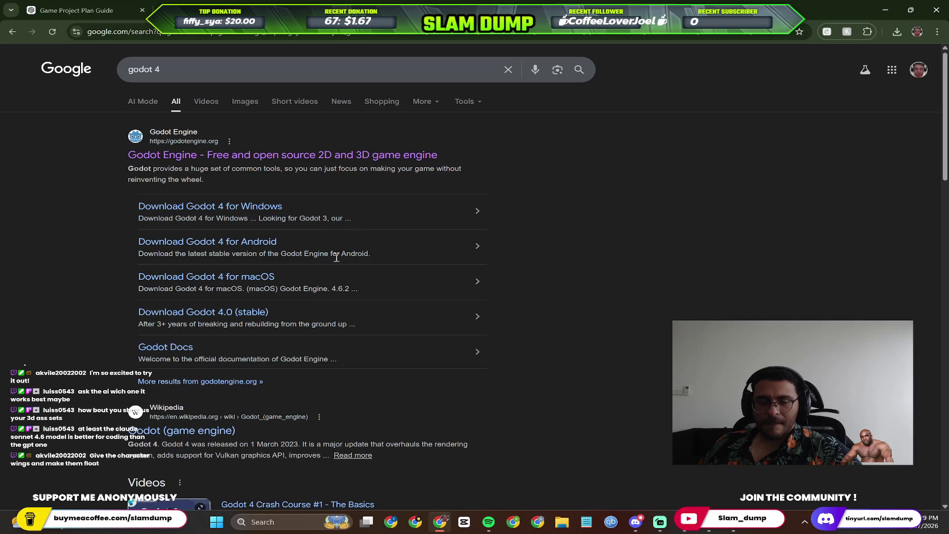
pyautogui.hotkey('alt', 'Tab')
pyautogui.click(510, 192)
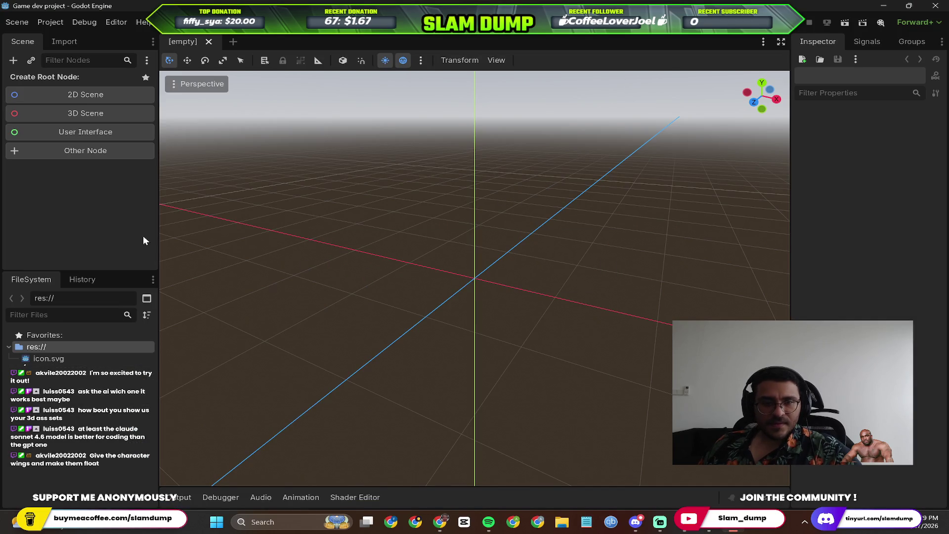
# Create a Node3D root node for the new 3D scene and orbit around it.
pyautogui.moveTo(416, 294)
pyautogui.mouseDown()
pyautogui.moveTo(450, 275)
pyautogui.moveTo(450, 245)
pyautogui.moveTo(358, 220)
pyautogui.mouseUp()
pyautogui.moveTo(345, 171)
pyautogui.mouseDown()
pyautogui.moveTo(465, 235)
pyautogui.moveTo(500, 282)
pyautogui.mouseUp()
pyautogui.scroll(2, 496, 281)
pyautogui.scroll(2, 442, 263)
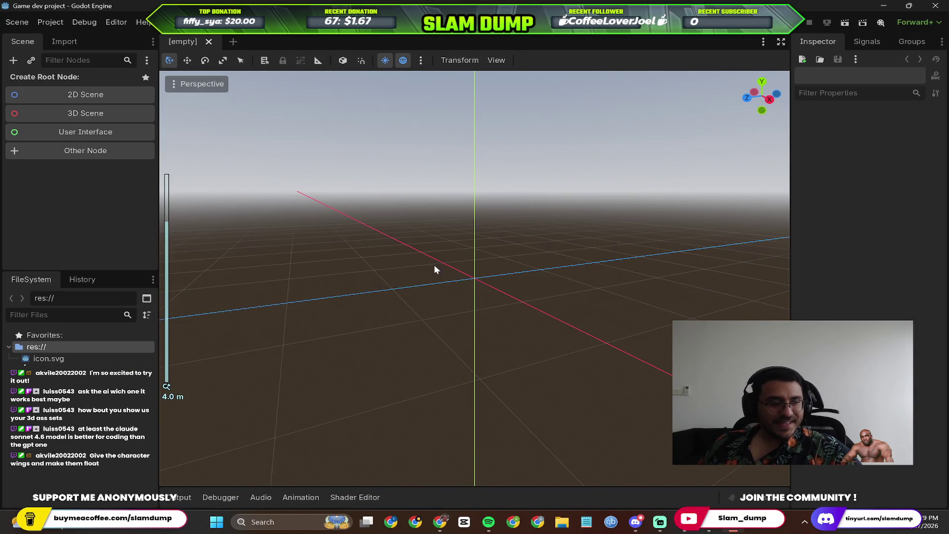
pyautogui.click(81, 112)
pyautogui.moveTo(461, 265); pyautogui.dragTo(496, 282)
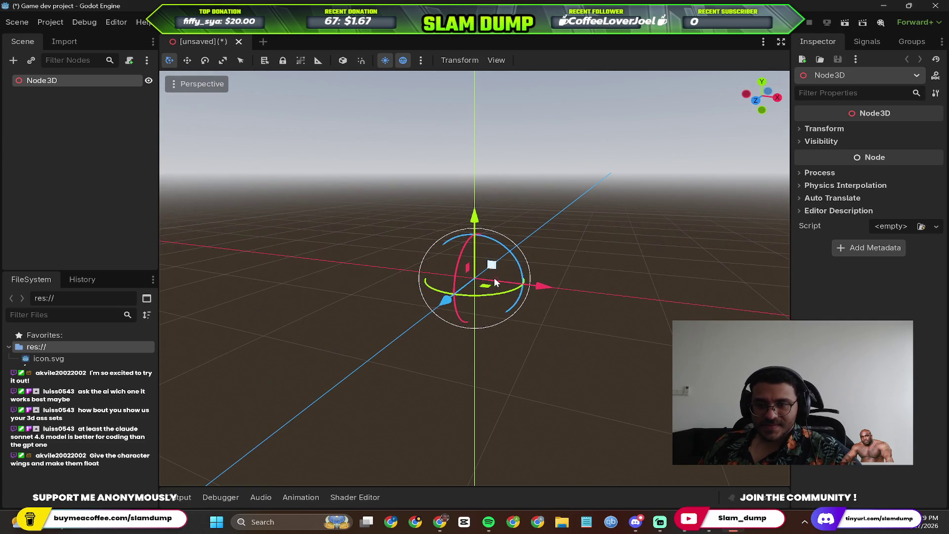
pyautogui.click(68, 148)
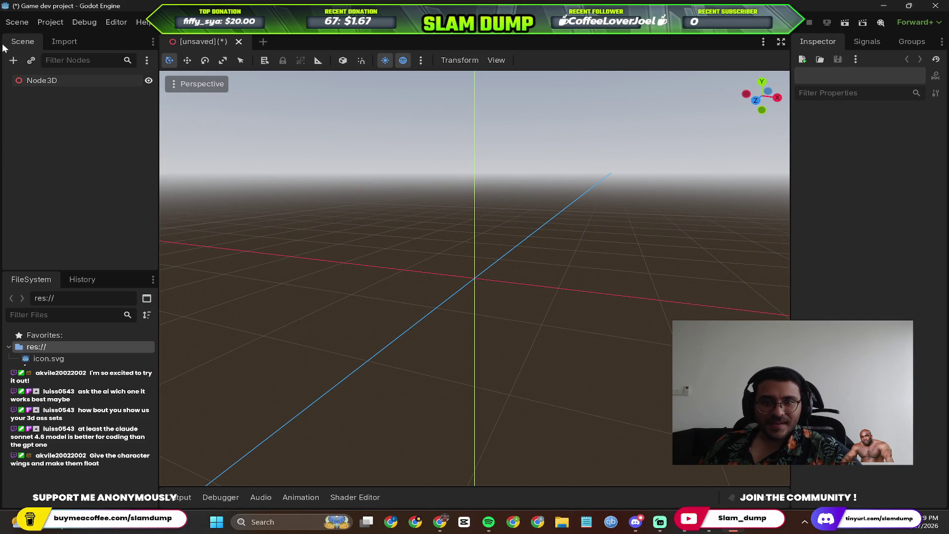
# Toggle between the 2D and 3D workspaces twice, then peek at the Scene menu without choosing anything.
pyautogui.click(393, 20)
pyautogui.click(438, 22)
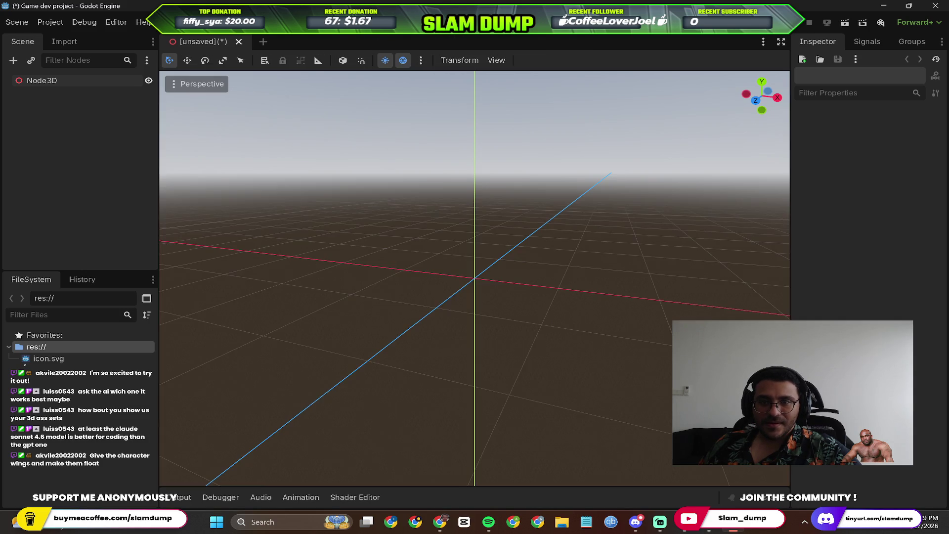
pyautogui.click(394, 20)
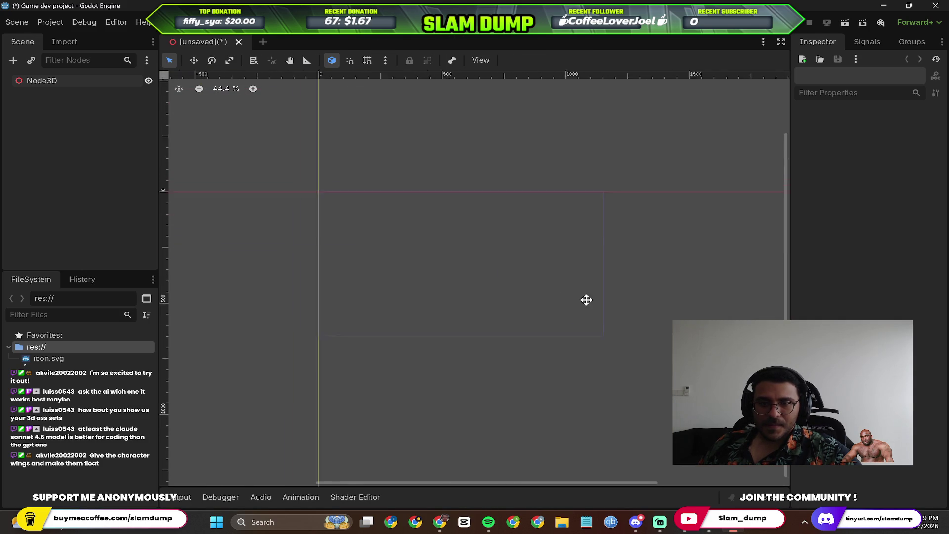
pyautogui.click(438, 22)
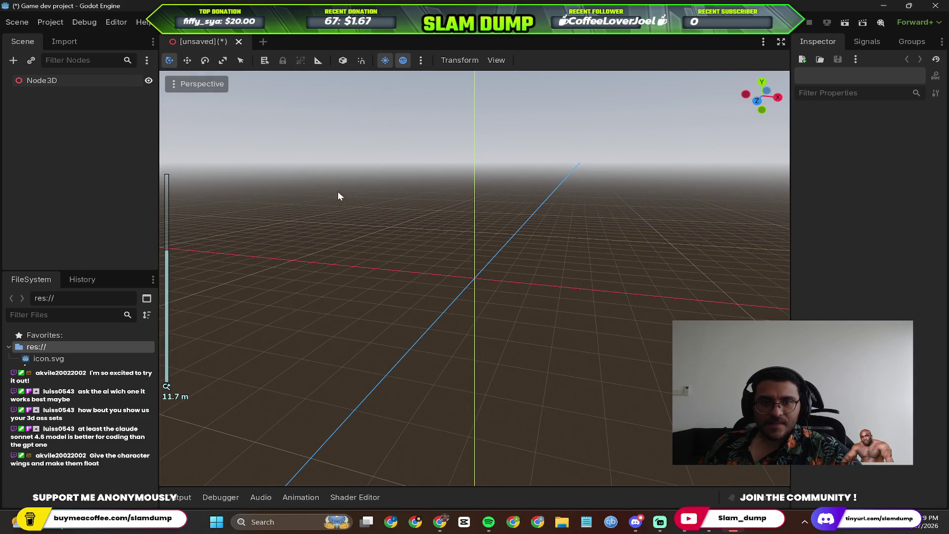
pyautogui.click(23, 22)
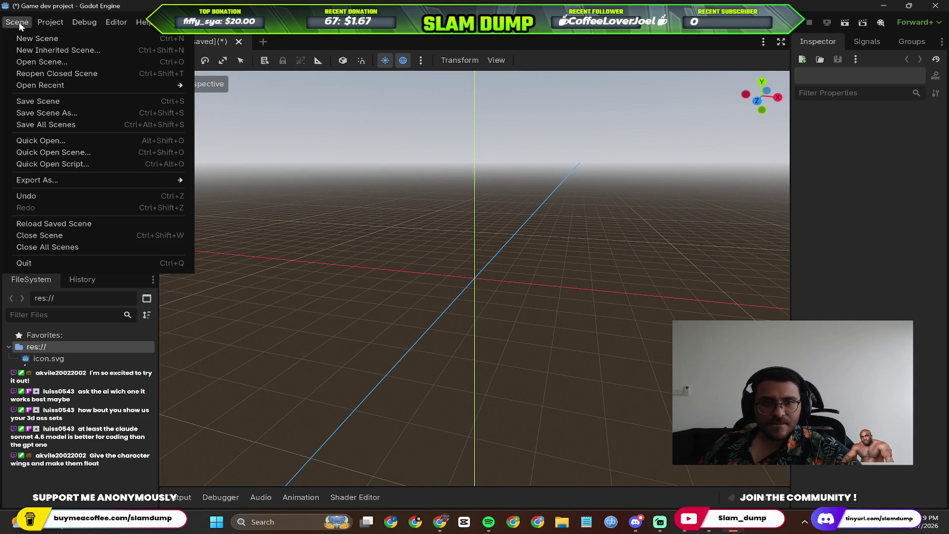
pyautogui.click(537, 217)
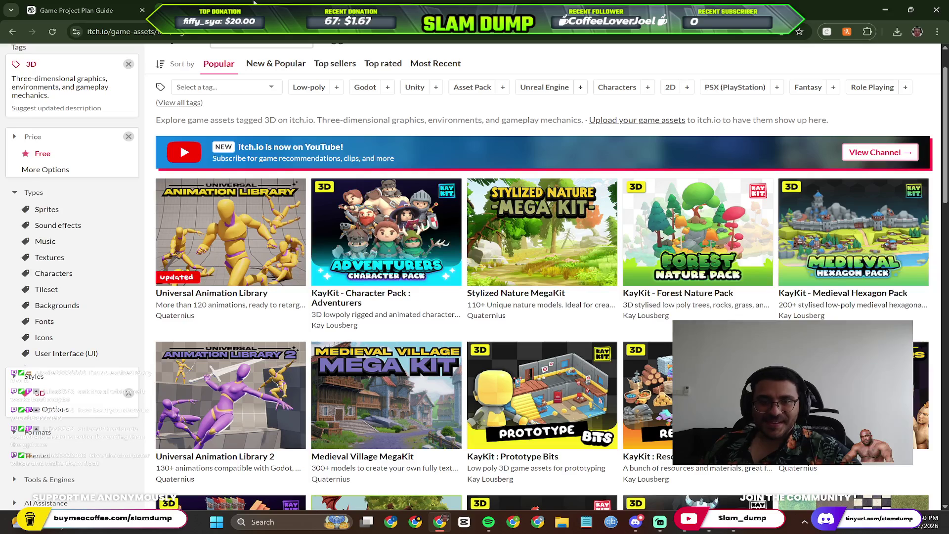
# Bring the ChatGPT roguelike workbook forward in Chrome, then return to the Godot editor.
pyautogui.hotkey('alt', 'Left')
pyautogui.hotkey('alt', 'Left')
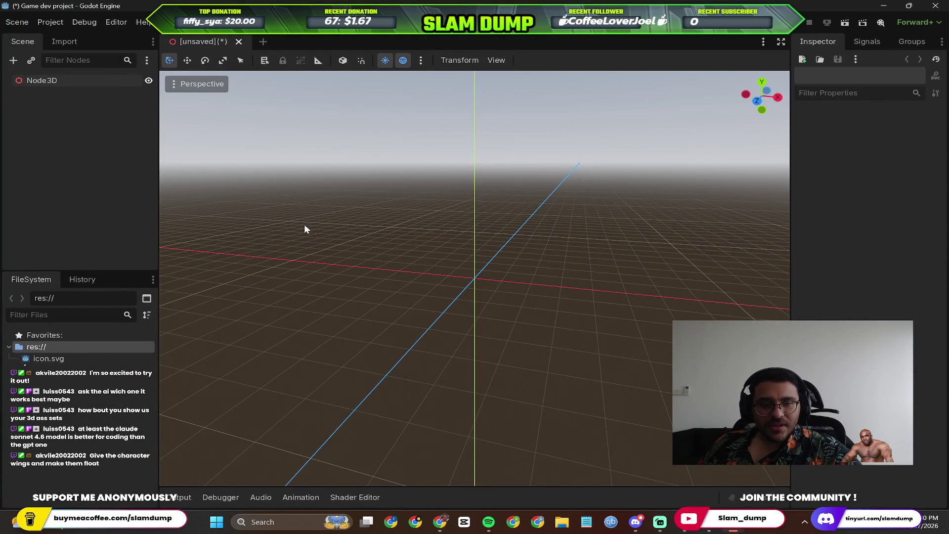
pyautogui.hotkey('alt', 'Tab')
pyautogui.click(578, 186)
pyautogui.scroll(5, 509, 255)
pyautogui.scroll(5, 509, 254)
pyautogui.scroll(5, 509, 255)
pyautogui.scroll(3, 521, 256)
pyautogui.hotkey('alt', 'Tab')
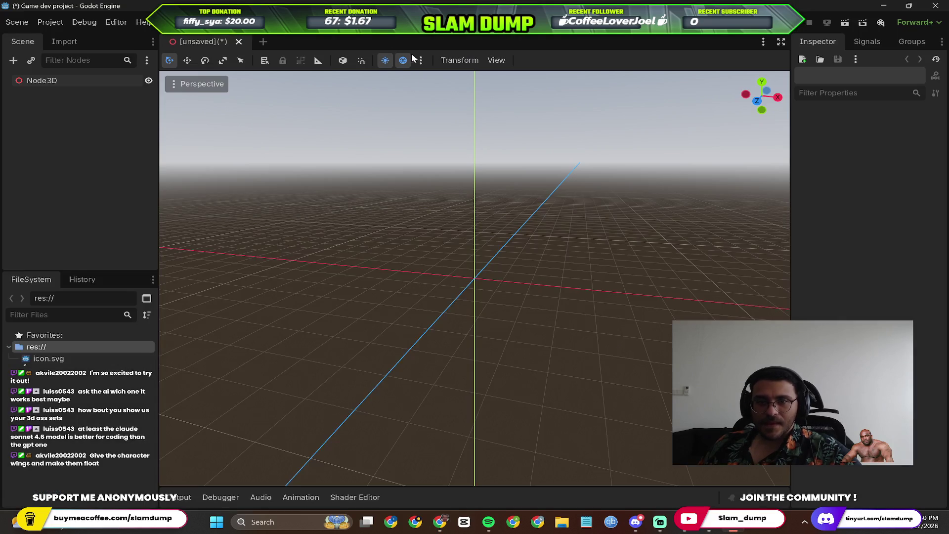
pyautogui.scroll(-5, 369, 359)
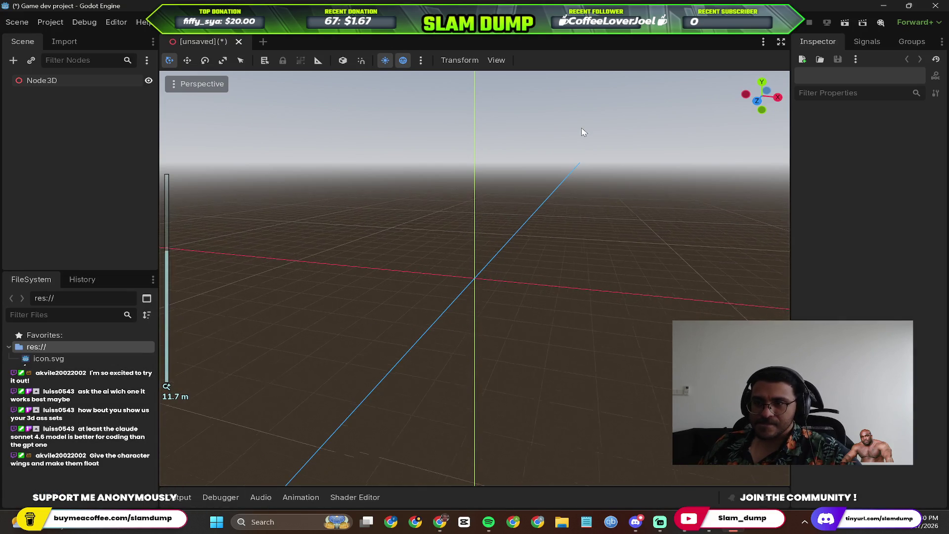
# Browse the Inspector's creatable resource types from Favorites, cancel without creating one, and switch windows.
pyautogui.moveTo(434, 258); pyautogui.dragTo(53, 61)
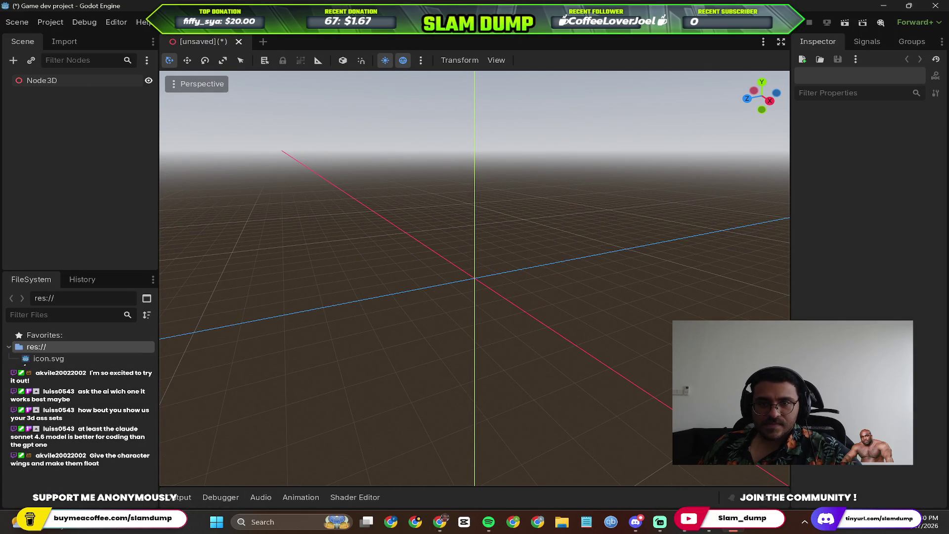
pyautogui.click(31, 336)
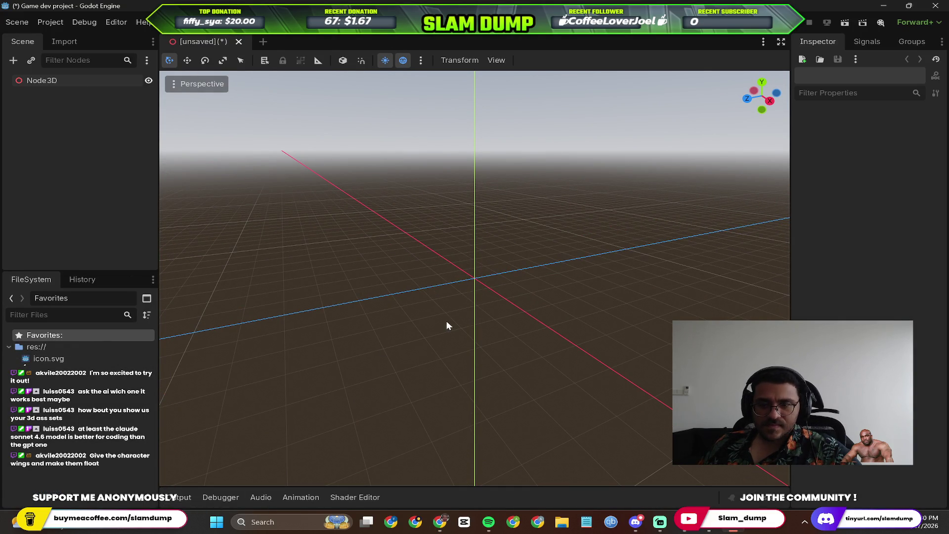
pyautogui.scroll(-2, 607, 195)
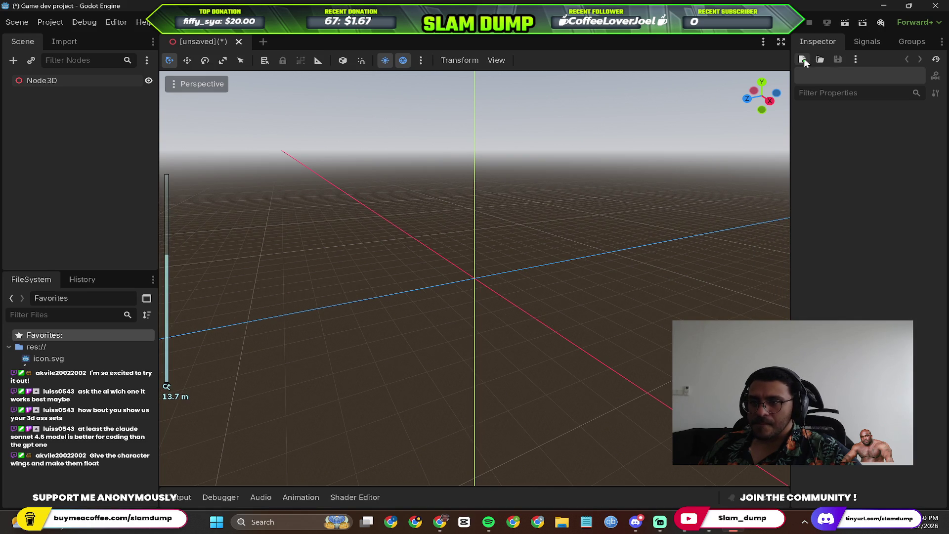
pyautogui.click(803, 59)
pyautogui.scroll(-5, 423, 270)
pyautogui.scroll(-2, 423, 270)
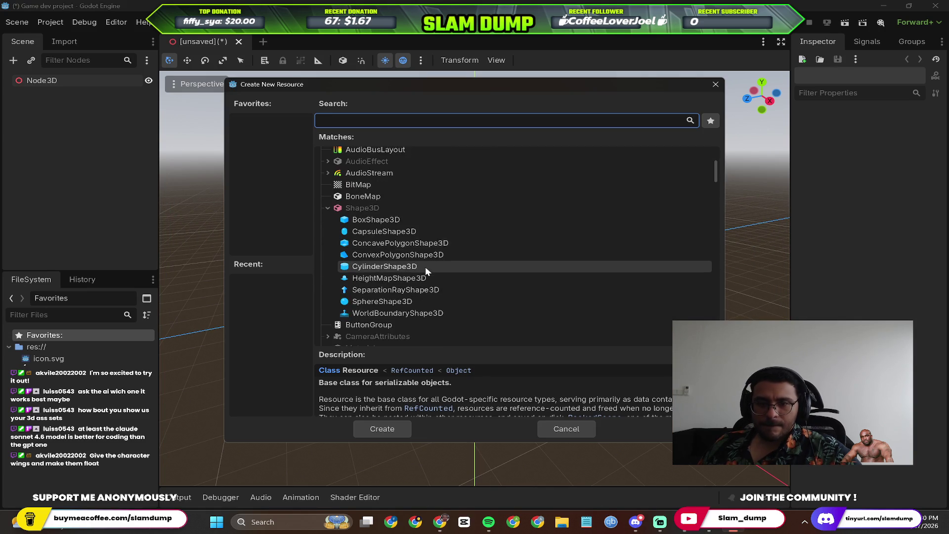
pyautogui.scroll(-3, 426, 266)
pyautogui.scroll(-3, 431, 269)
pyautogui.scroll(-4, 435, 278)
pyautogui.scroll(-3, 436, 280)
pyautogui.scroll(-3, 436, 280)
pyautogui.scroll(-3, 435, 279)
pyautogui.click(566, 431)
pyautogui.hotkey('alt', 'Tab')
pyautogui.hotkey('alt', 'Tab')
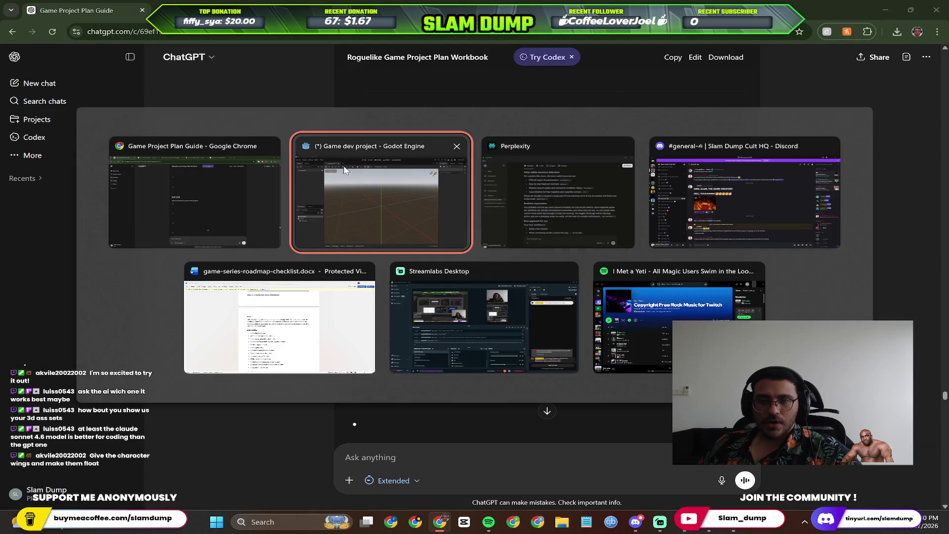
# From the free 3D game assets results open itch.io then CraftPix, and bring the Word roadmap forward.
pyautogui.click(344, 170)
pyautogui.hotkey('alt', 'Tab')
pyautogui.hotkey('alt', 'Tab')
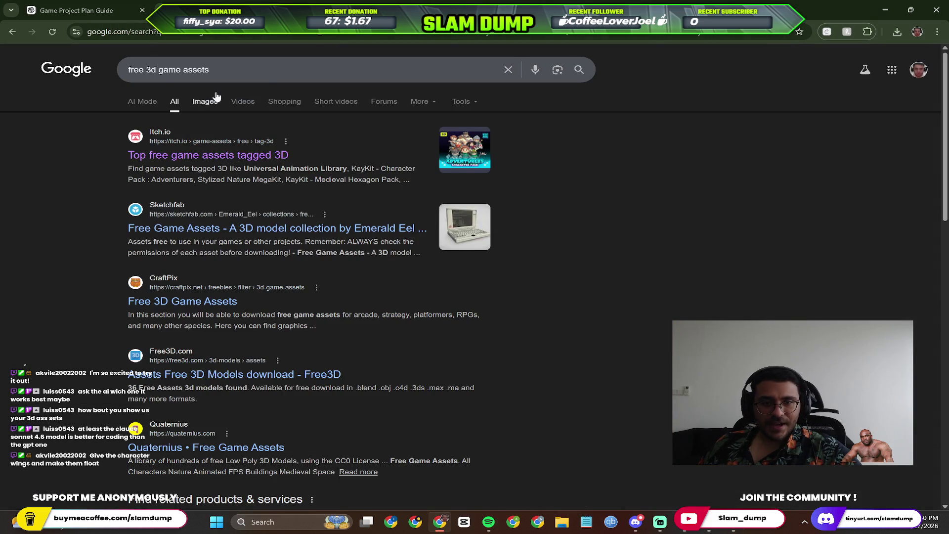
pyautogui.click(312, 10)
pyautogui.click(404, 4)
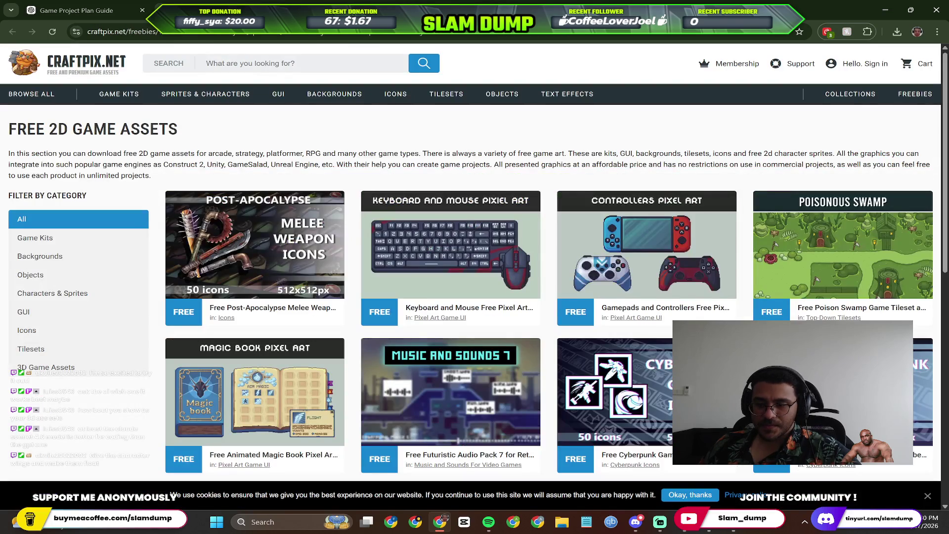
pyautogui.click(660, 523)
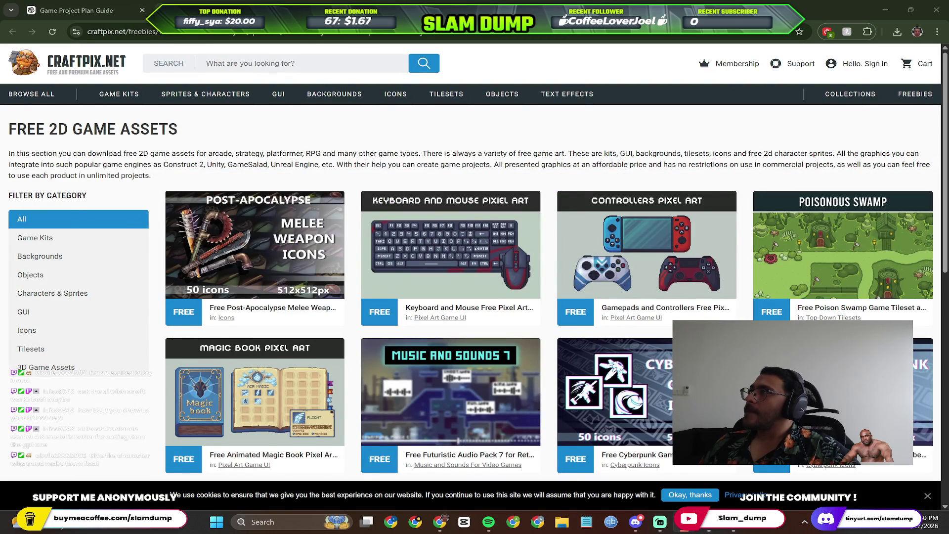
pyautogui.scroll(5, 382, 256)
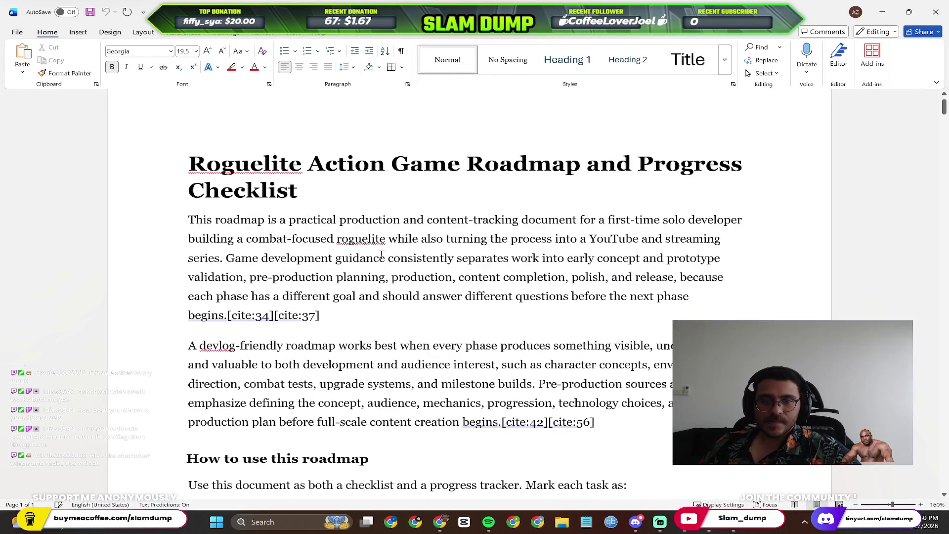
pyautogui.scroll(-5, 382, 259)
pyautogui.scroll(-5, 371, 262)
pyautogui.scroll(-3, 349, 261)
pyautogui.scroll(-3, 338, 267)
pyautogui.scroll(-4, 334, 271)
pyautogui.scroll(-3, 292, 260)
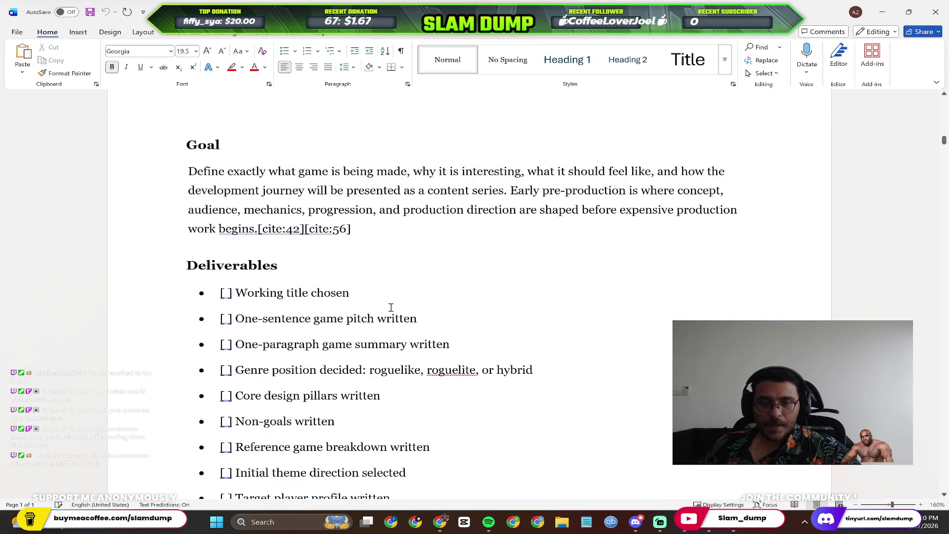
pyautogui.scroll(-2, 291, 269)
# Review the roadmap's Deliverables checklist, then minimize Word back to the CraftPix page.
pyautogui.click(222, 216)
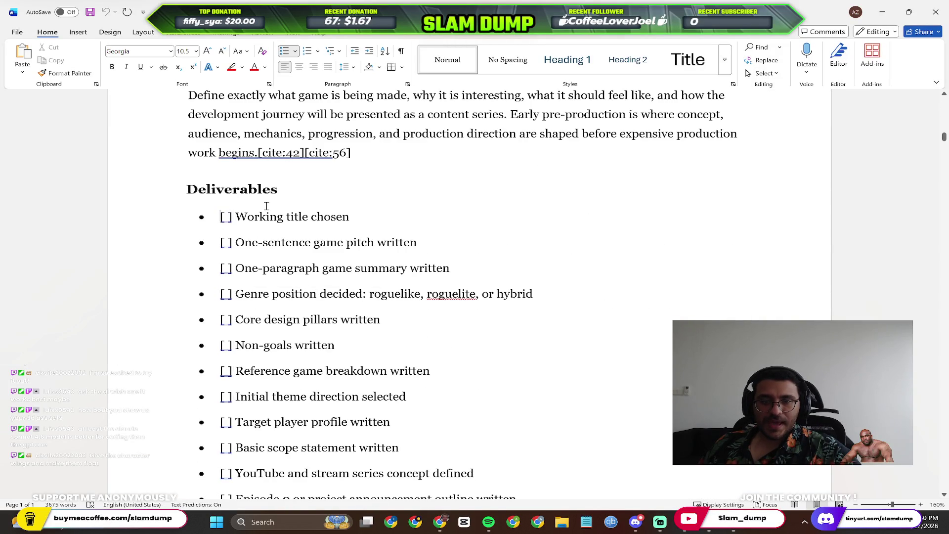
pyautogui.scroll(3, 382, 223)
pyautogui.scroll(-3, 376, 275)
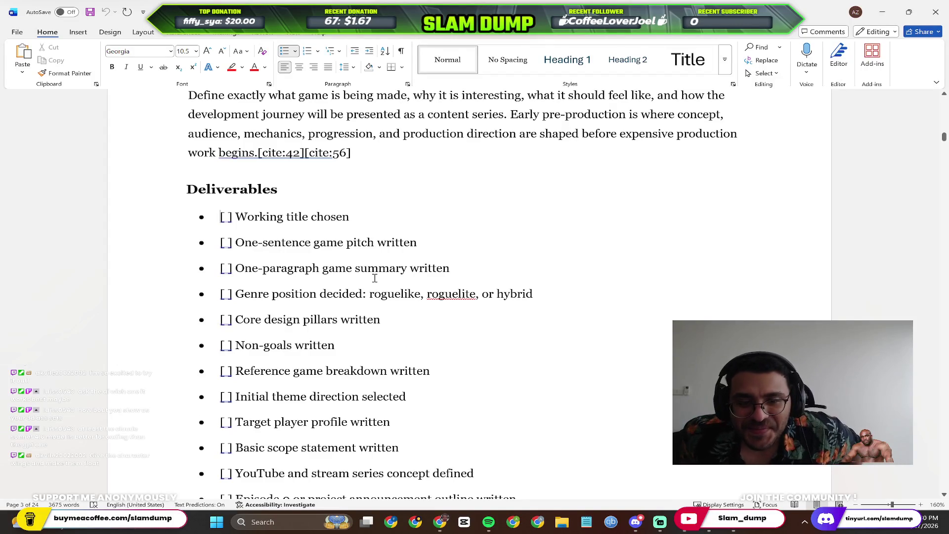
pyautogui.scroll(-3, 375, 275)
pyautogui.scroll(-6, 403, 263)
pyautogui.scroll(2, 419, 258)
pyautogui.scroll(-5, 423, 254)
pyautogui.keyDown('ctrl'); pyautogui.scroll(-3, 439, 250); pyautogui.keyUp('ctrl')
pyautogui.scroll(-3, 424, 239)
pyautogui.scroll(-3, 385, 251)
pyautogui.scroll(7, 385, 252)
pyautogui.scroll(3, 411, 249)
pyautogui.scroll(6, 383, 250)
pyautogui.scroll(3, 368, 226)
pyautogui.scroll(-3, 367, 226)
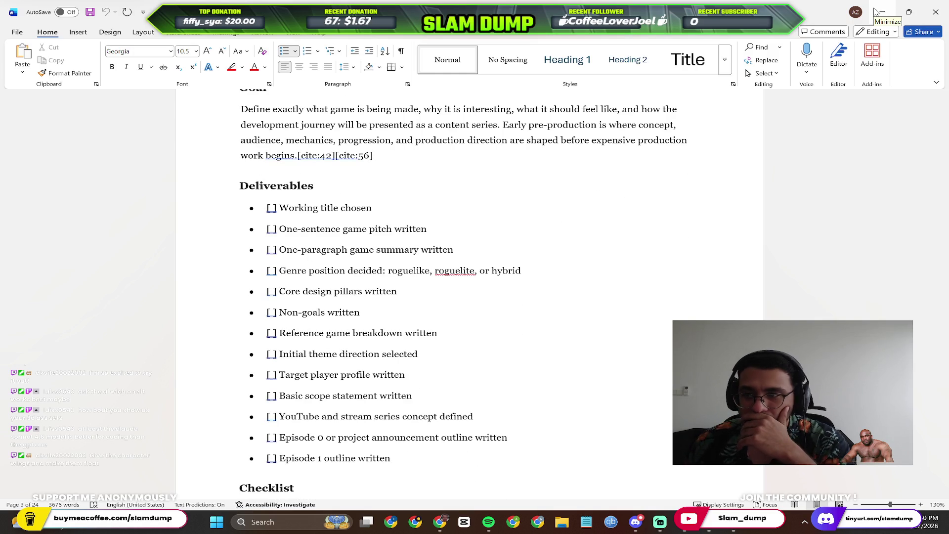
pyautogui.click(878, 12)
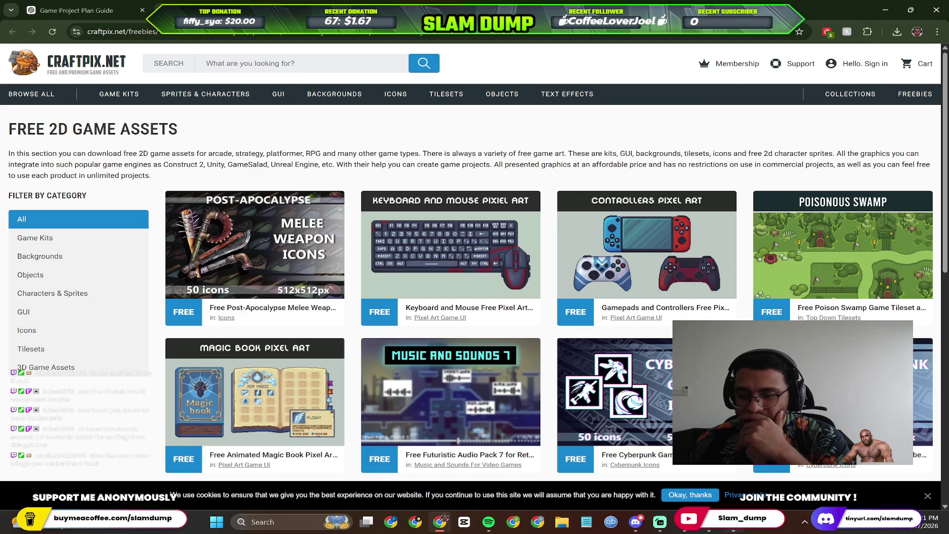
# Check Perplexity's Godot help answer and follow-ups, then return to Chrome's address bar.
pyautogui.click(720, 529)
pyautogui.scroll(-5, 399, 255)
pyautogui.scroll(-3, 443, 423)
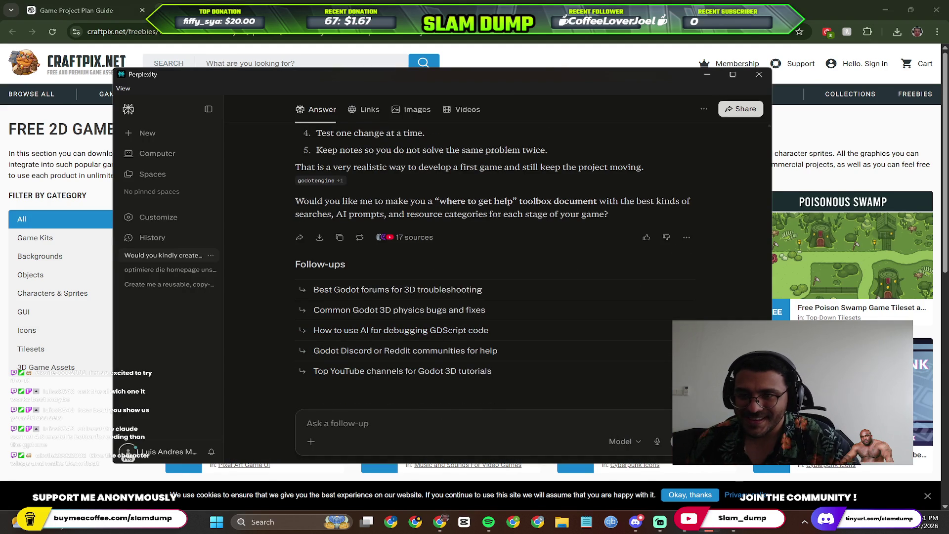
pyautogui.hotkey('alt', 'Tab')
pyautogui.hotkey('ctrl', 'l')
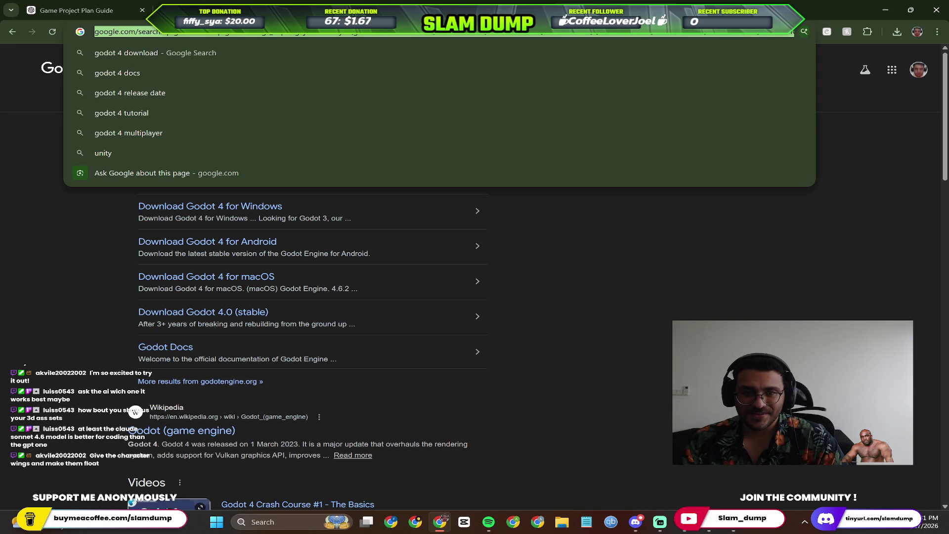
pyautogui.write('wheel of d')
# Search Google for 'wheel of choice' and open the Wheel of Names random picker.
pyautogui.press('BackSpace')
pyautogui.write('choice')
pyautogui.press('Return')
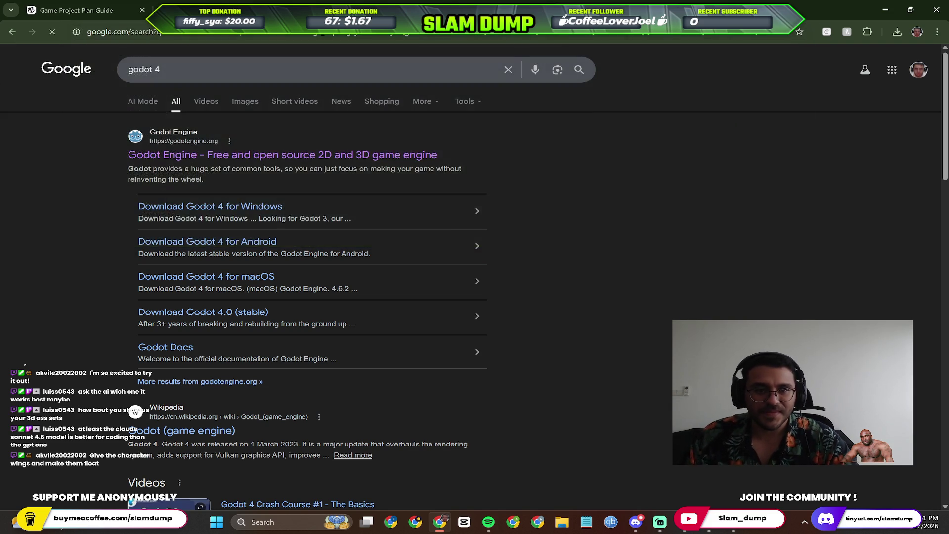
pyautogui.click(301, 157)
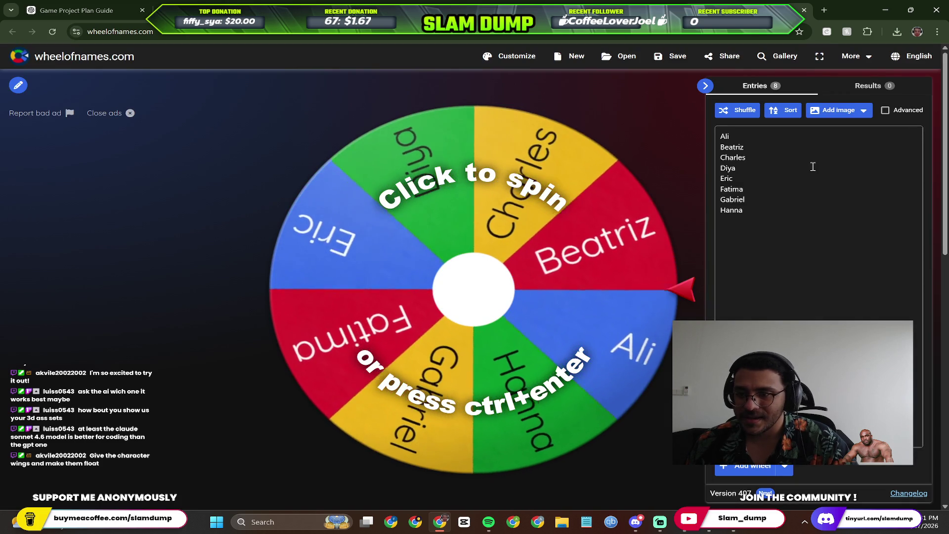
# Replace the default wheel entries with just Unreal and Godot.
pyautogui.click(812, 165)
pyautogui.hotkey('ctrl', 'a')
pyautogui.press('BackSpace')
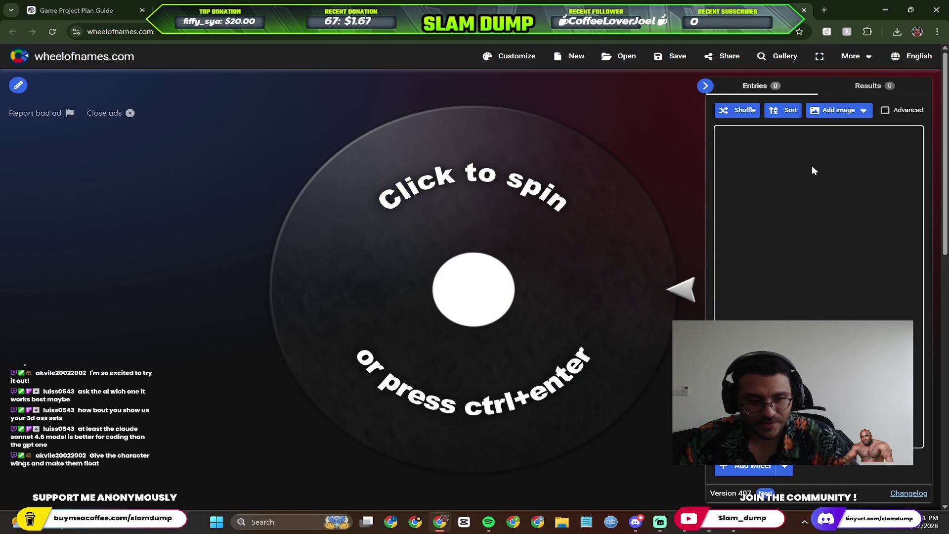
pyautogui.write('Unreal')
pyautogui.press('Return')
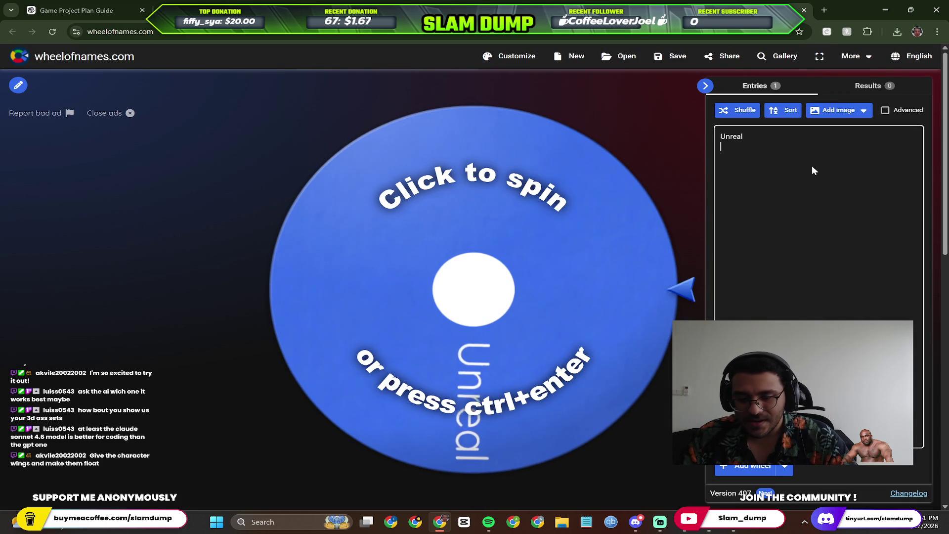
pyautogui.hotkey('alt', 'Tab')
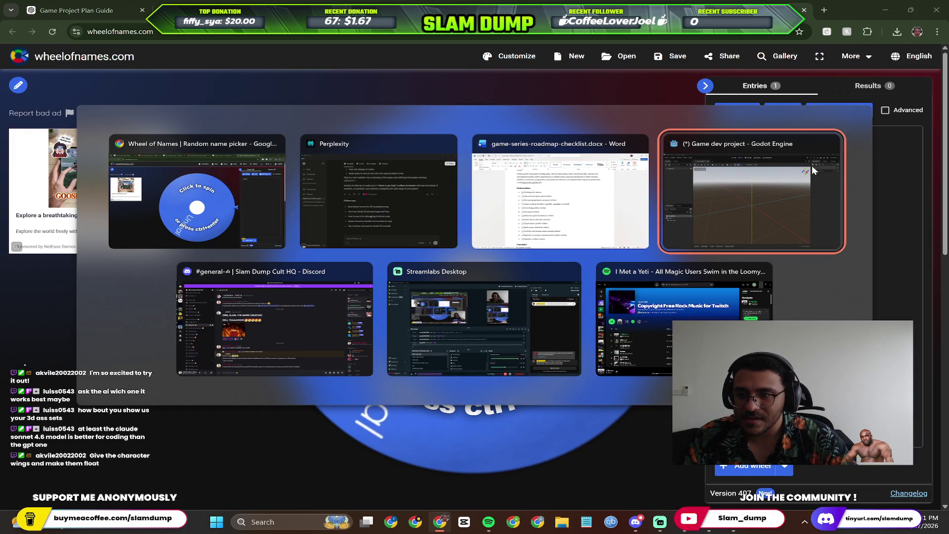
pyautogui.press('Escape')
pyautogui.write('G')
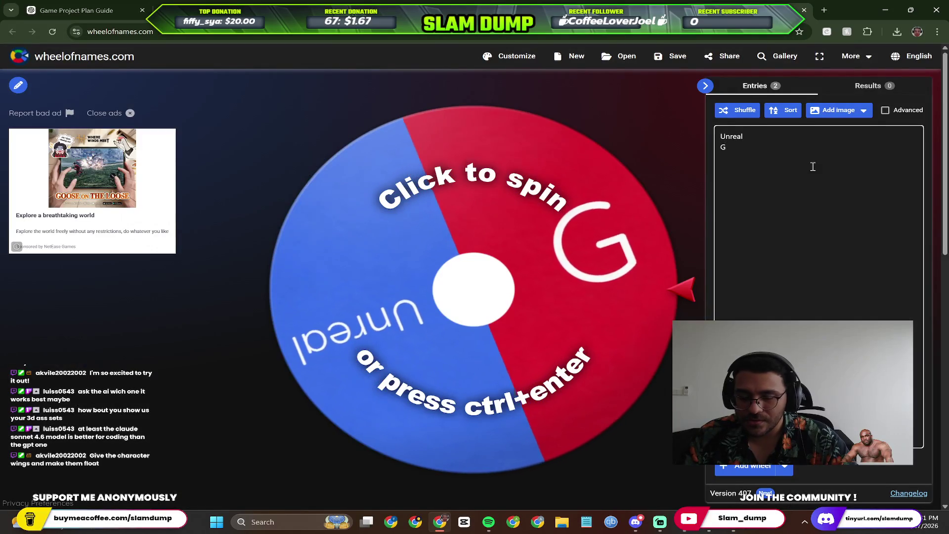
pyautogui.write('odot')
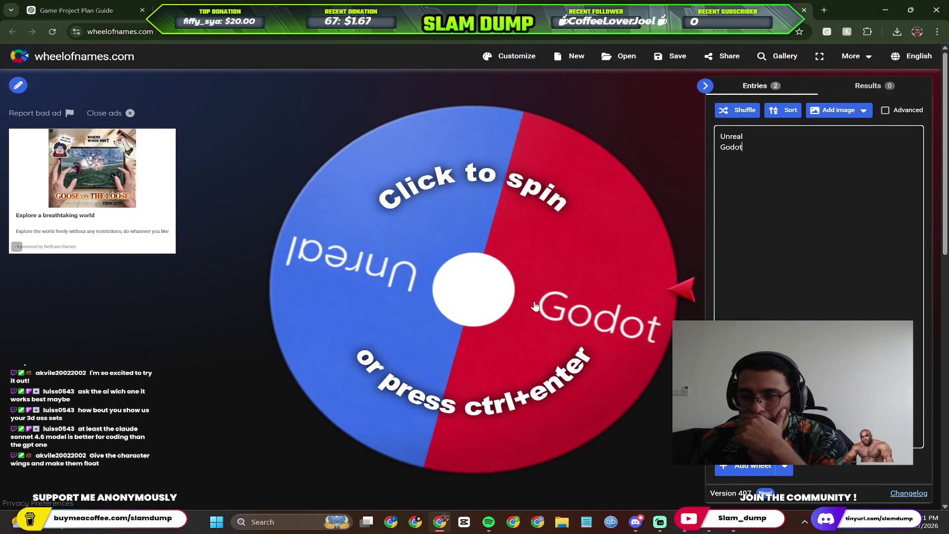
# Spin the wheel to pick Godot, close the Godot editor unsaved, remove the winner and go back to the results.
pyautogui.click(500, 293)
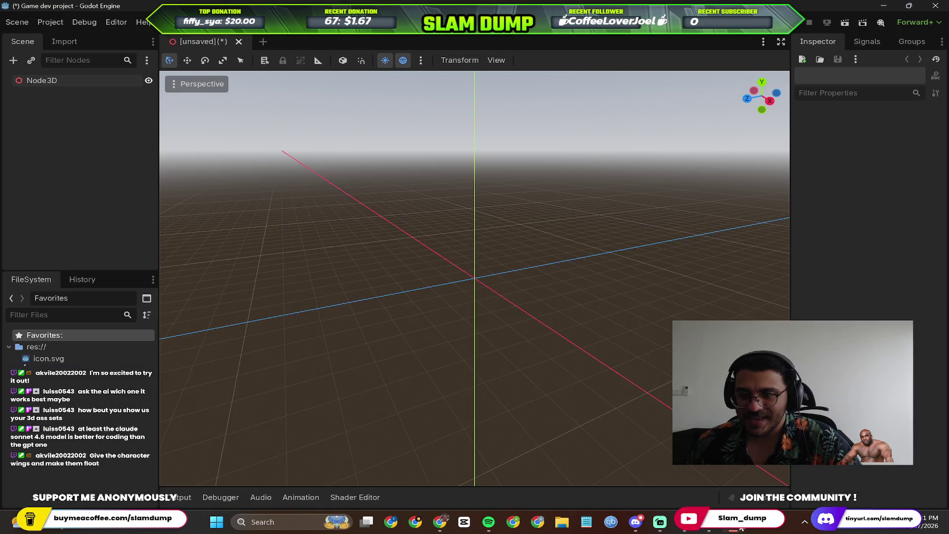
pyautogui.click(935, 6)
pyautogui.click(544, 288)
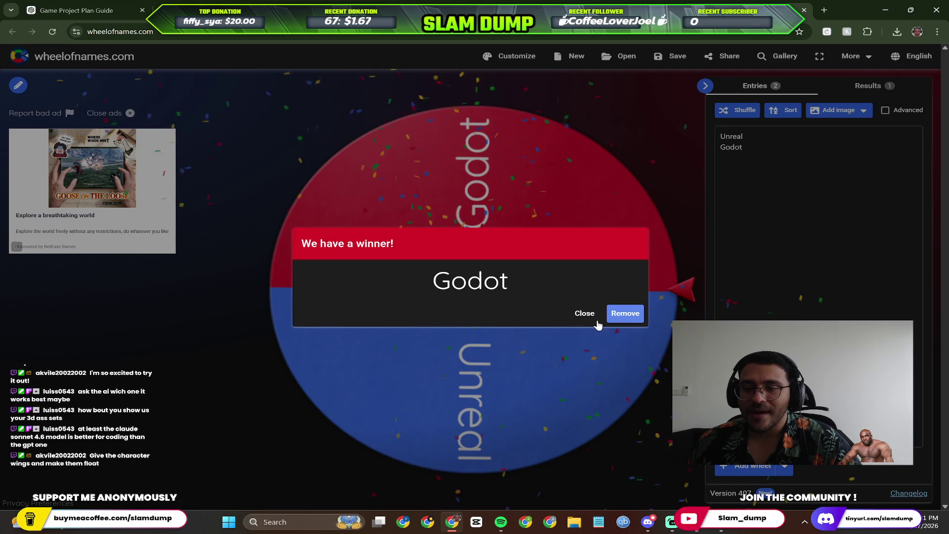
pyautogui.click(619, 317)
pyautogui.hotkey('alt', 'Left')
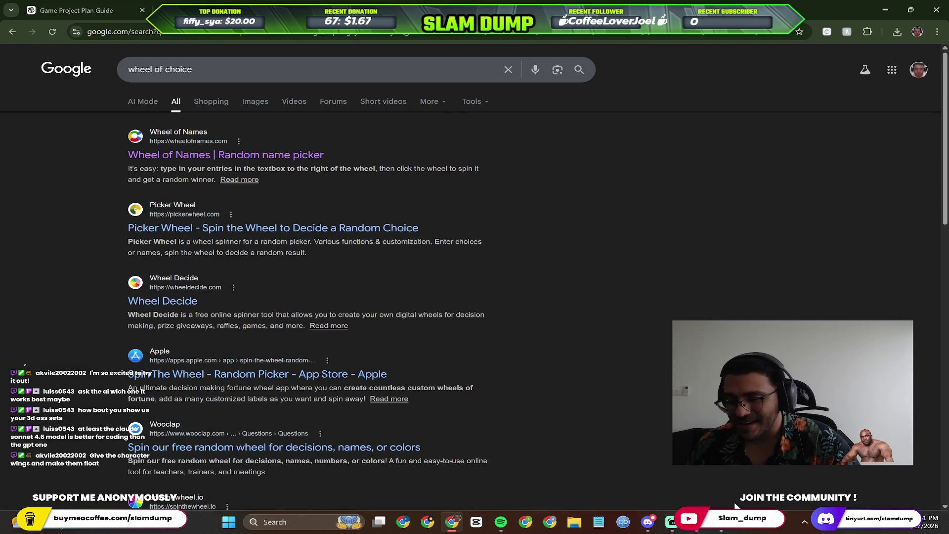
# Open Add or remove programs from Start and filter the installed apps by 'uni'.
pyautogui.hotkey('alt', 'Tab')
pyautogui.hotkey('alt', 'Tab')
pyautogui.press('super')
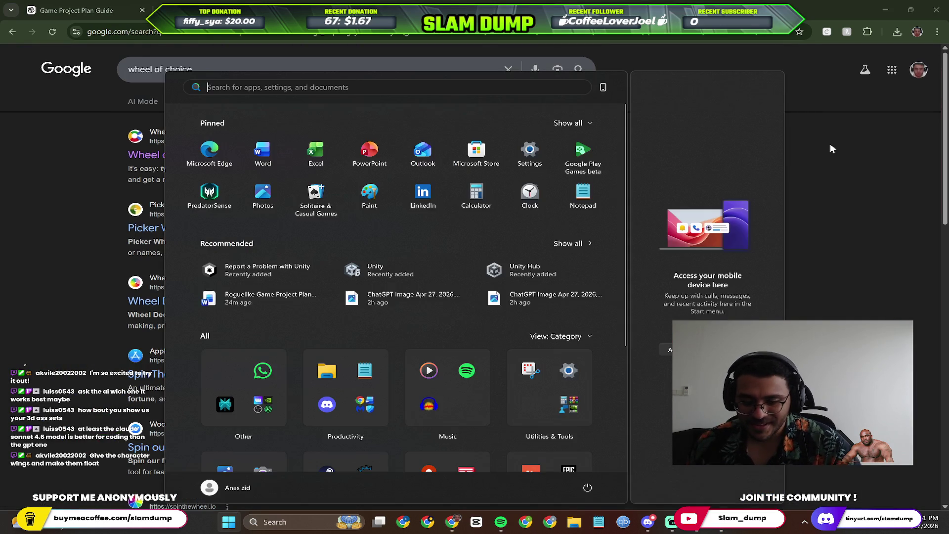
pyautogui.write('add')
pyautogui.click(348, 159)
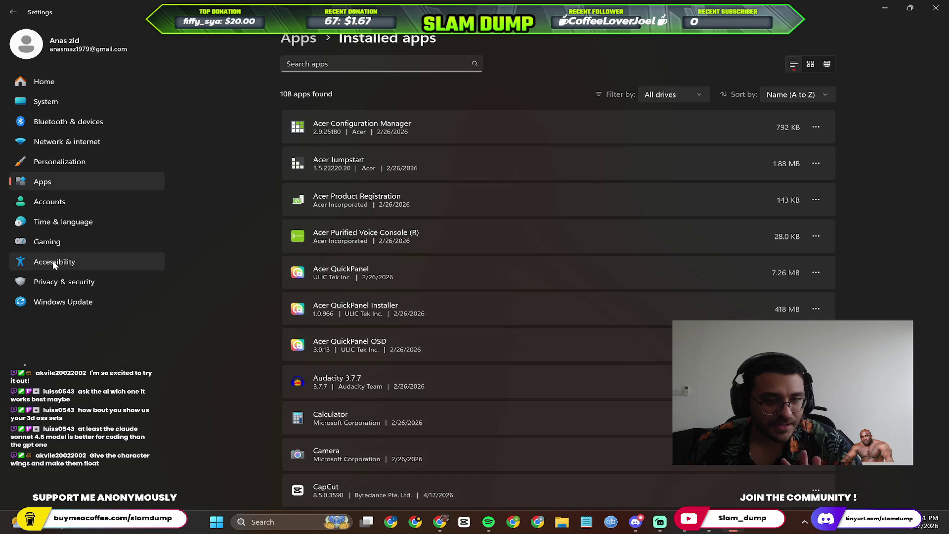
pyautogui.click(363, 64)
pyautogui.write('uni')
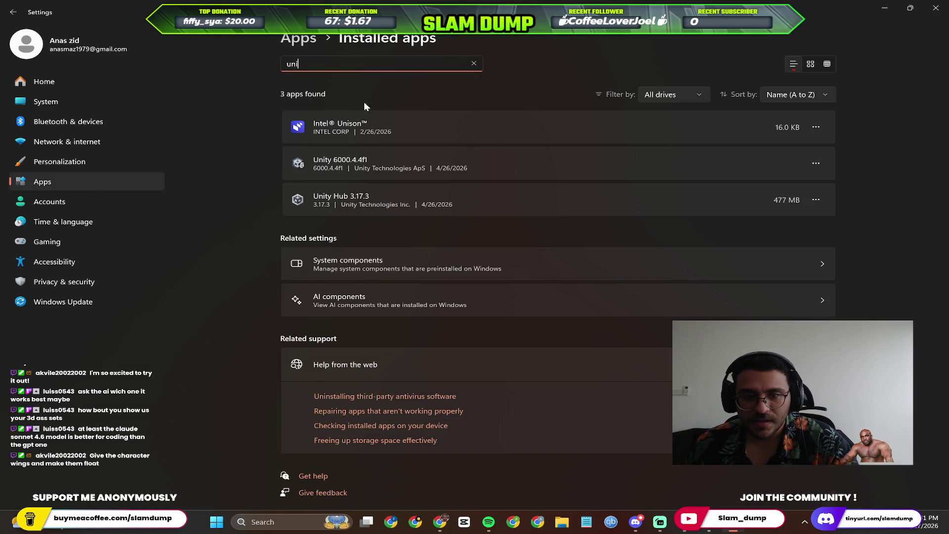
# Uninstall Unity 6000.4.4f1 from its options menu and let its uninstaller run.
pyautogui.click(816, 163)
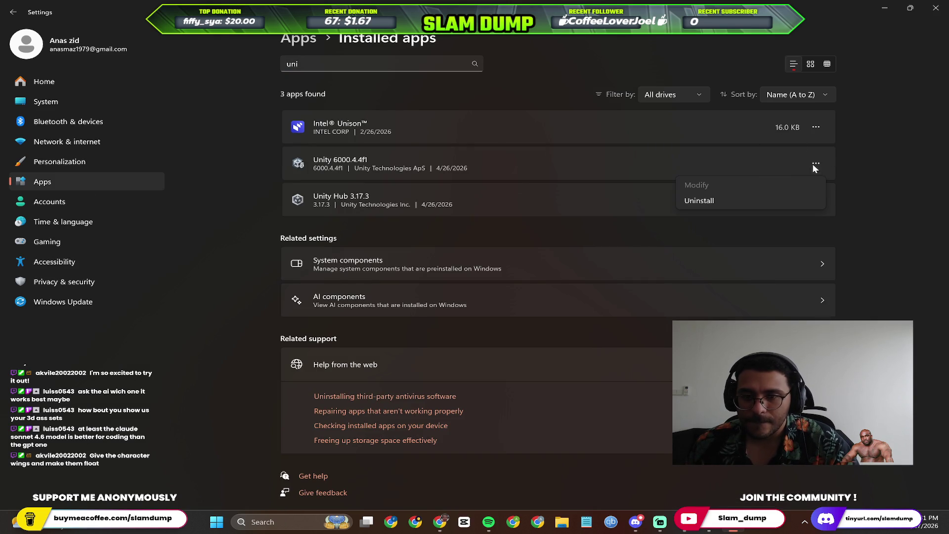
pyautogui.click(730, 197)
pyautogui.click(799, 218)
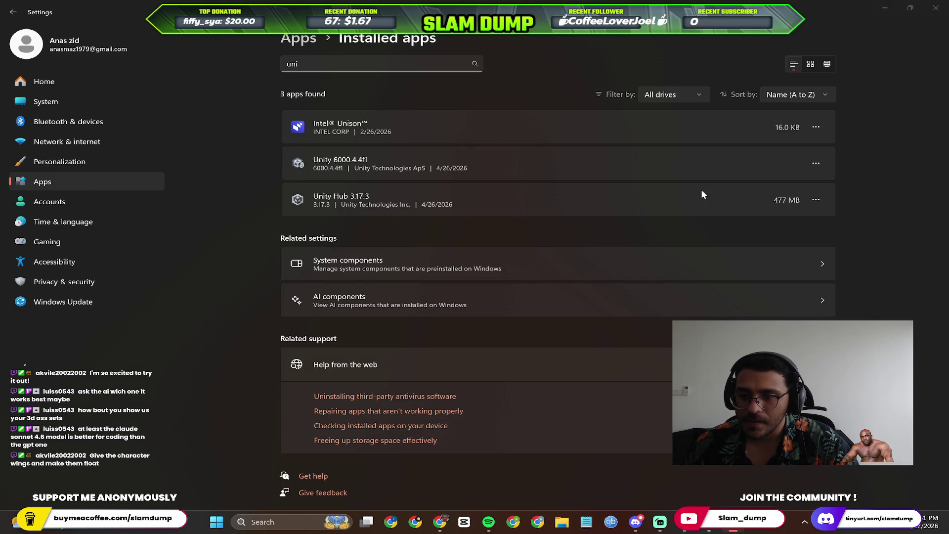
pyautogui.click(816, 200)
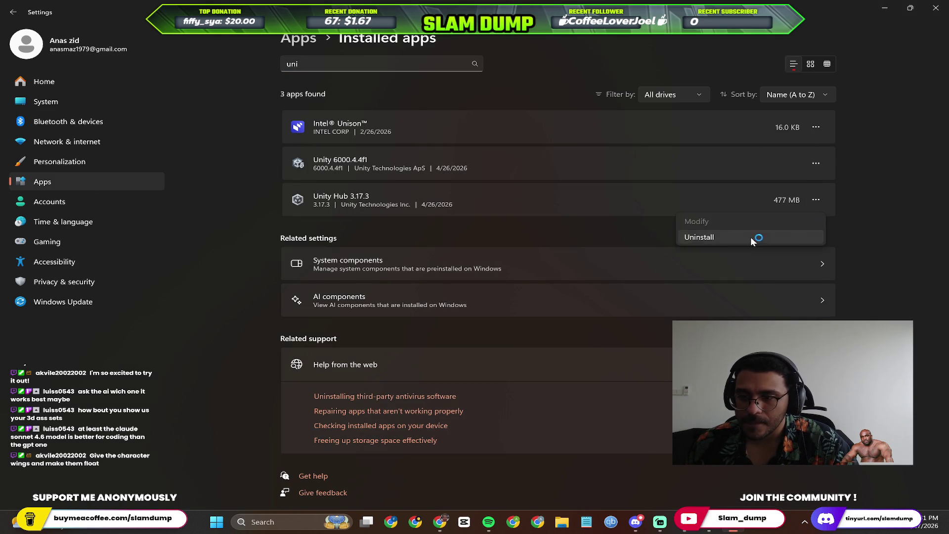
pyautogui.click(530, 295)
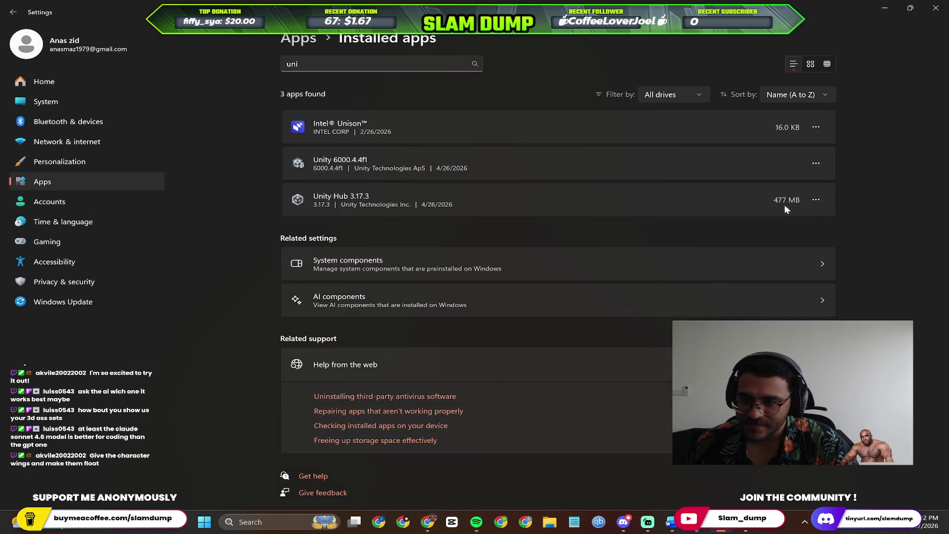
# Uninstall Unity Hub, start its removal and move its uninstaller window aside.
pyautogui.click(816, 200)
pyautogui.click(737, 237)
pyautogui.click(788, 253)
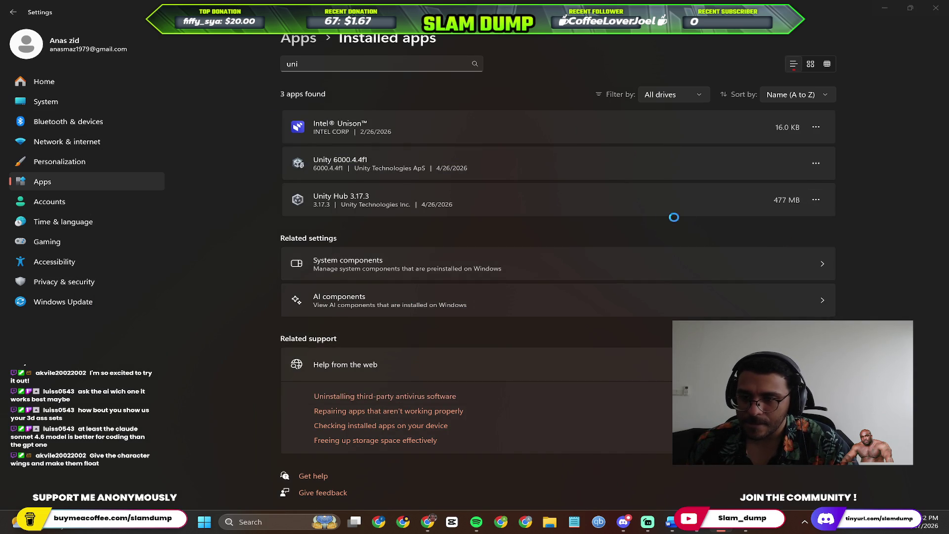
pyautogui.hotkey('alt', 'Tab')
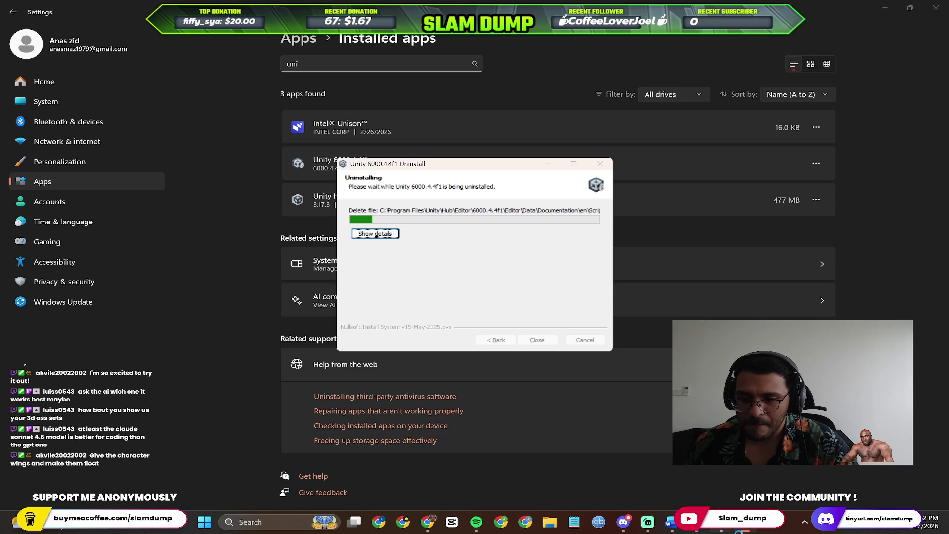
pyautogui.click(532, 341)
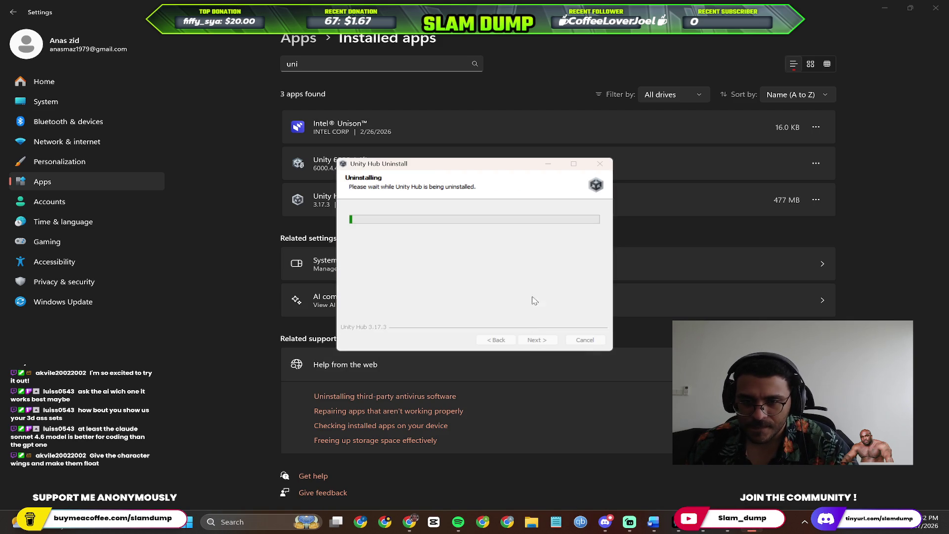
pyautogui.moveTo(423, 166); pyautogui.dragTo(617, 131)
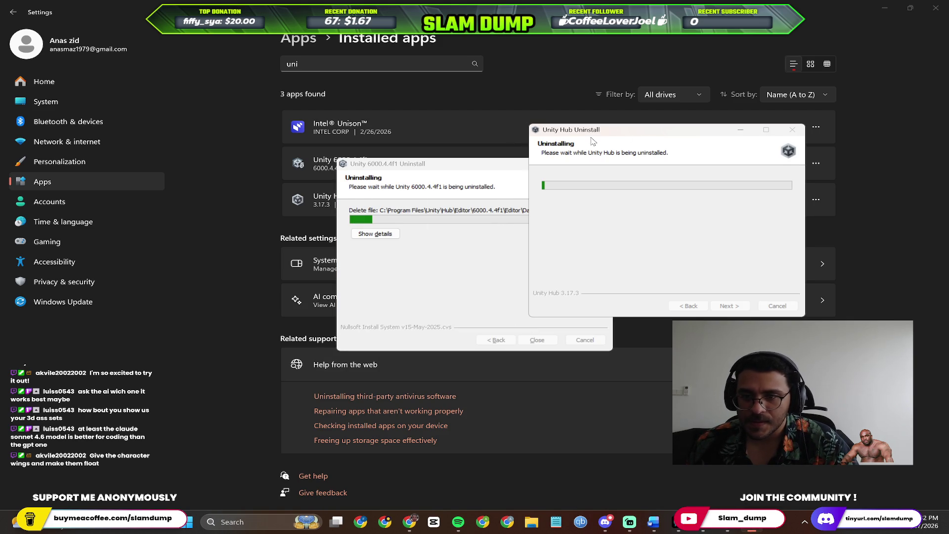
# Search for 'god' to confirm no Godot app is installed, minimize Settings and finish the Unity Hub uninstall.
pyautogui.click(446, 64)
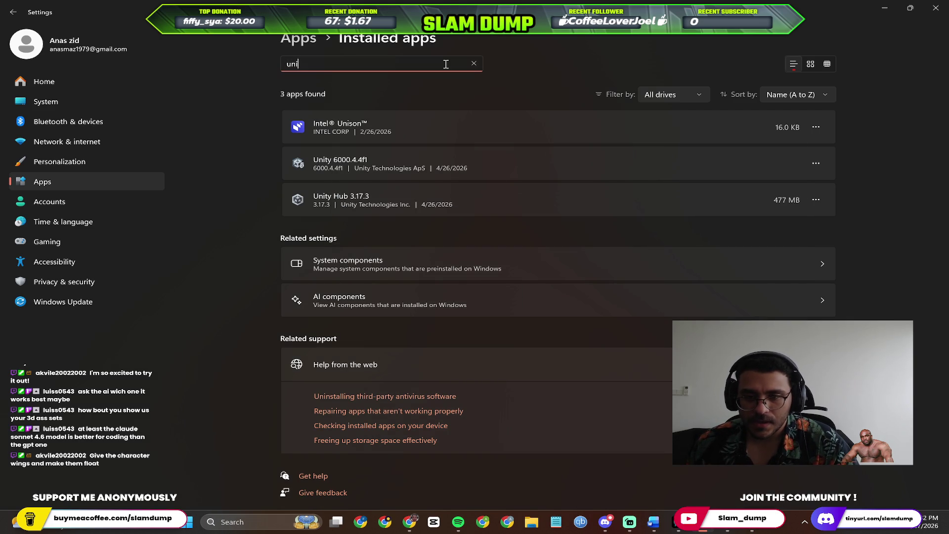
pyautogui.press('BackSpace')
pyautogui.press('BackSpace')
pyautogui.press('BackSpace')
pyautogui.write('god')
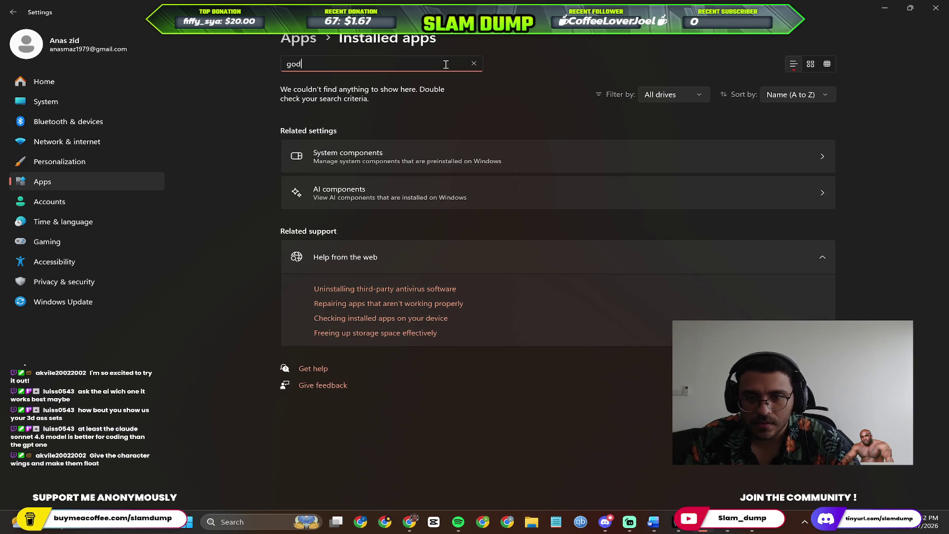
pyautogui.press('super')
pyautogui.write('god')
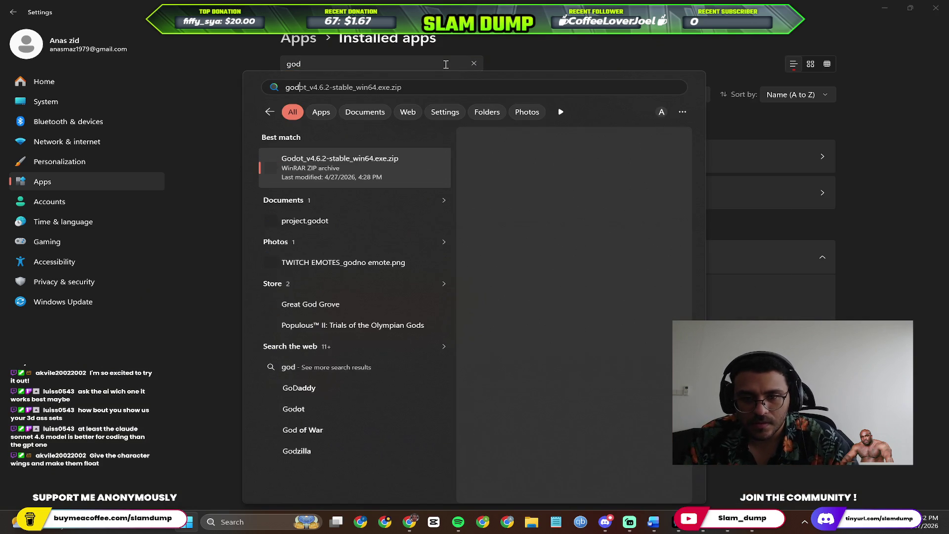
pyautogui.click(446, 64)
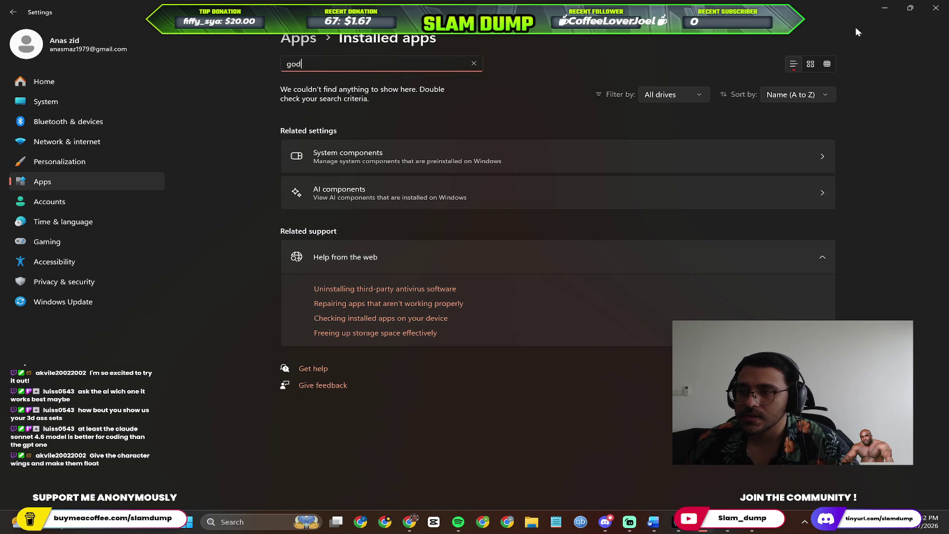
pyautogui.click(888, 13)
pyautogui.press('super')
pyautogui.press('super')
pyautogui.click(740, 307)
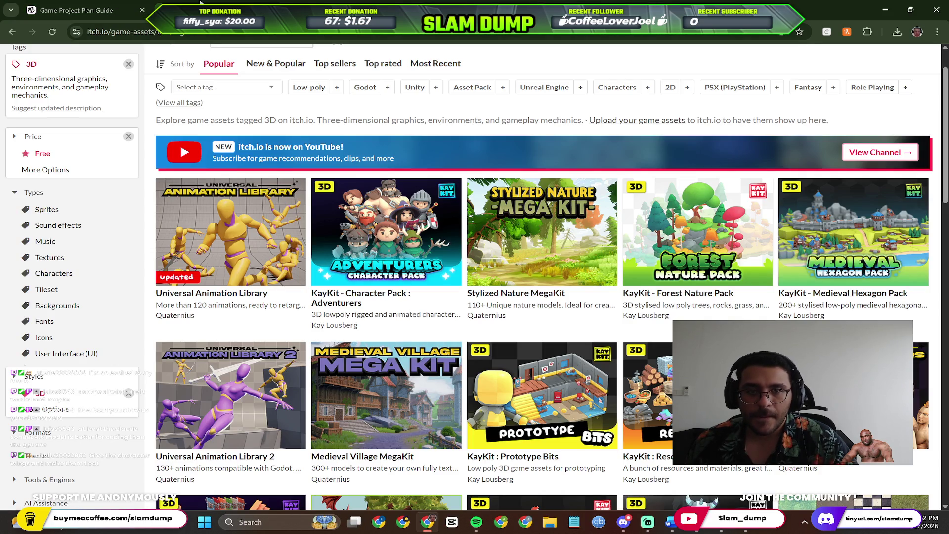
# Cycle windows to bring Settings forward and close it.
pyautogui.hotkey('alt', 'Tab')
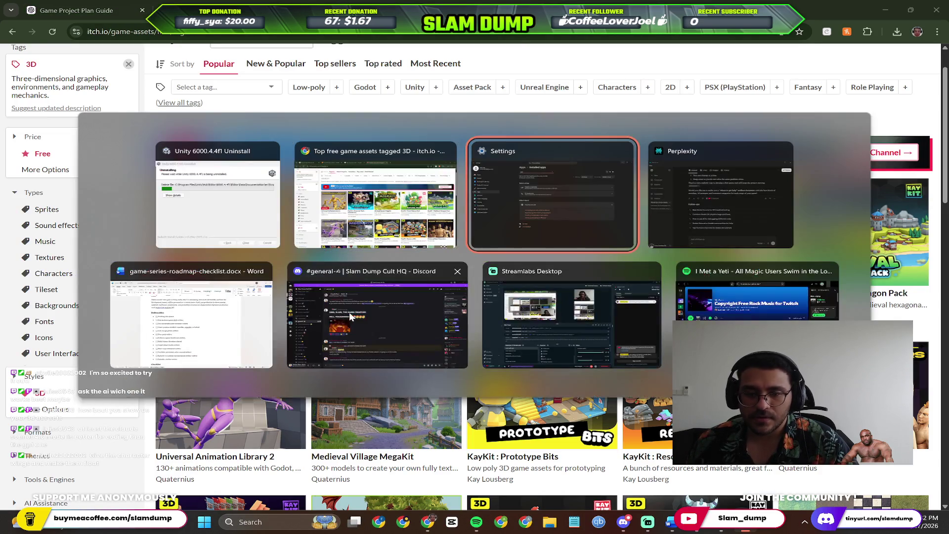
pyautogui.hotkey('alt', 'Tab')
pyautogui.press('Tab')
pyautogui.press('Tab')
pyautogui.hotkey('alt', 'Tab')
pyautogui.click(200, 178)
pyautogui.hotkey('alt', 'Tab')
pyautogui.press('Escape')
pyautogui.click(937, 9)
# Switch through Word and the itch.io page to bring the Perplexity chat to the front.
pyautogui.hotkey('alt', 'Tab')
pyautogui.press('Tab')
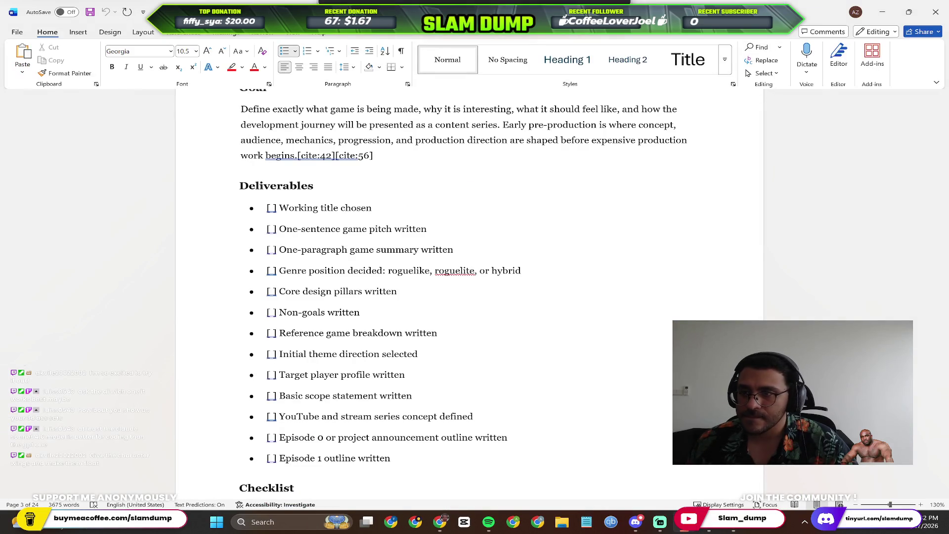
pyautogui.hotkey('alt', 'Tab')
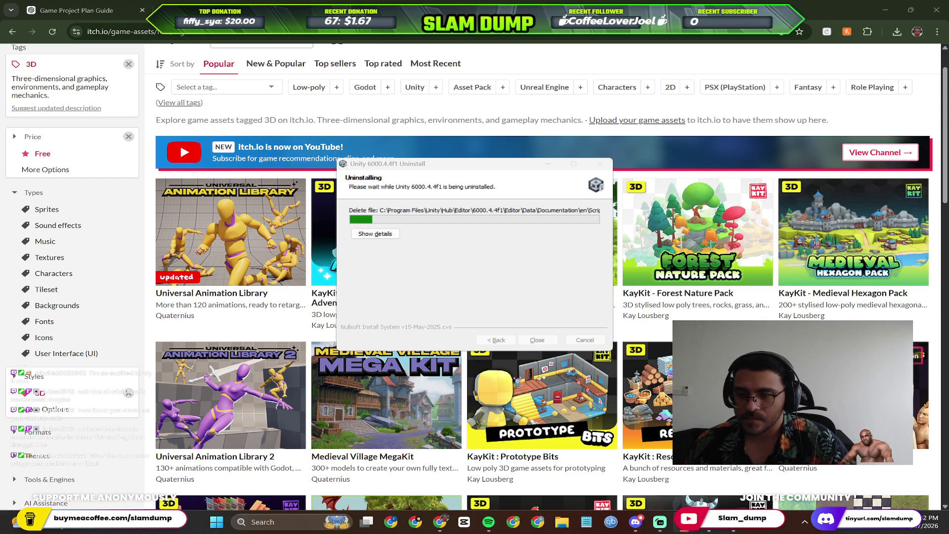
pyautogui.hotkey('alt', 'Tab')
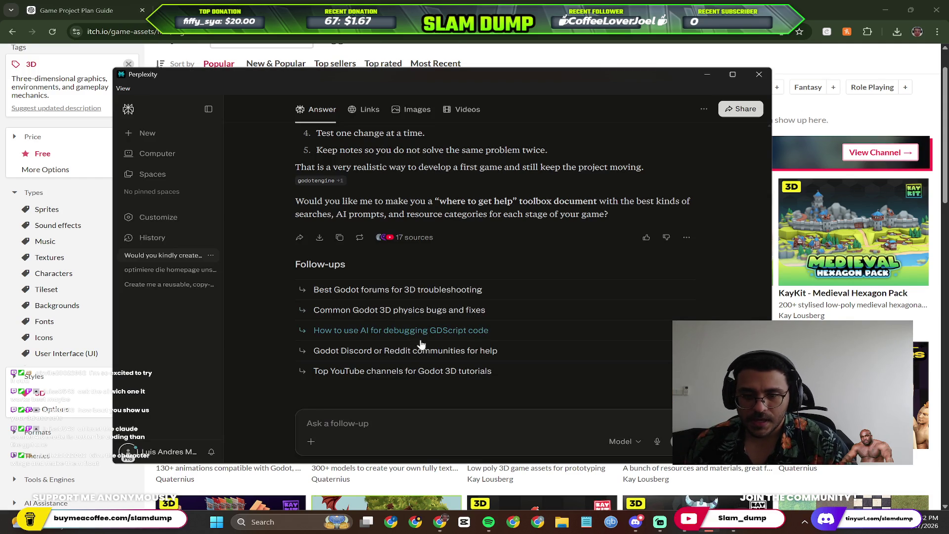
pyautogui.write('I am going to use U')
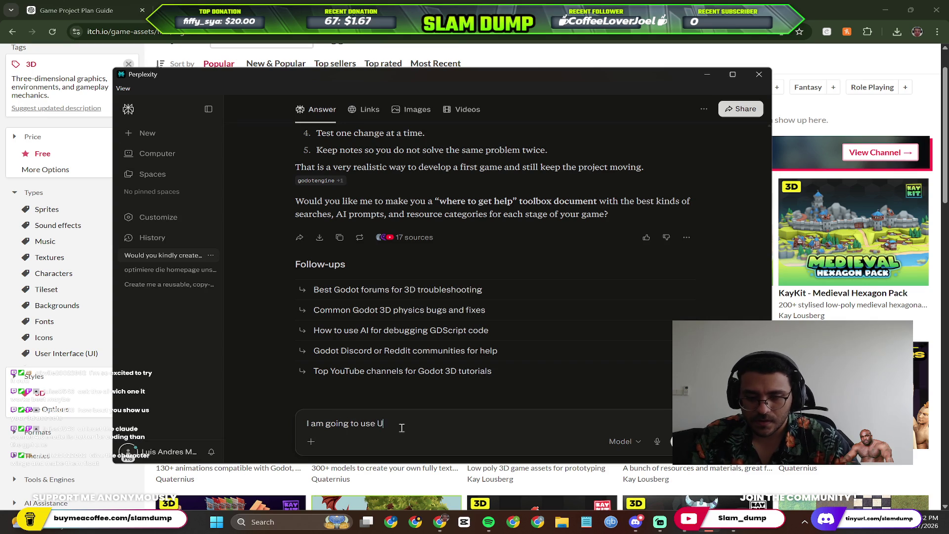
pyautogui.write('nre')
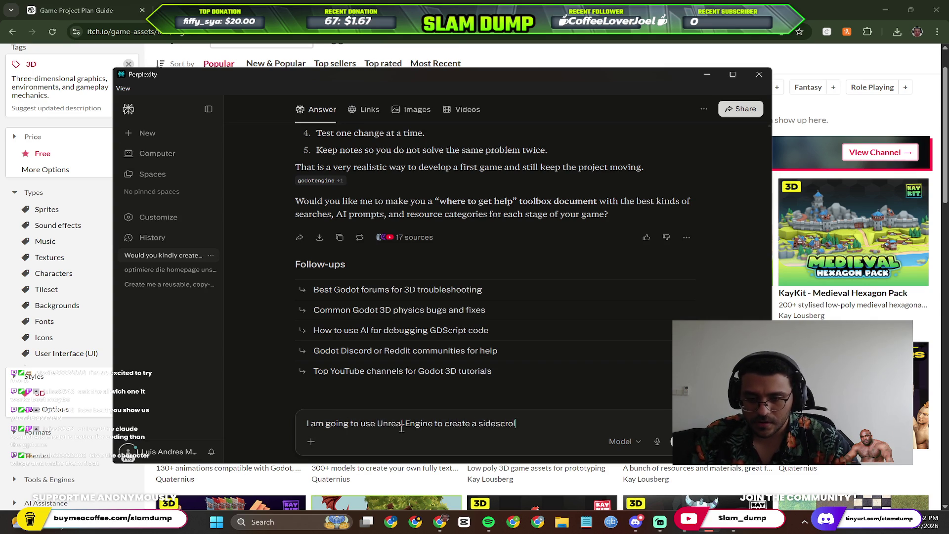
# Draft an unsent follow-up asking for a step-by-step guide to a side-view 2.5D game in Unreal Engine, fixing typos.
pyautogui.hotkey('ctrl', 'BackSpace')
pyautogui.hotkey('ctrl', 'BackSpace')
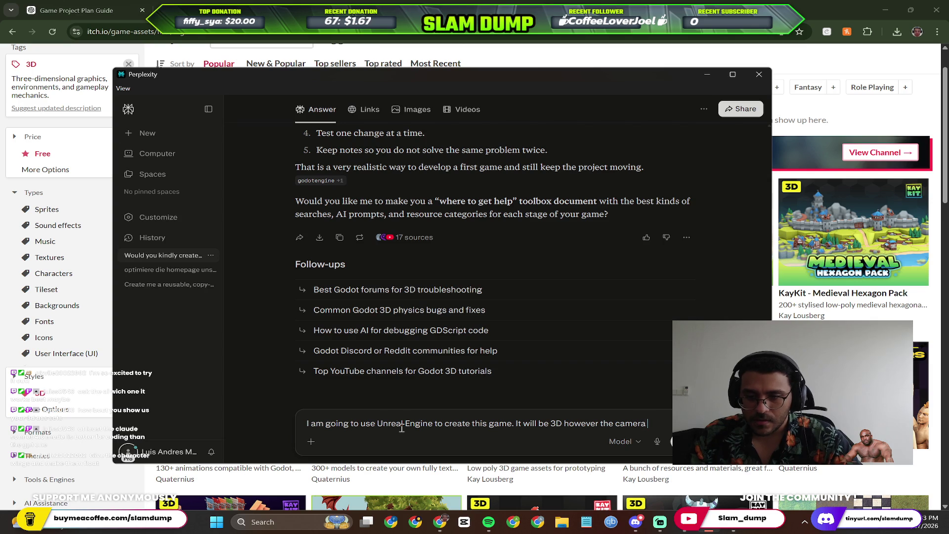
pyautogui.write('would only be from the side')
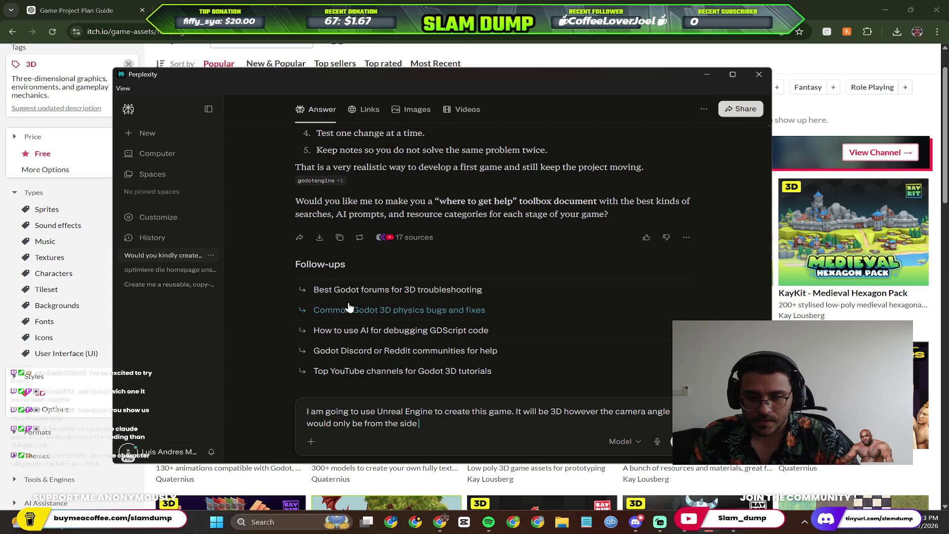
pyautogui.write('so it looks 2')
pyautogui.press('BackSpace')
pyautogui.write('. I will be asking you')
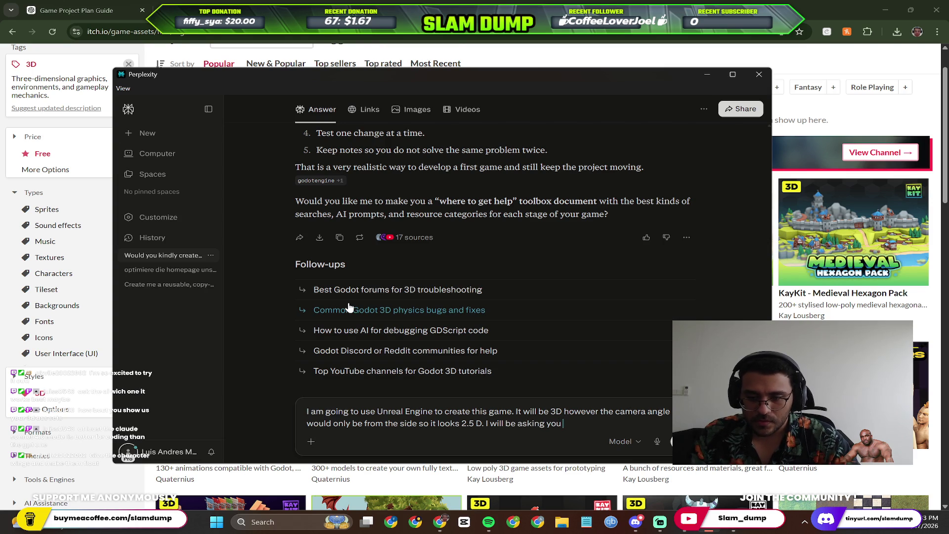
pyautogui.hotkey('ctrl', 'BackSpace')
pyautogui.hotkey('ctrl', 'BackSpace')
pyautogui.write('ling you what I will be doing')
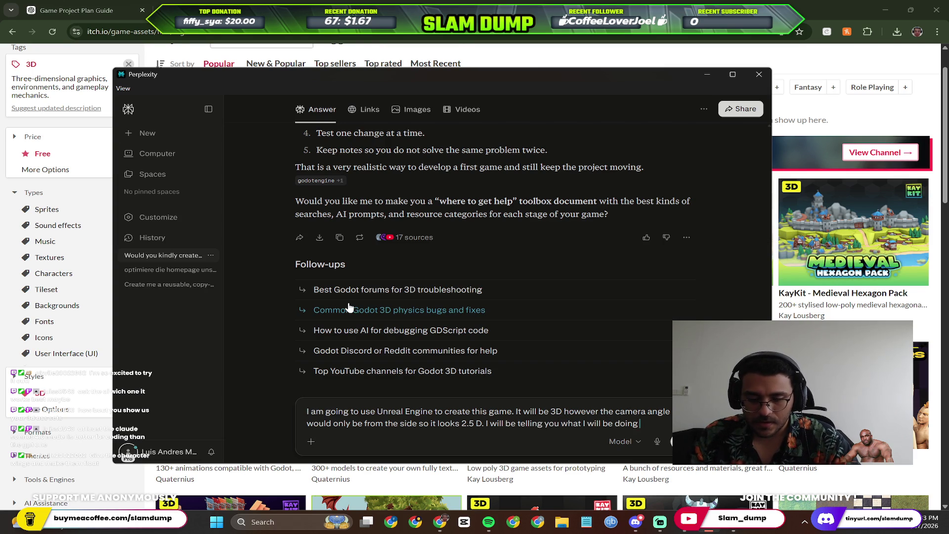
pyautogui.write(' first and need you to give me a guide on how to do ever')
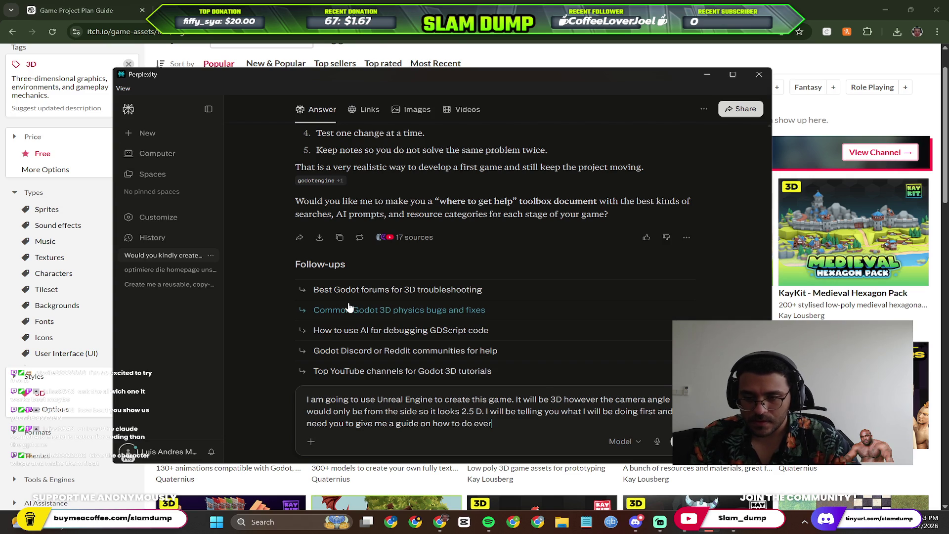
pyautogui.write('ything I as')
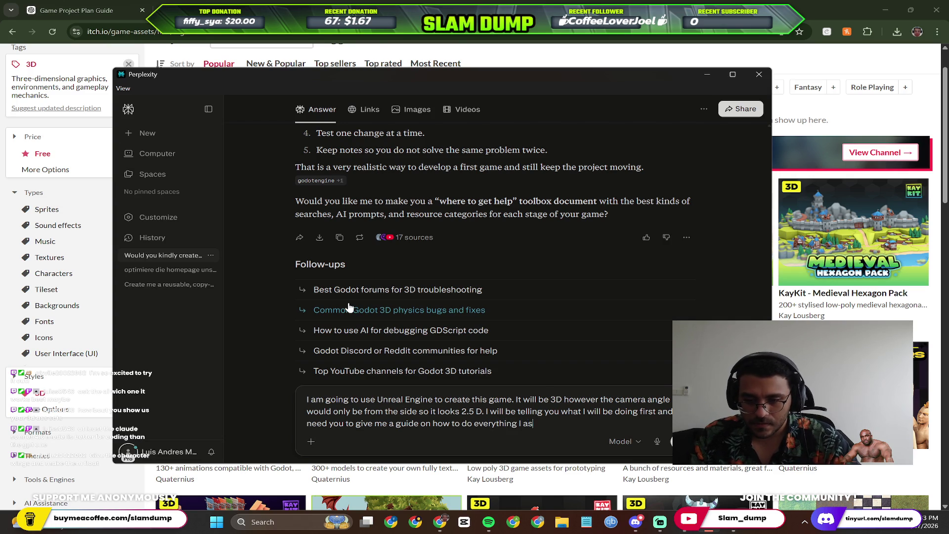
pyautogui.write('k you and answ')
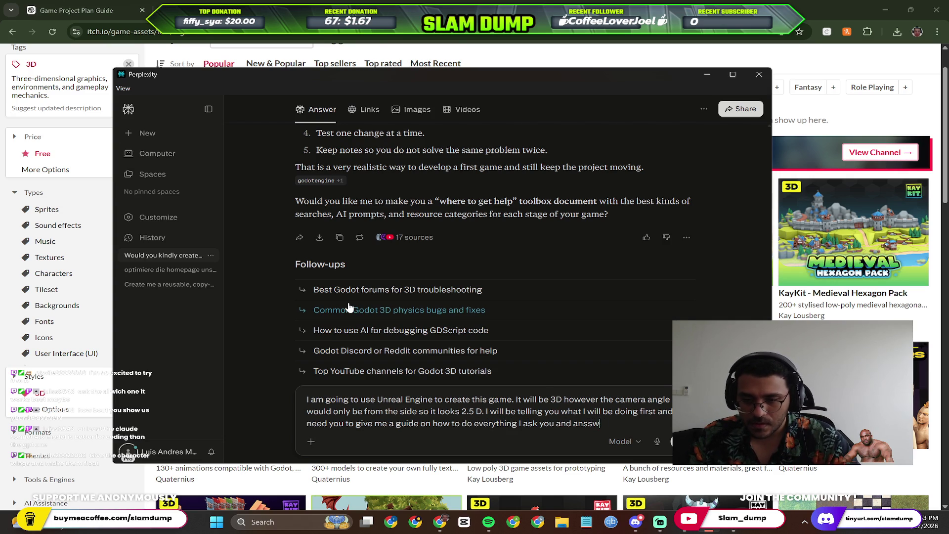
pyautogui.press('BackSpace')
pyautogui.press('BackSpace')
pyautogui.press('BackSpace')
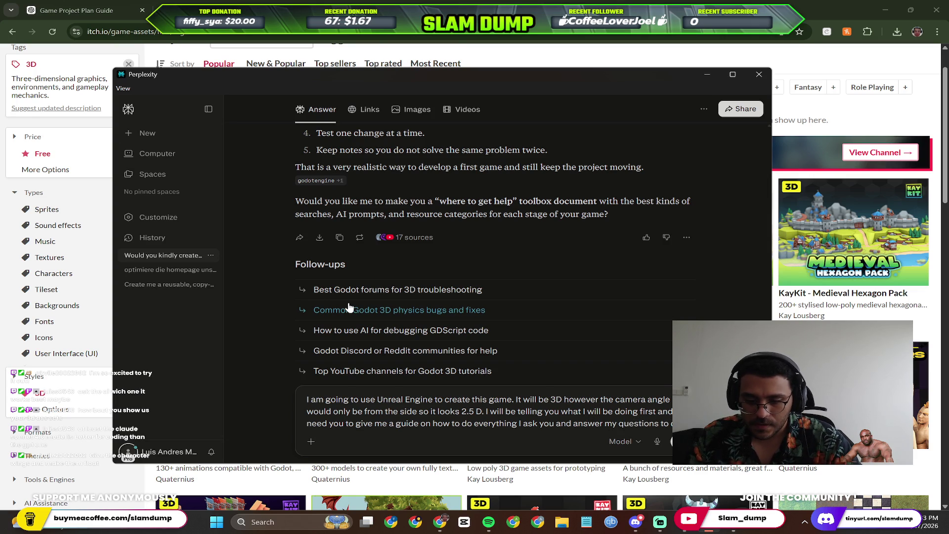
pyautogui.write('lop this game')
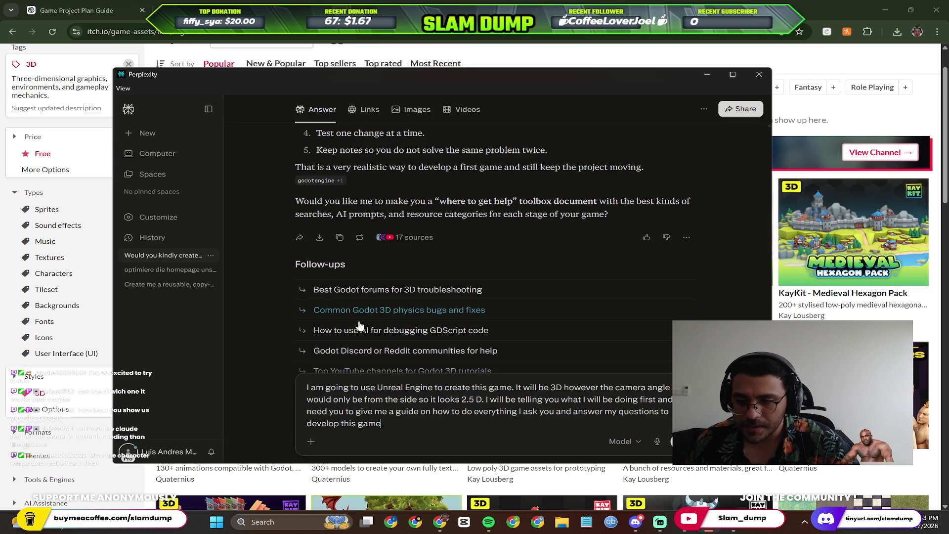
pyautogui.click(635, 442)
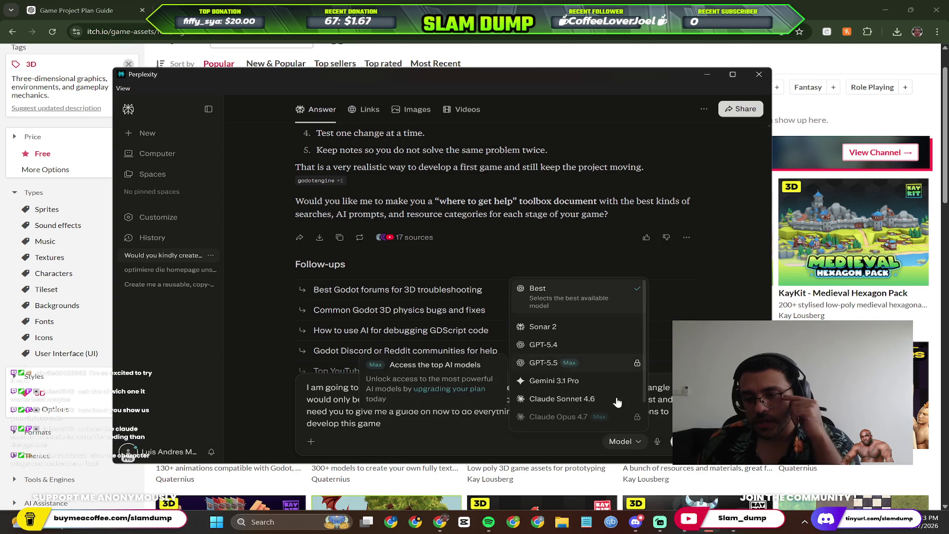
# Choose Claude Sonnet 4.6 with Thinking enabled as the Perplexity model.
pyautogui.click(593, 400)
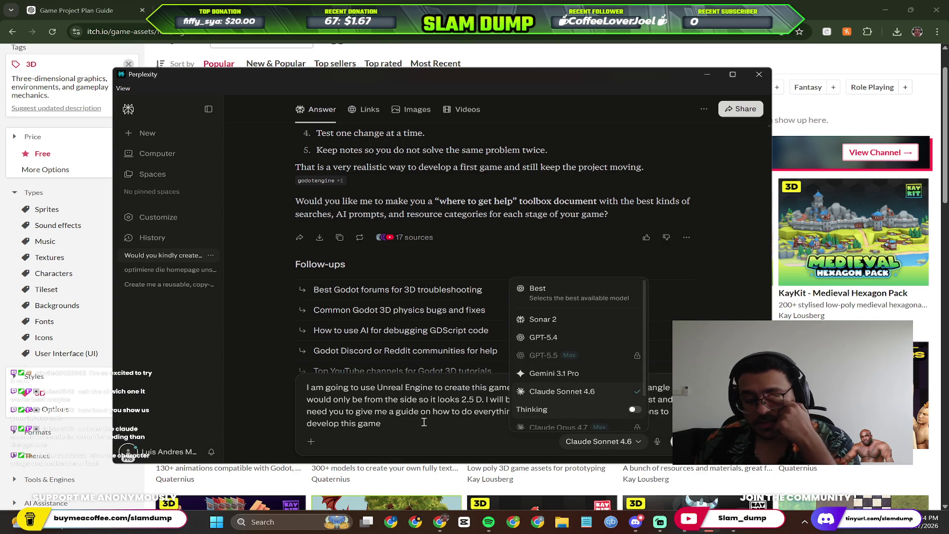
pyautogui.click(560, 413)
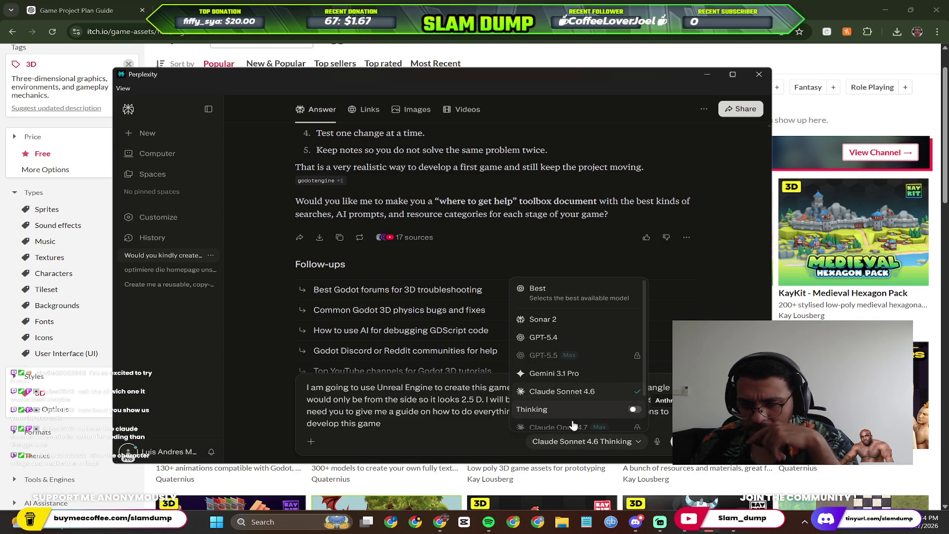
pyautogui.click(415, 425)
pyautogui.write('.')
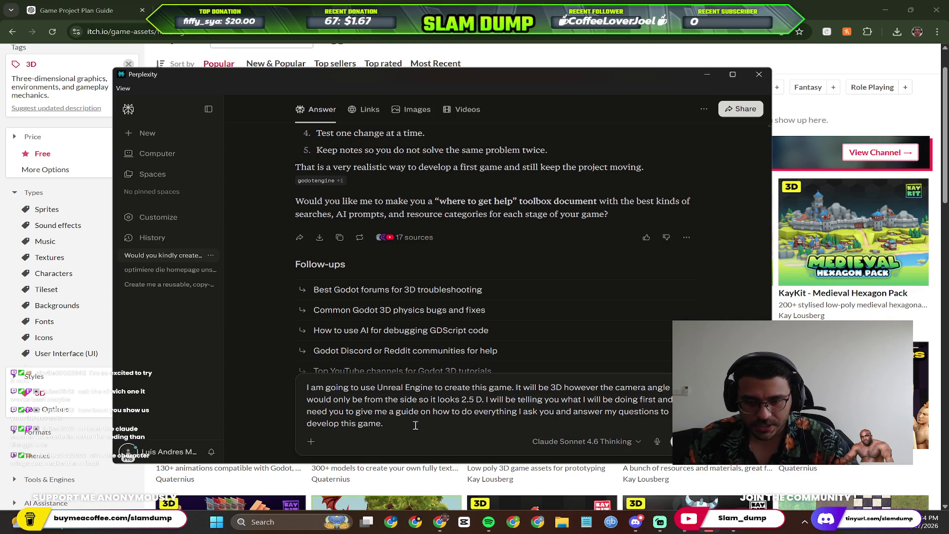
# Send the Unreal Engine guide request and move the uninstall progress window out of view.
pyautogui.press('Return')
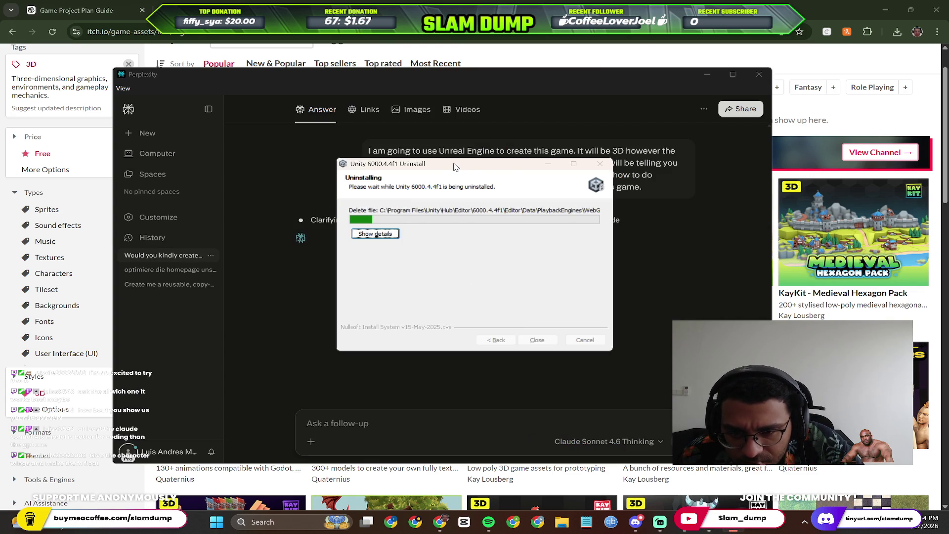
pyautogui.click(379, 235)
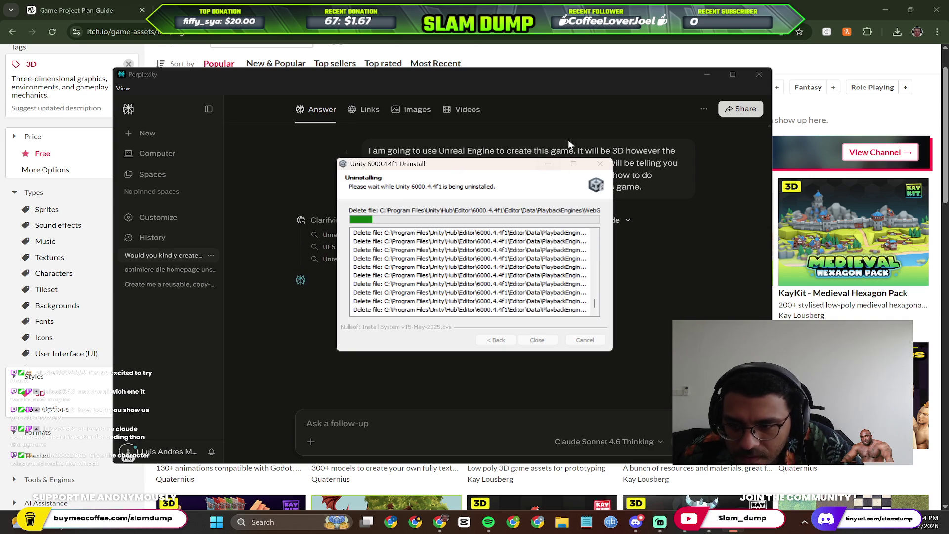
pyautogui.click(547, 164)
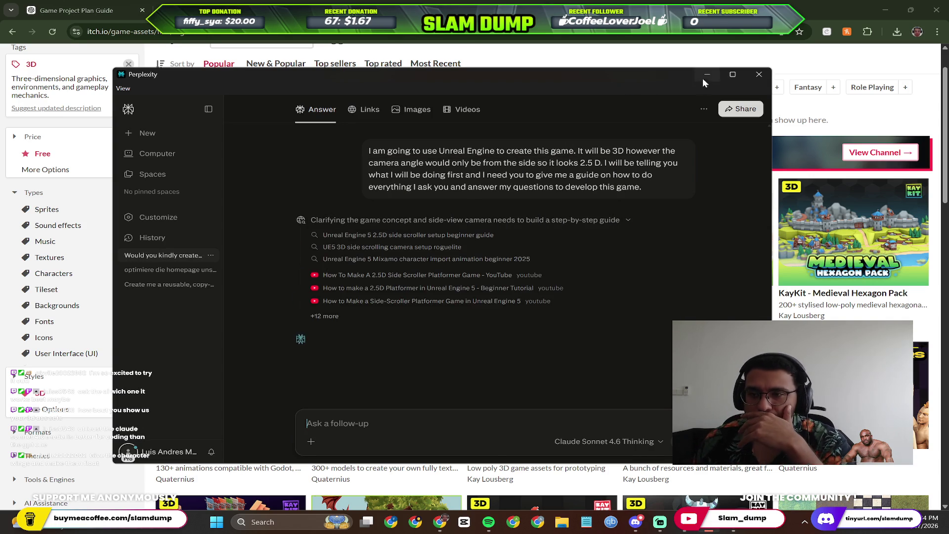
# Launch Unreal Engine and then the Epic Games Launcher from Windows Start search.
pyautogui.click(707, 74)
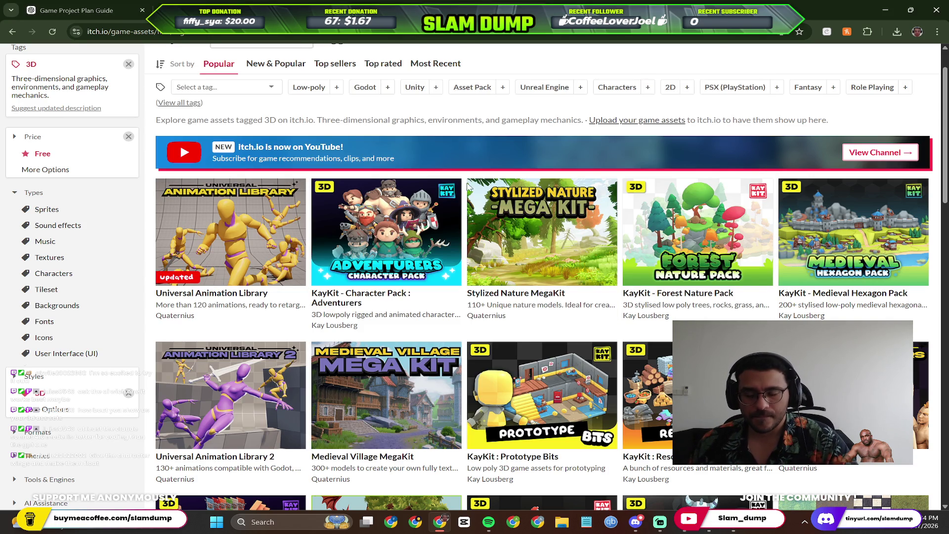
pyautogui.press('super')
pyautogui.write('unre')
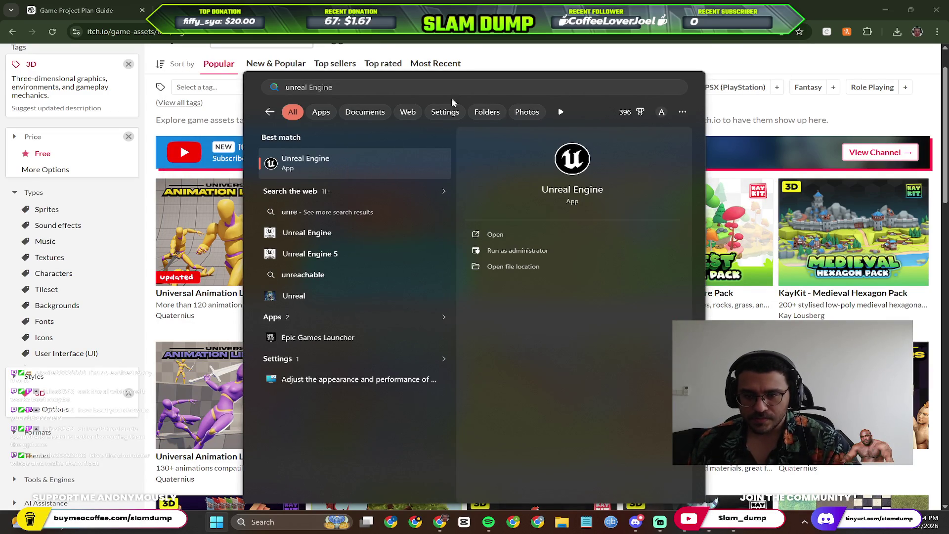
pyautogui.click(343, 169)
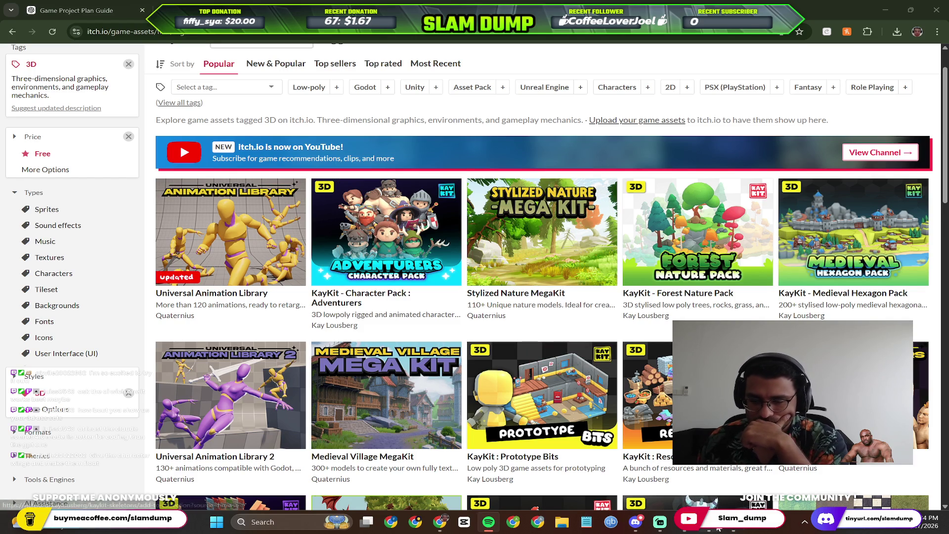
pyautogui.moveTo(542, 232)
pyautogui.press('super')
pyautogui.write('epic games launcher')
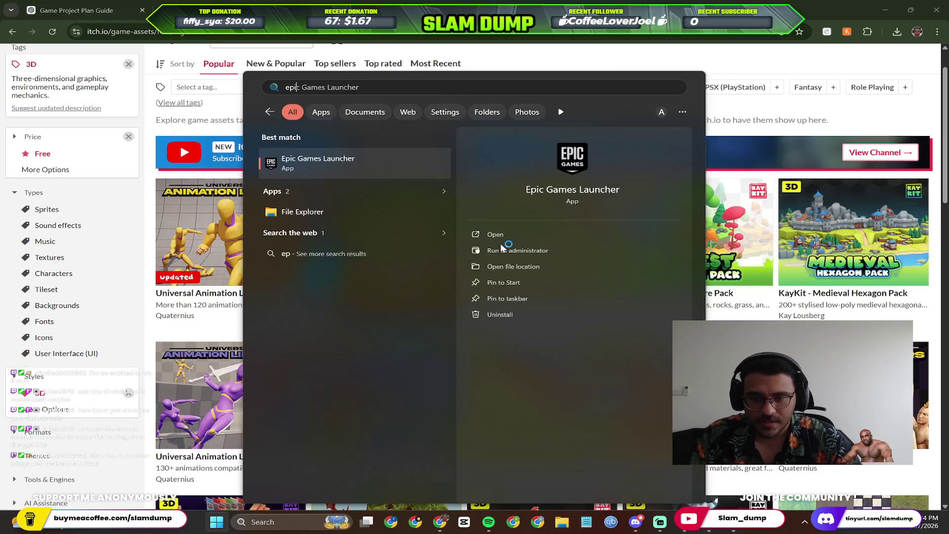
pyautogui.press('Return')
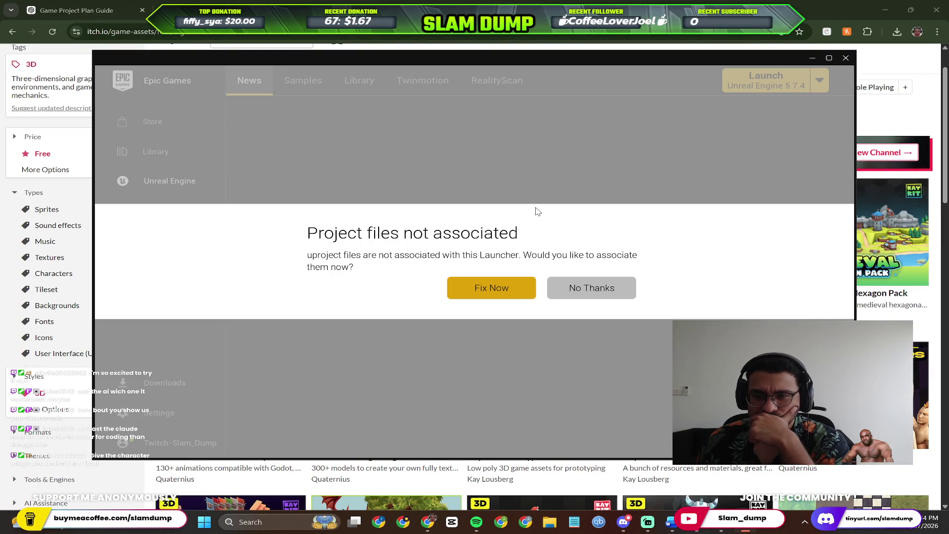
# Associate uproject files with the launcher and attempt to launch Unreal Engine 5.7.4, dismissing the failure.
pyautogui.click(511, 296)
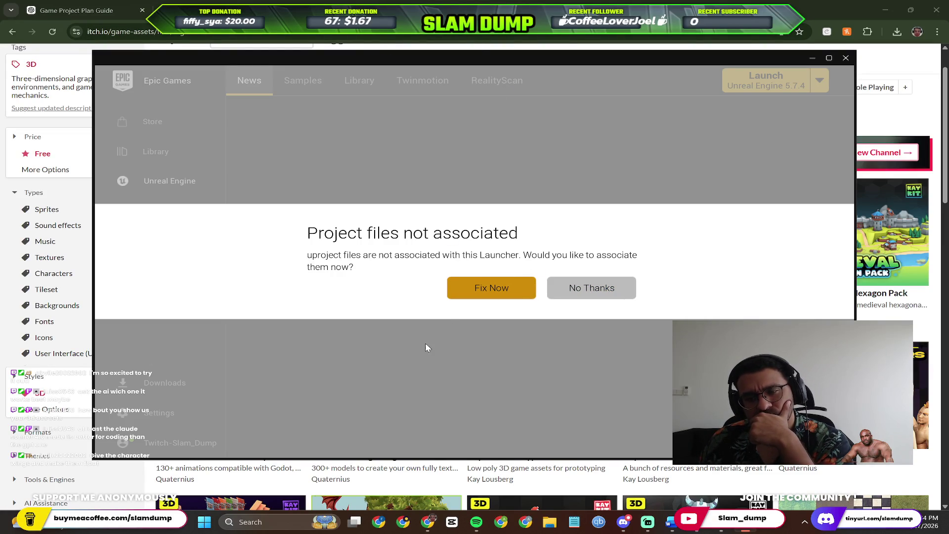
pyautogui.click(449, 290)
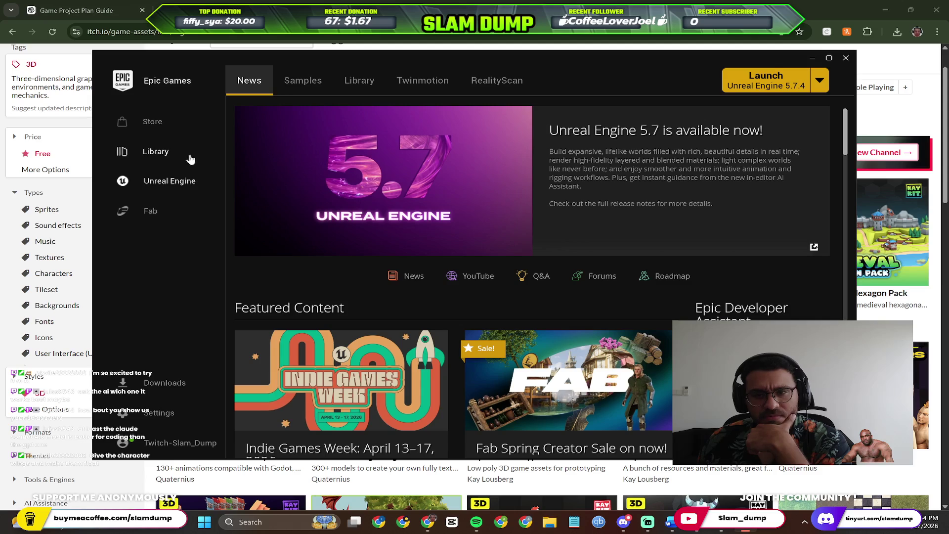
pyautogui.scroll(-2, 413, 230)
pyautogui.scroll(2, 445, 215)
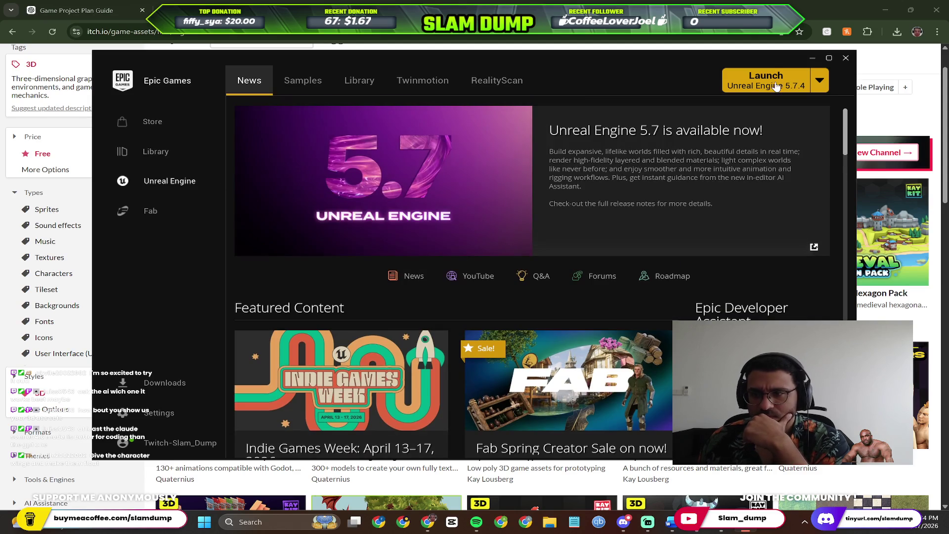
pyautogui.click(772, 88)
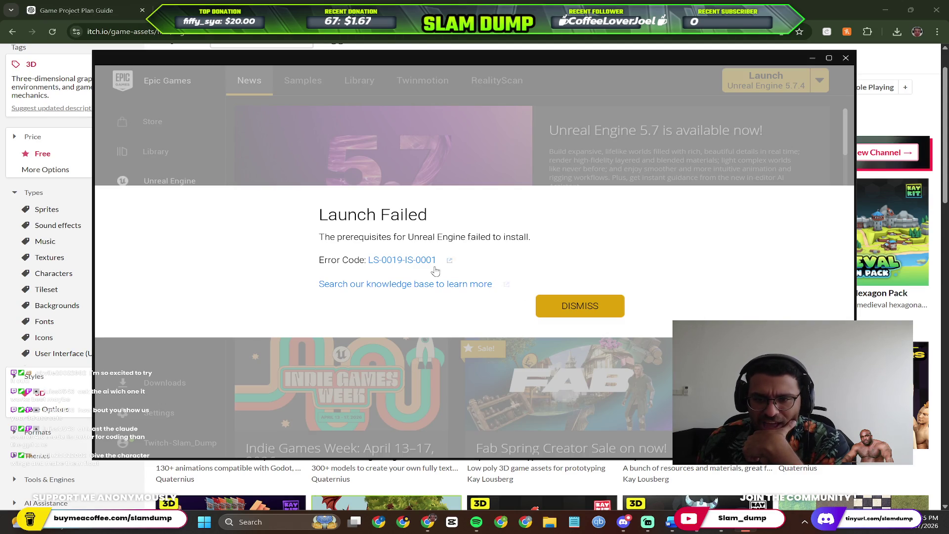
pyautogui.click(581, 306)
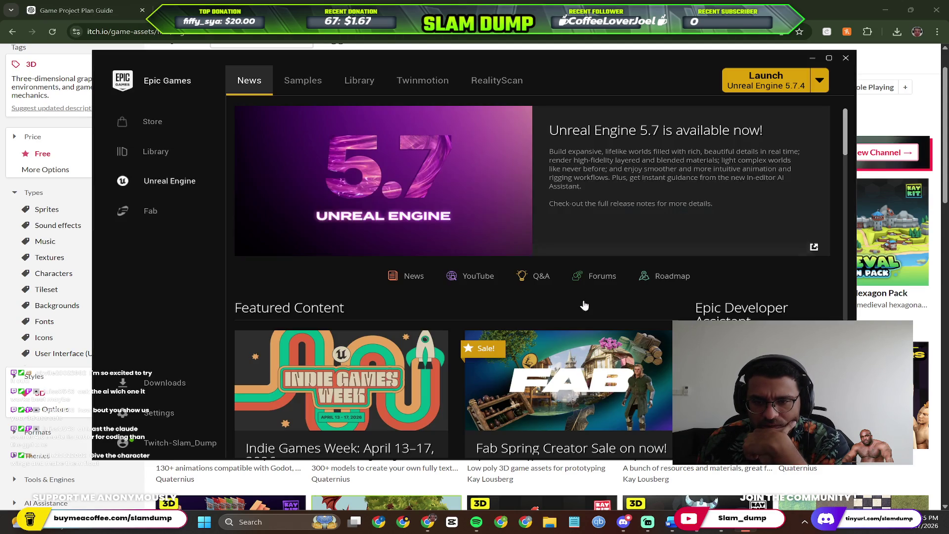
# Retry the Unreal Engine 5.7.4 launch, dismiss the second failure, and return to the browser results.
pyautogui.click(774, 82)
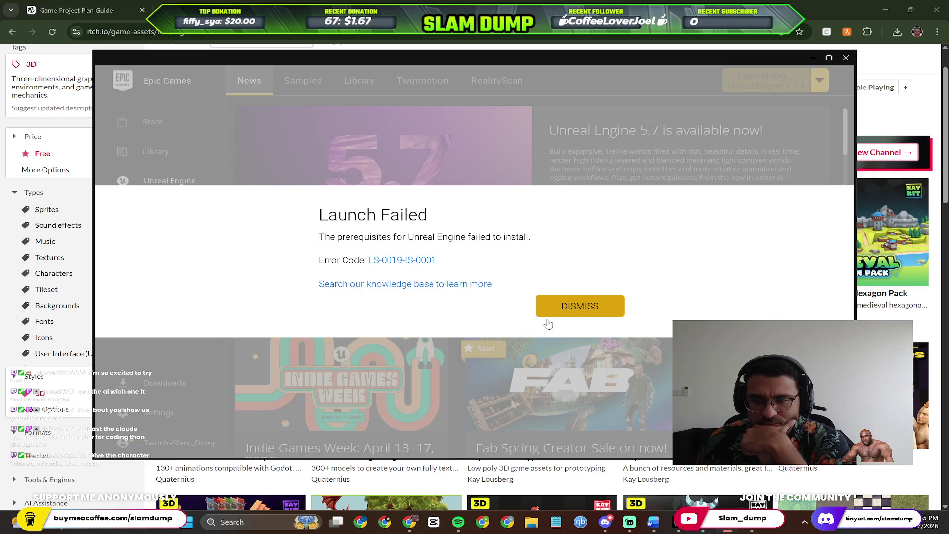
pyautogui.click(548, 315)
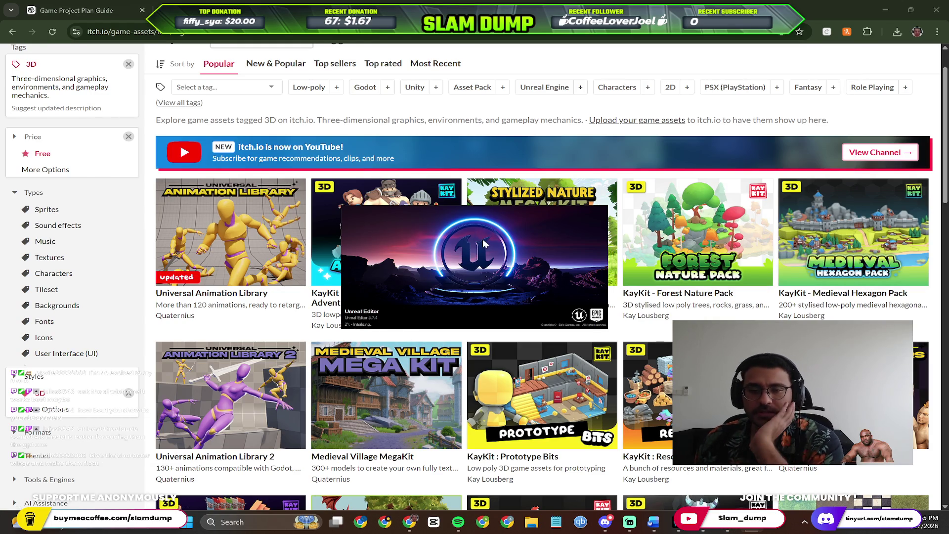
pyautogui.click(409, 521)
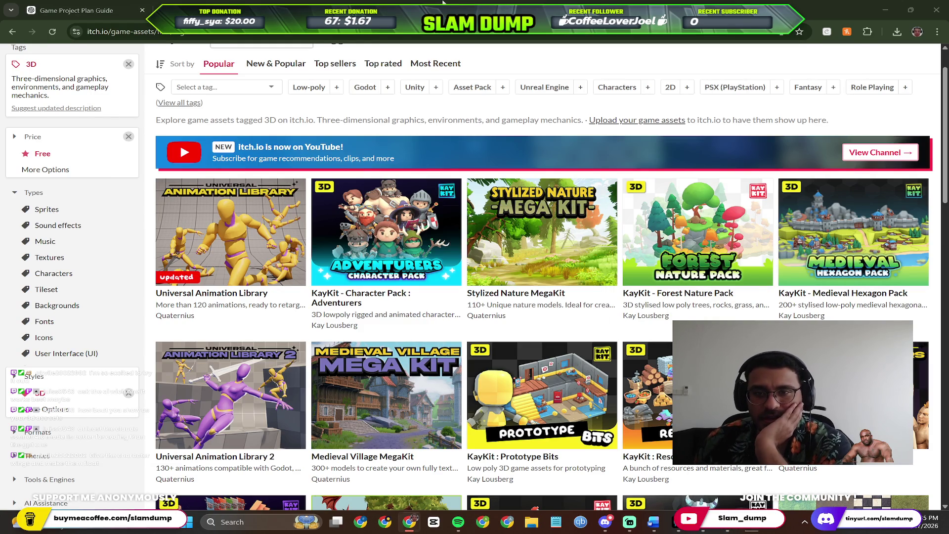
pyautogui.hotkey('alt', 'Left')
# Step through browser history back to the itch.io 3D assets listing and restore the Perplexity answer window.
pyautogui.click(207, 9)
pyautogui.click(260, 10)
pyautogui.click(208, 10)
pyautogui.click(79, 10)
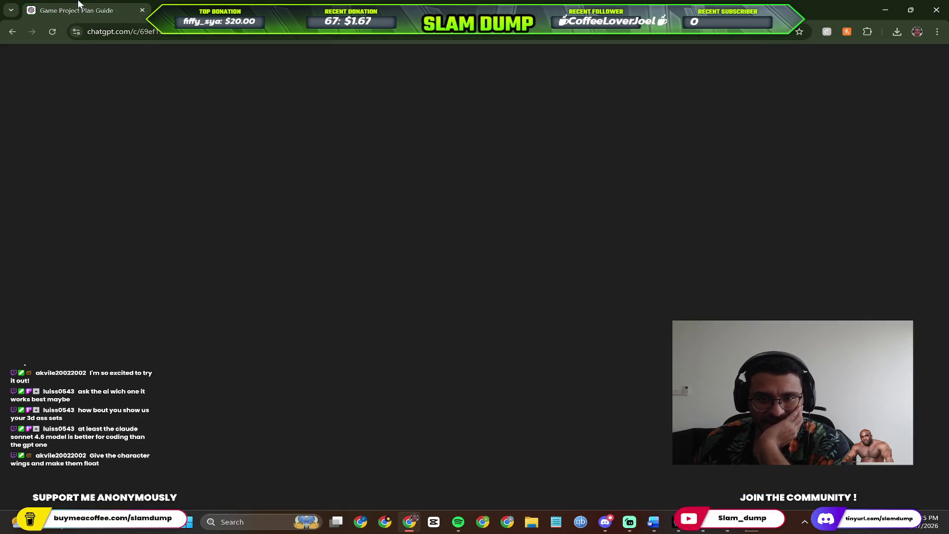
pyautogui.click(208, 10)
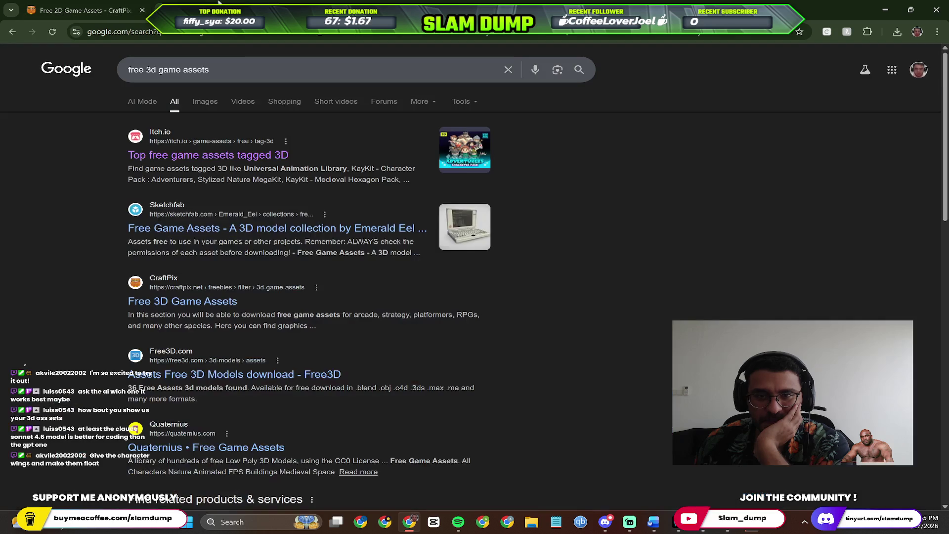
pyautogui.click(312, 9)
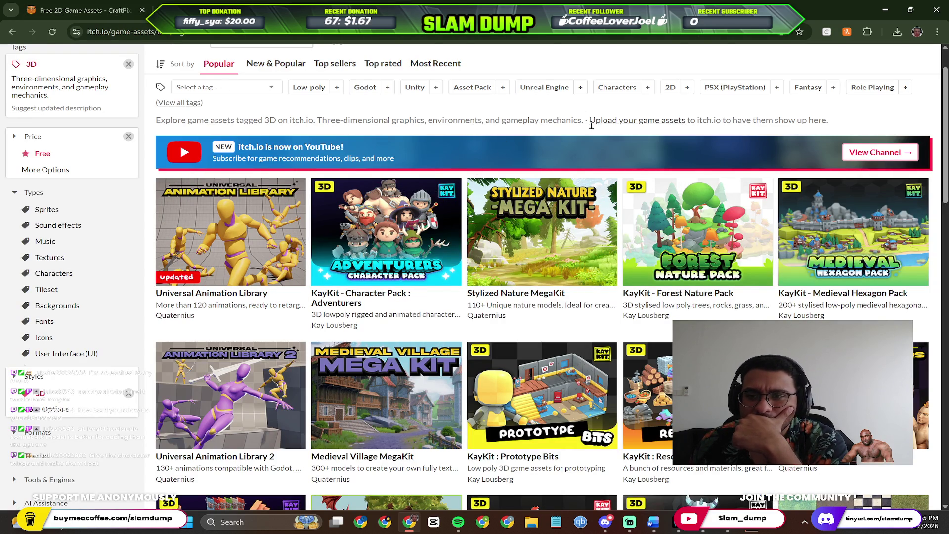
pyautogui.scroll(-1, 591, 124)
pyautogui.scroll(2, 579, 134)
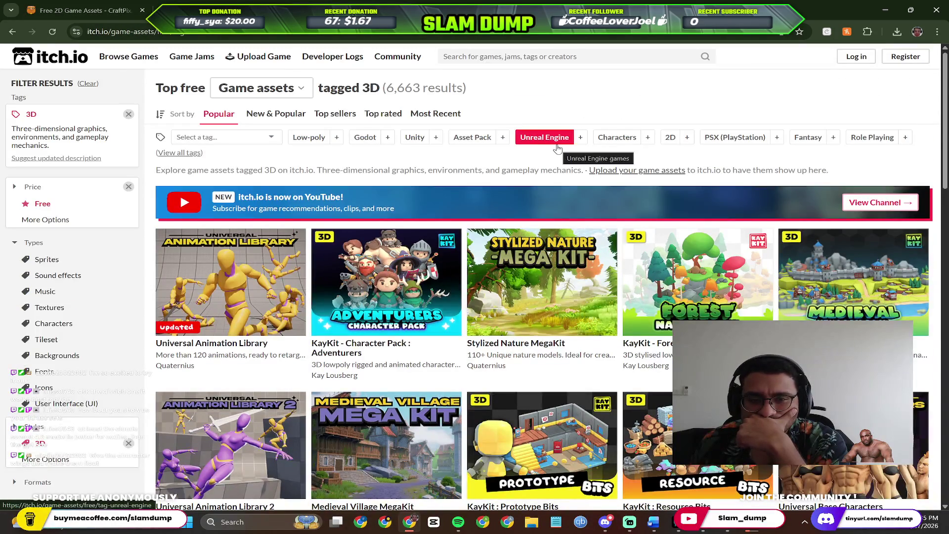
pyautogui.scroll(-2, 559, 149)
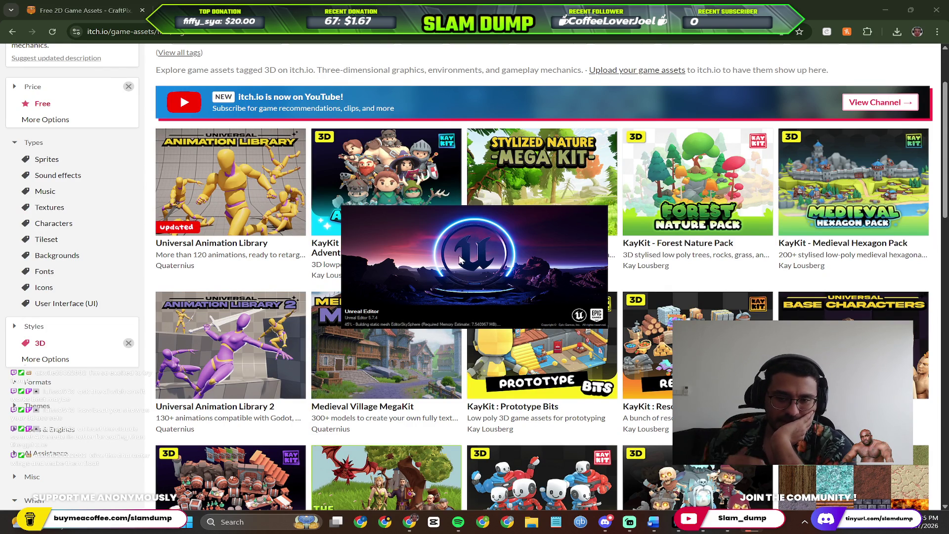
pyautogui.click(687, 529)
pyautogui.scroll(-10, 423, 320)
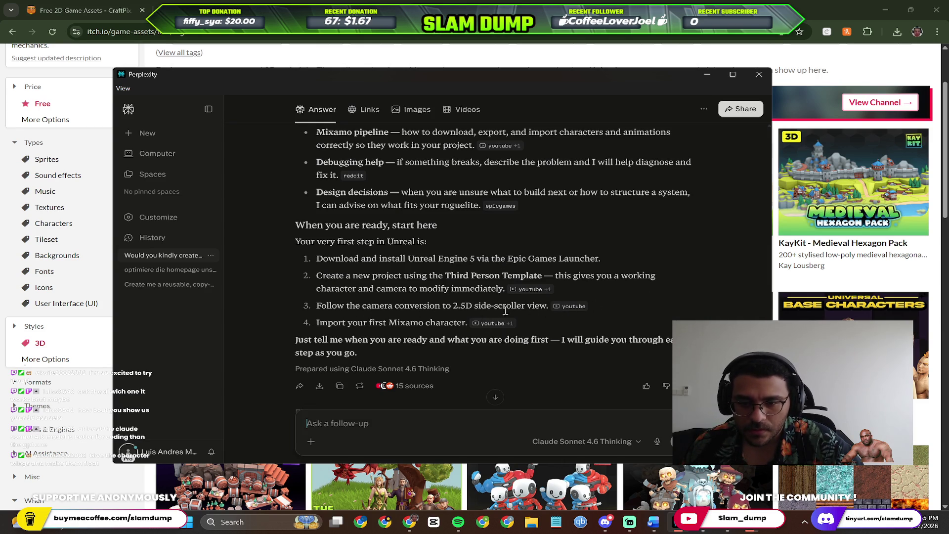
pyautogui.scroll(-1, 434, 337)
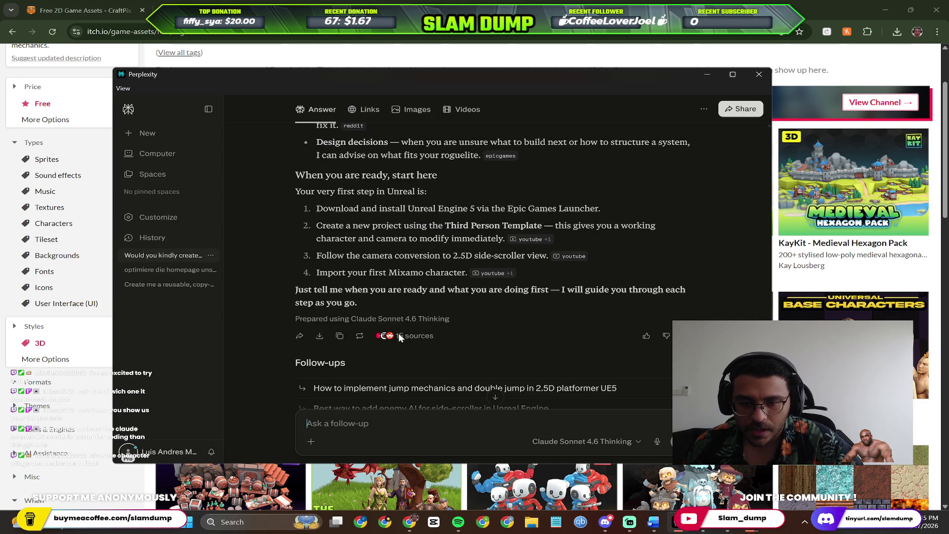
pyautogui.scroll(-1, 408, 338)
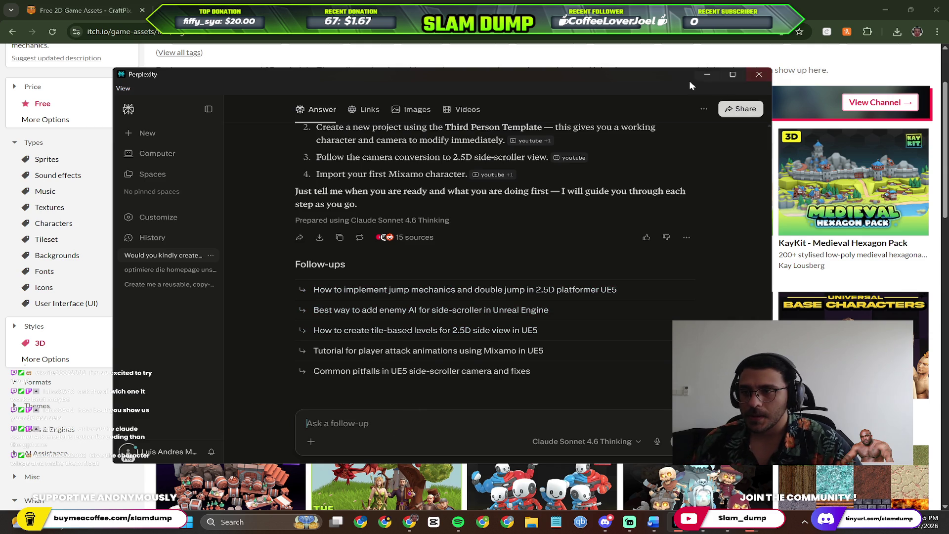
# Minimize the Perplexity chat so the itch.io free 3D assets listing shows again.
pyautogui.click(708, 75)
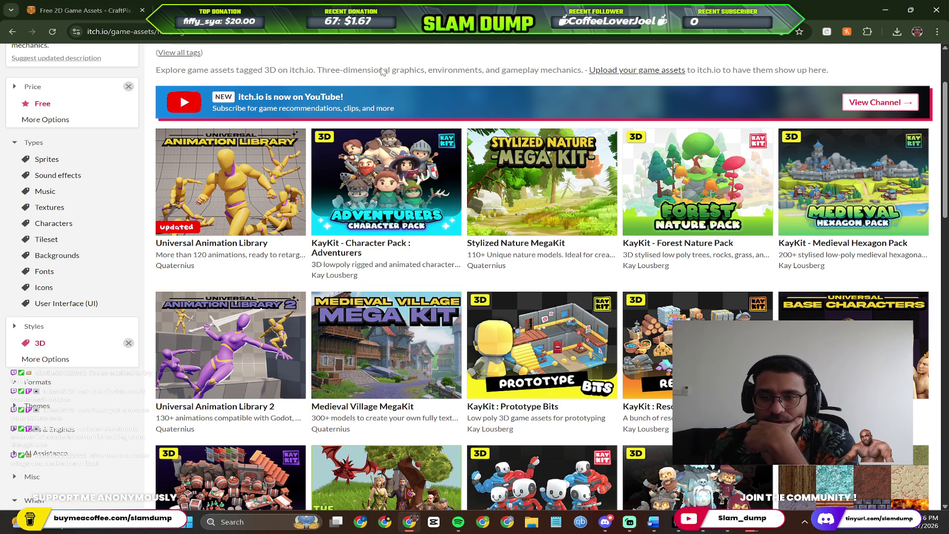
pyautogui.scroll(2, 334, 81)
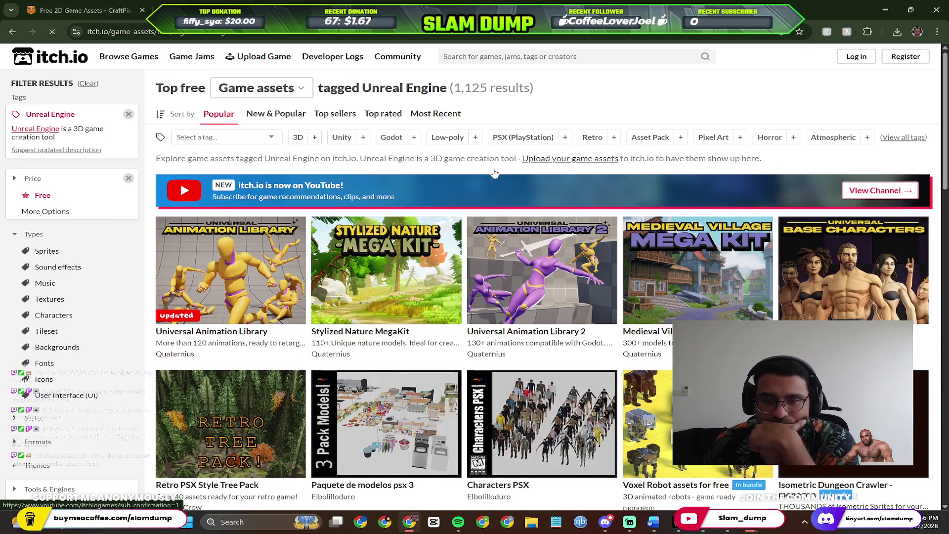
pyautogui.scroll(-3, 542, 193)
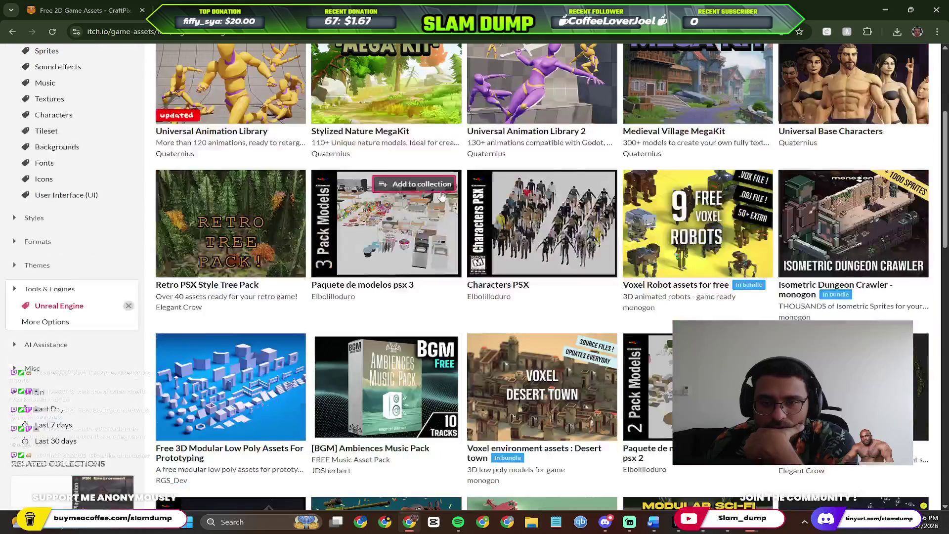
pyautogui.scroll(3, 503, 224)
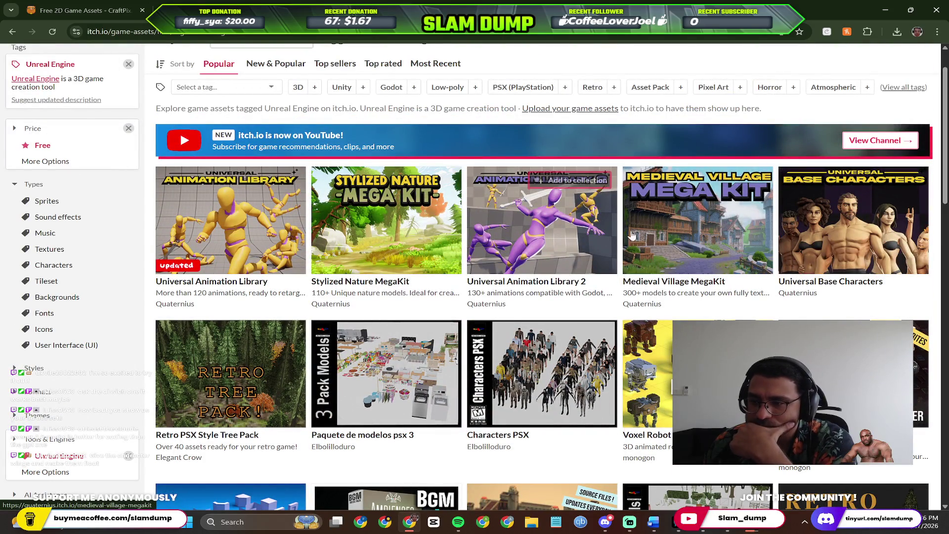
pyautogui.moveTo(854, 84)
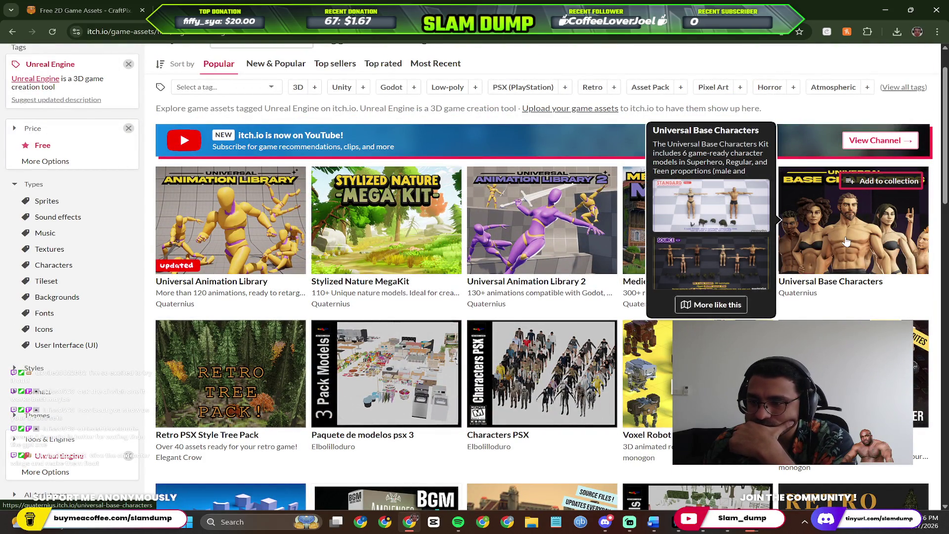
pyautogui.scroll(-1, 847, 241)
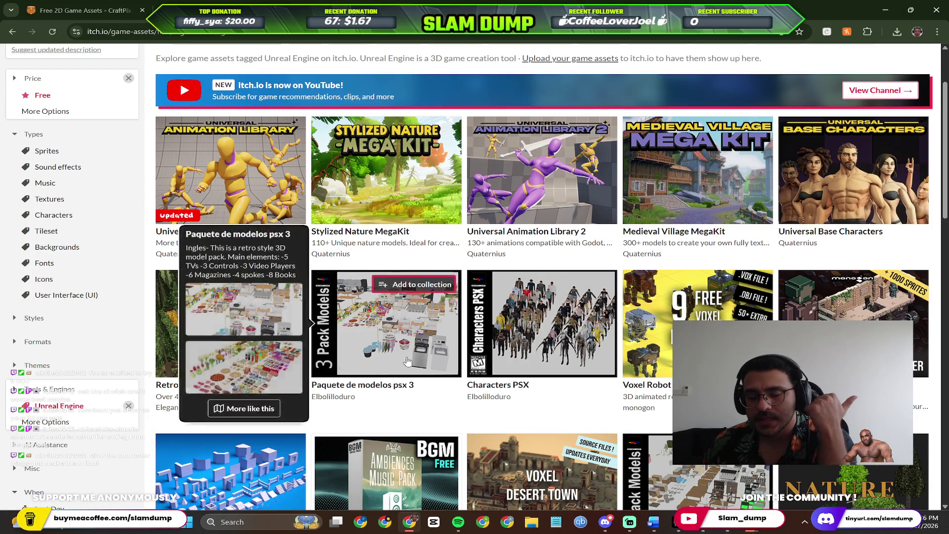
pyautogui.scroll(-2, 451, 383)
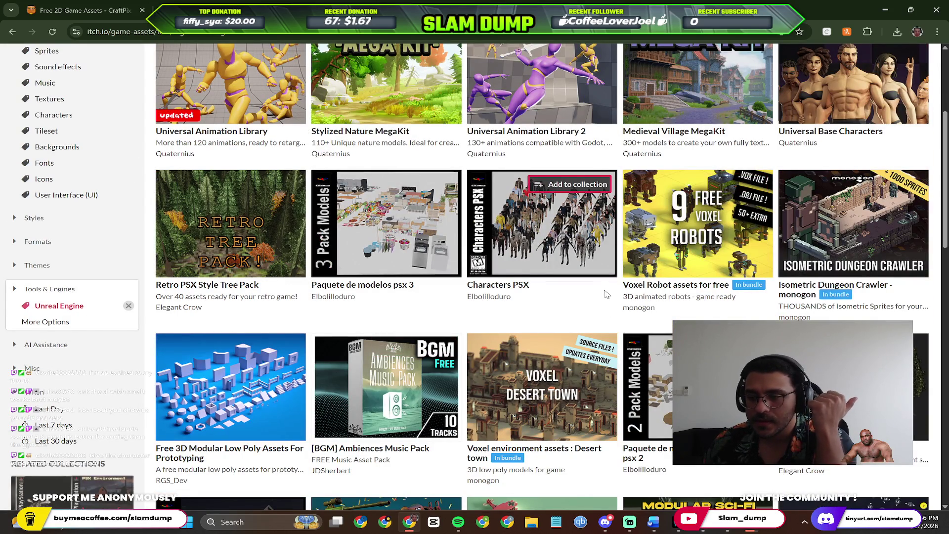
pyautogui.scroll(4, 96, 231)
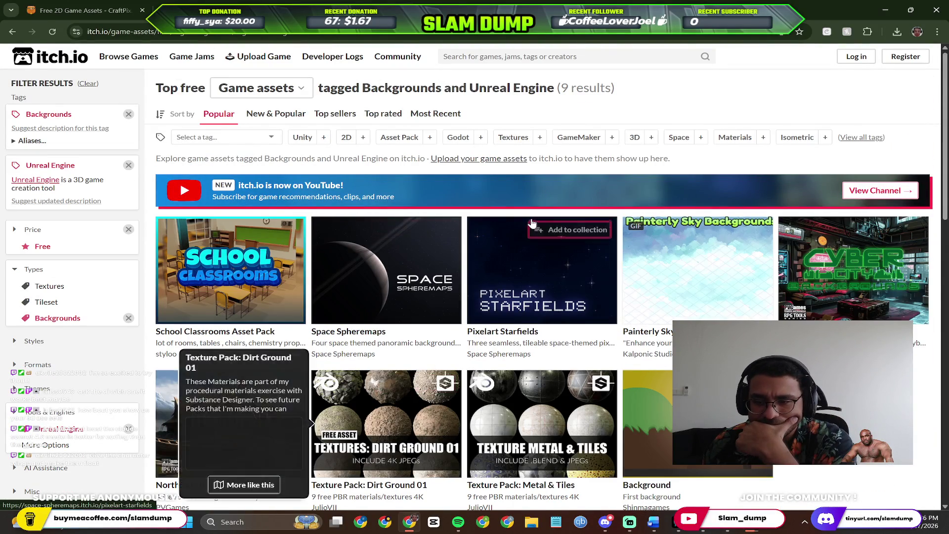
pyautogui.scroll(-2, 531, 224)
pyautogui.scroll(-1, 531, 224)
pyautogui.scroll(1, 582, 274)
pyautogui.scroll(-1, 519, 267)
pyautogui.scroll(-2, 388, 309)
pyautogui.scroll(3, 296, 290)
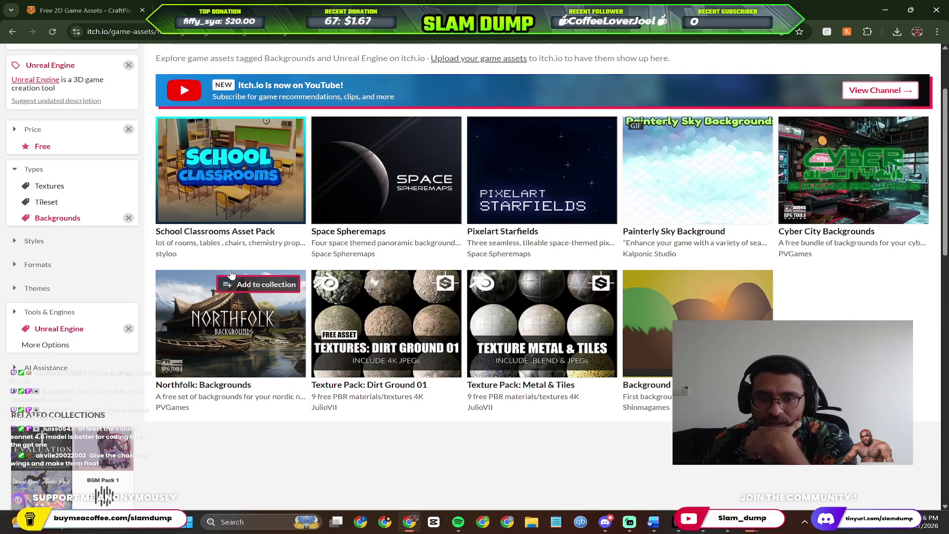
# Navigate back from the itch.io filtered listings to the Google free 3D game assets results.
pyautogui.hotkey('alt', 'Left')
pyautogui.scroll(-2, 445, 312)
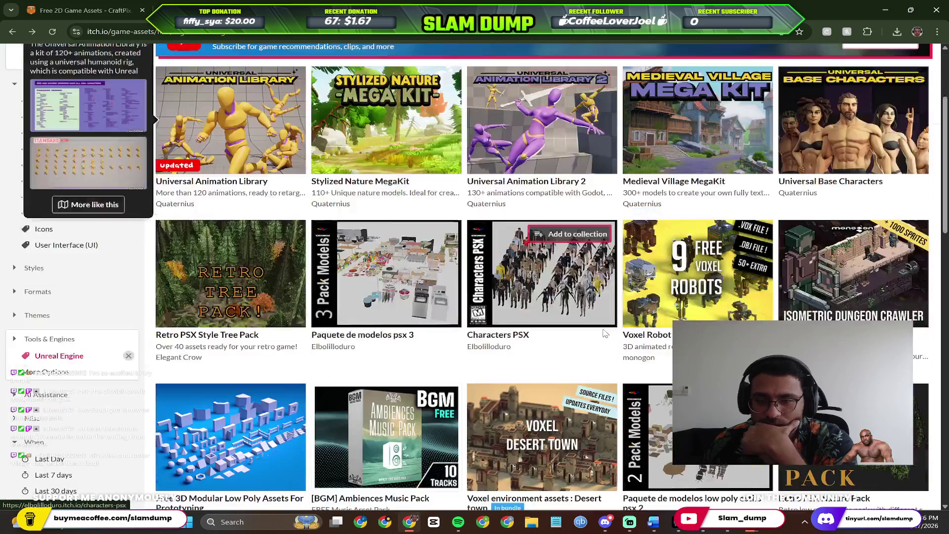
pyautogui.scroll(-1, 861, 301)
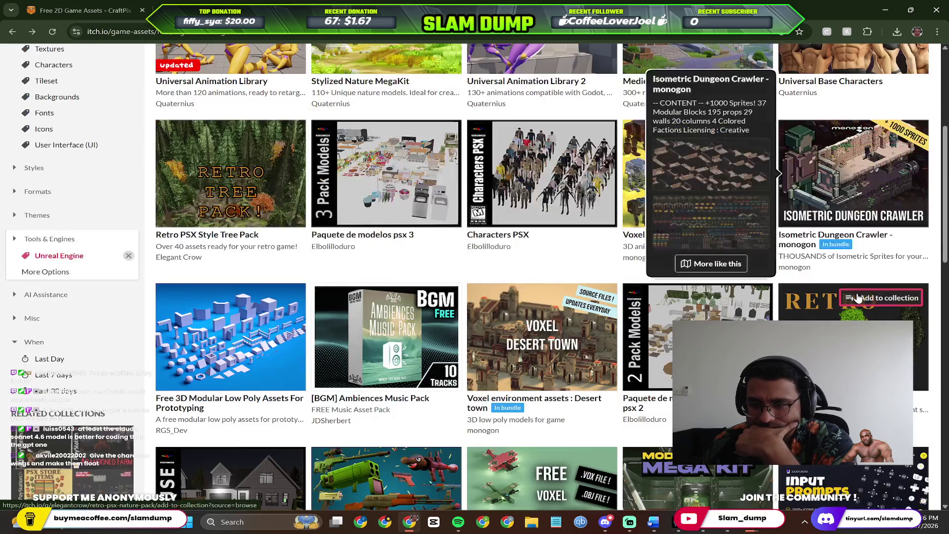
pyautogui.scroll(-1, 816, 293)
pyautogui.scroll(-1, 742, 286)
pyautogui.scroll(-1, 631, 272)
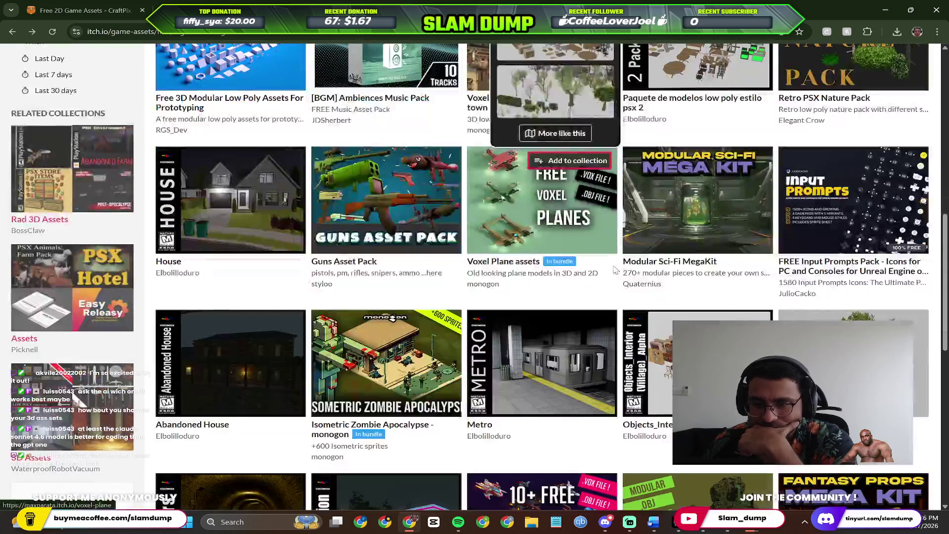
pyautogui.hotkey('alt', 'Left')
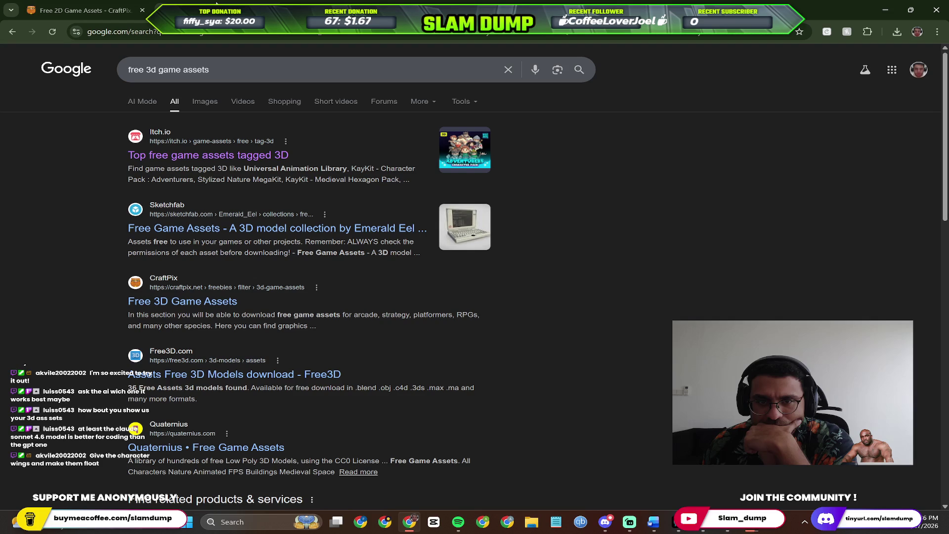
# Change the Google query to 'free 3d game environment assets' and run the search.
pyautogui.hotkey('alt', 'Right')
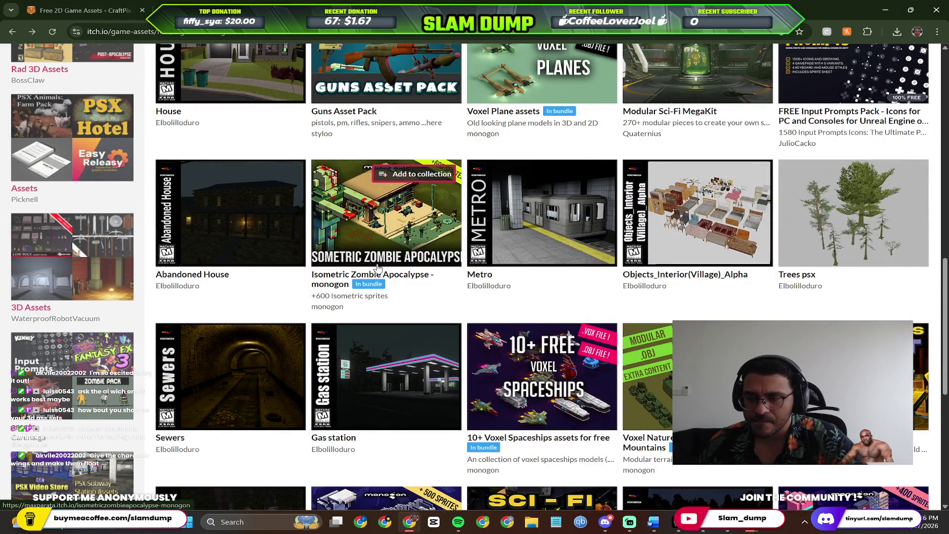
pyautogui.hotkey('alt', 'Left')
pyautogui.click(252, 78)
pyautogui.press('BackSpace')
pyautogui.press('BackSpace')
pyautogui.press('BackSpace')
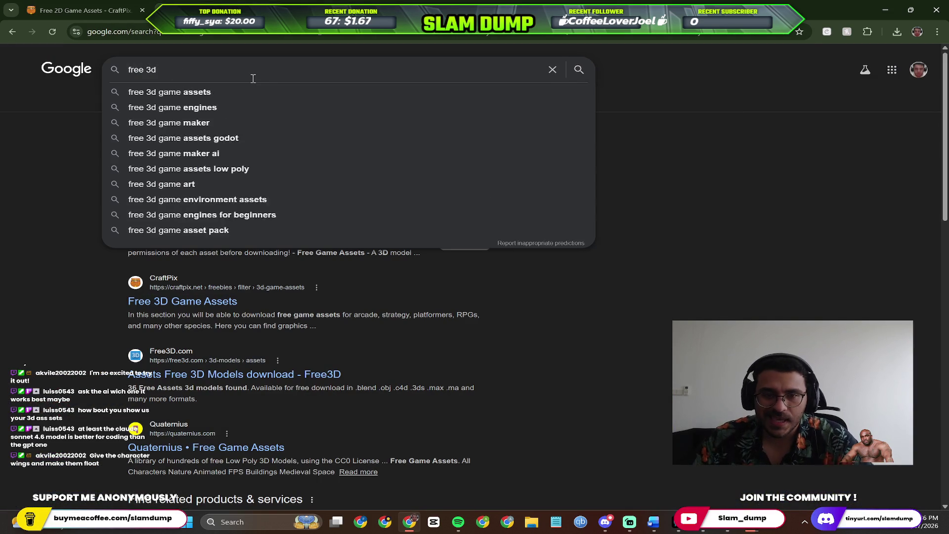
pyautogui.write(' game envi')
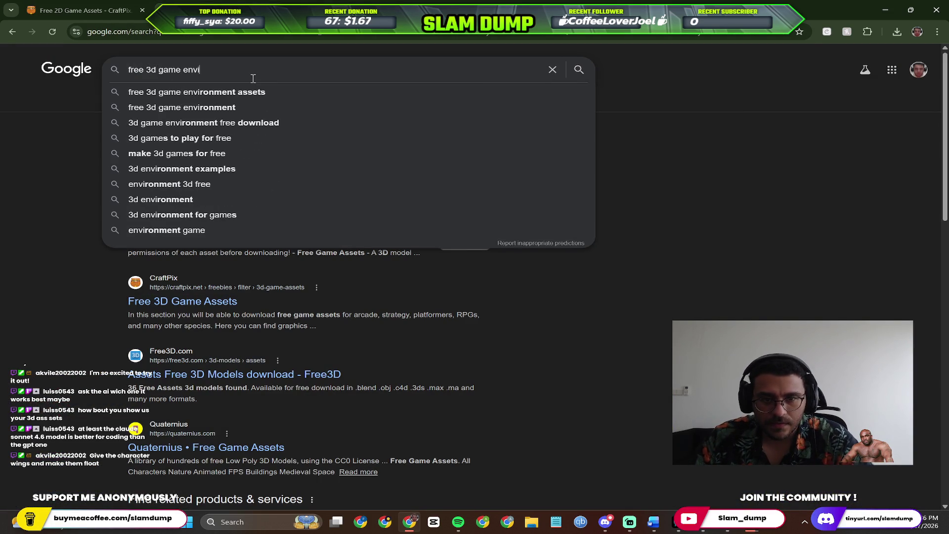
pyautogui.press('Down')
pyautogui.press('Return')
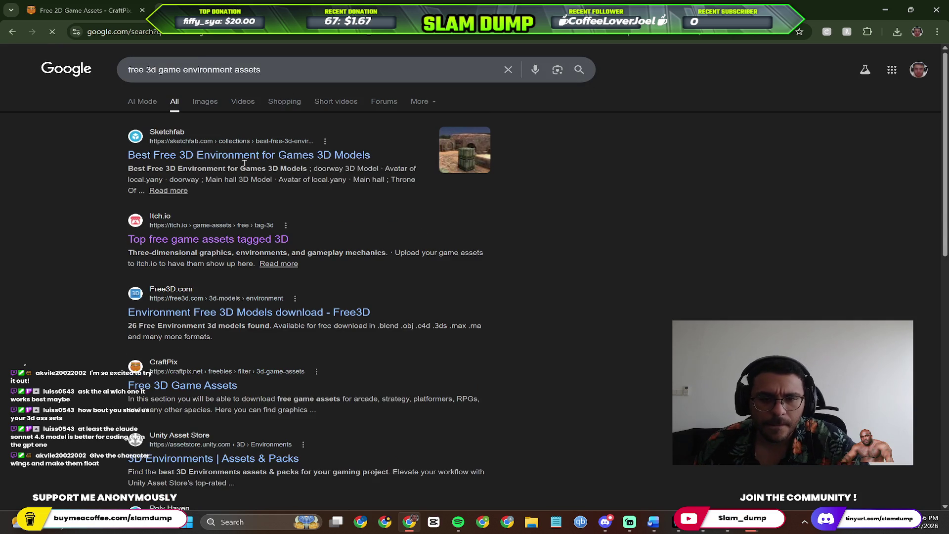
# Browse Sketchfab's Best Free 3D Environment for Games collection, then return to itch.io's 3D assets.
pyautogui.click(245, 156)
pyautogui.scroll(-2, 471, 324)
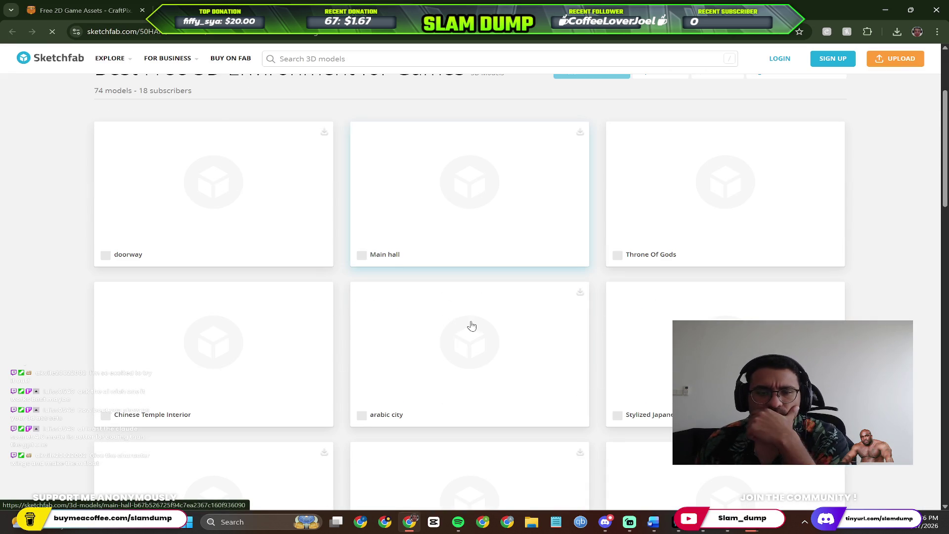
pyautogui.scroll(-2, 364, 171)
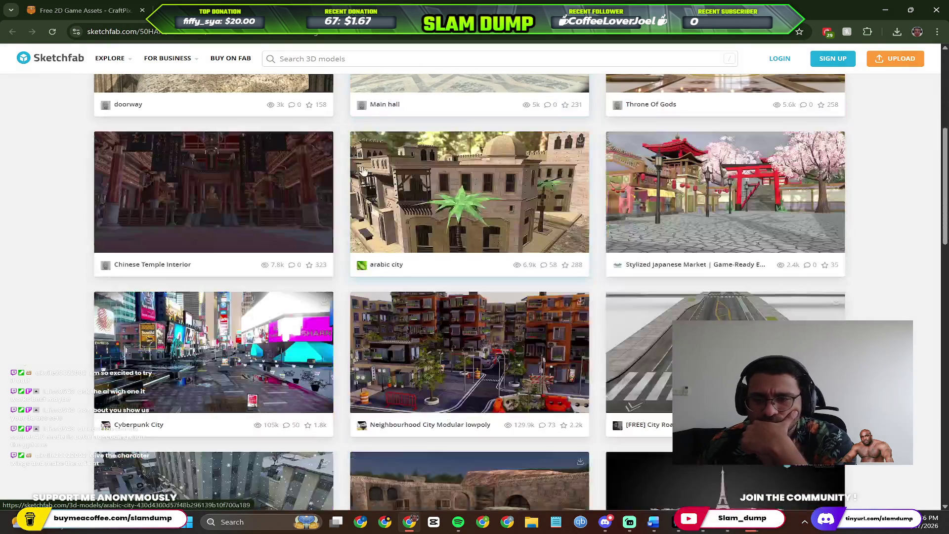
pyautogui.scroll(-2, 363, 171)
pyautogui.scroll(-2, 382, 188)
pyautogui.scroll(-2, 383, 188)
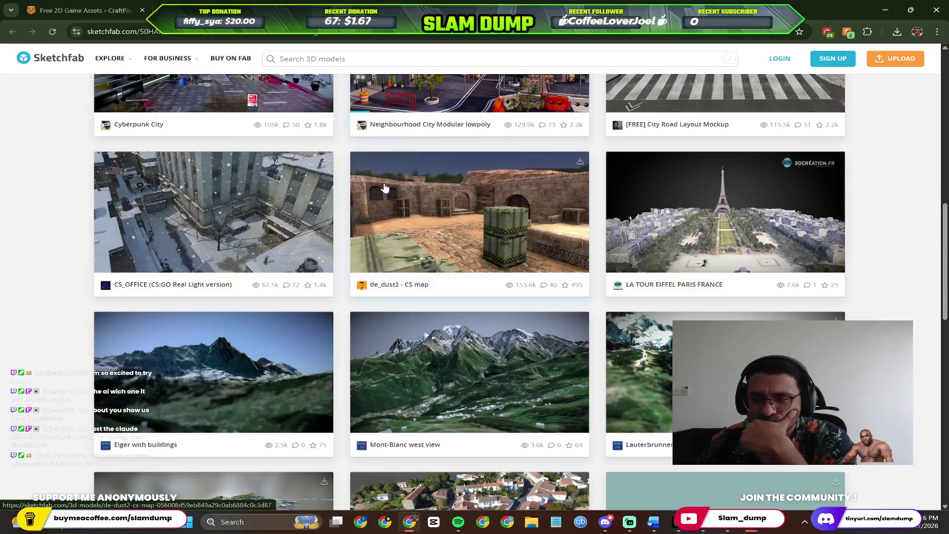
pyautogui.scroll(-2, 384, 189)
pyautogui.scroll(-1, 385, 189)
pyautogui.scroll(-3, 385, 189)
pyautogui.scroll(-1, 385, 189)
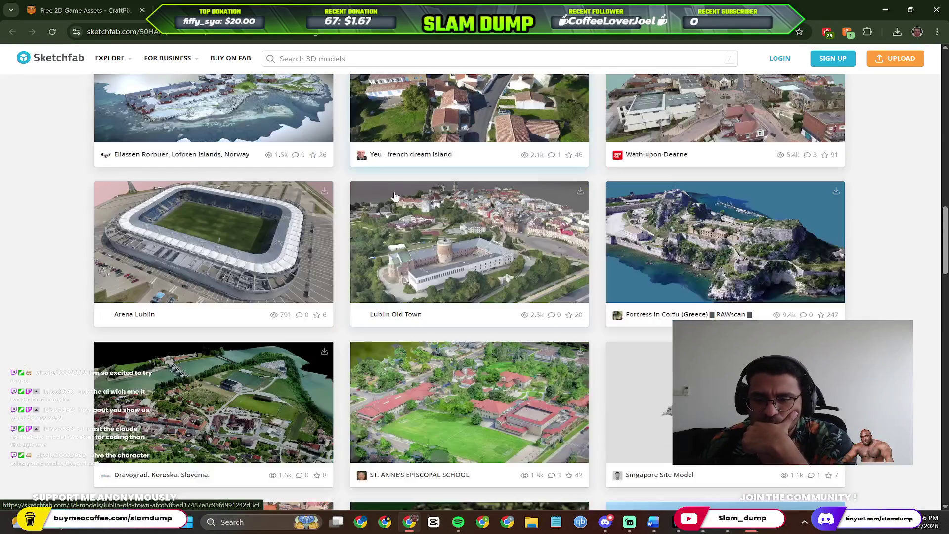
pyautogui.hotkey('alt', 'Left')
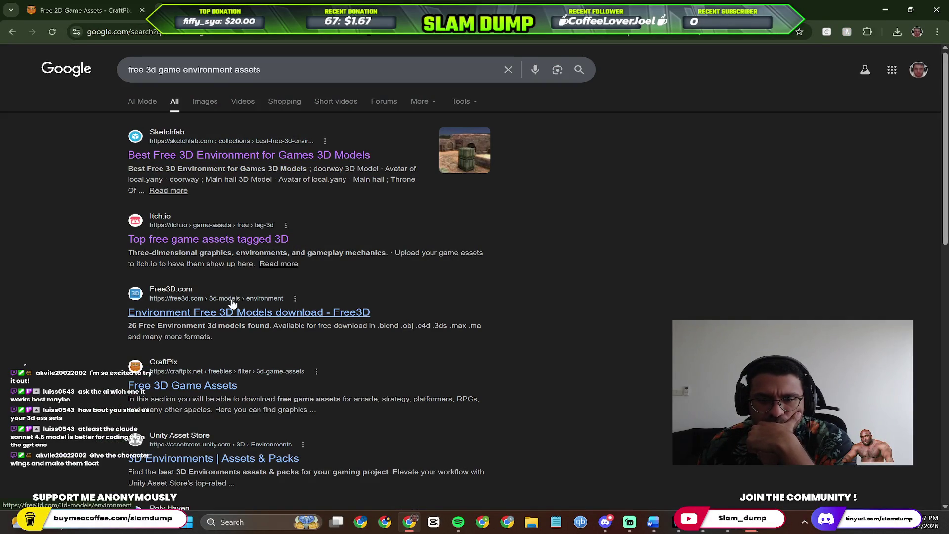
pyautogui.scroll(-3, 208, 223)
pyautogui.scroll(2, 210, 198)
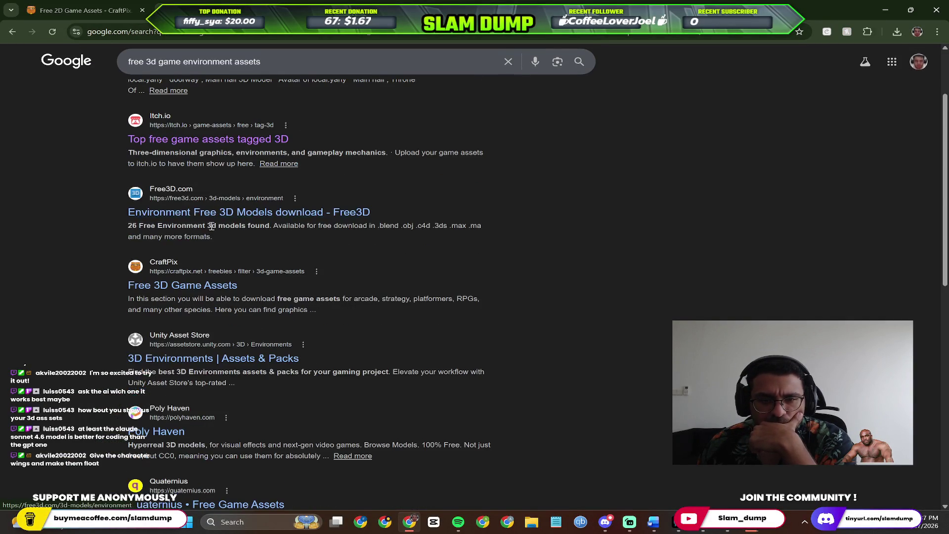
pyautogui.hotkey('alt', 'Right')
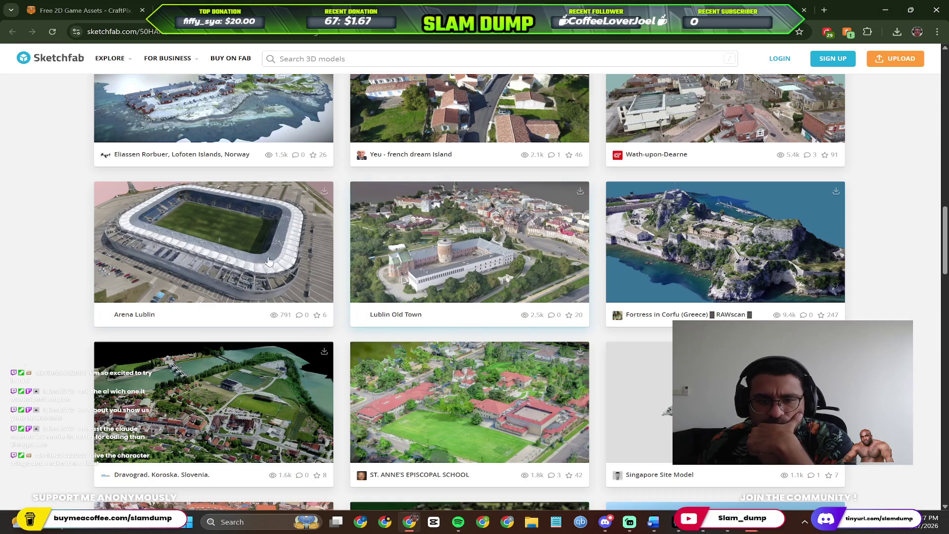
pyautogui.scroll(-3, 269, 261)
pyautogui.scroll(-3, 379, 273)
pyautogui.scroll(-2, 376, 275)
pyautogui.scroll(-1, 394, 260)
pyautogui.scroll(-3, 422, 239)
pyautogui.scroll(-3, 430, 235)
pyautogui.hotkey('alt', 'Left')
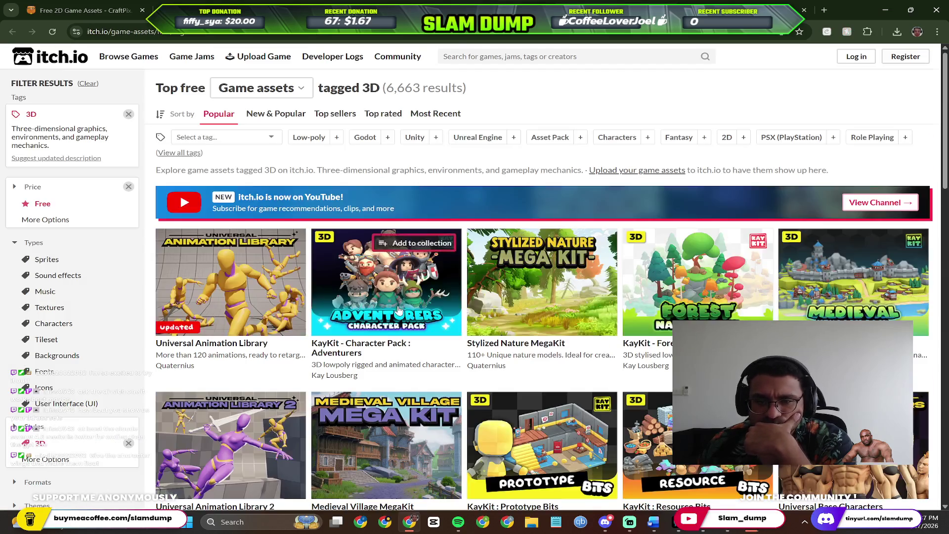
pyautogui.scroll(-3, 421, 319)
pyautogui.scroll(-3, 459, 269)
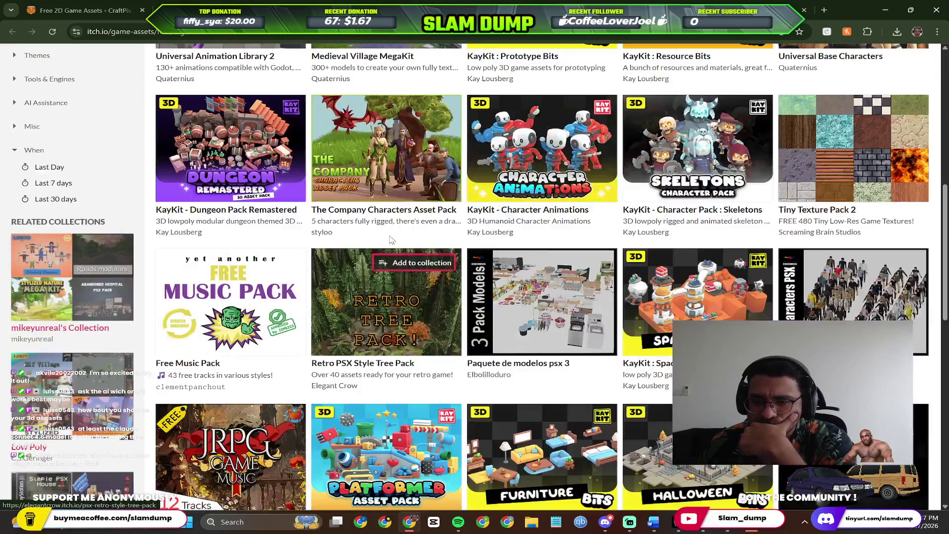
pyautogui.scroll(-2, 459, 269)
pyautogui.scroll(-2, 455, 253)
pyautogui.scroll(-2, 454, 252)
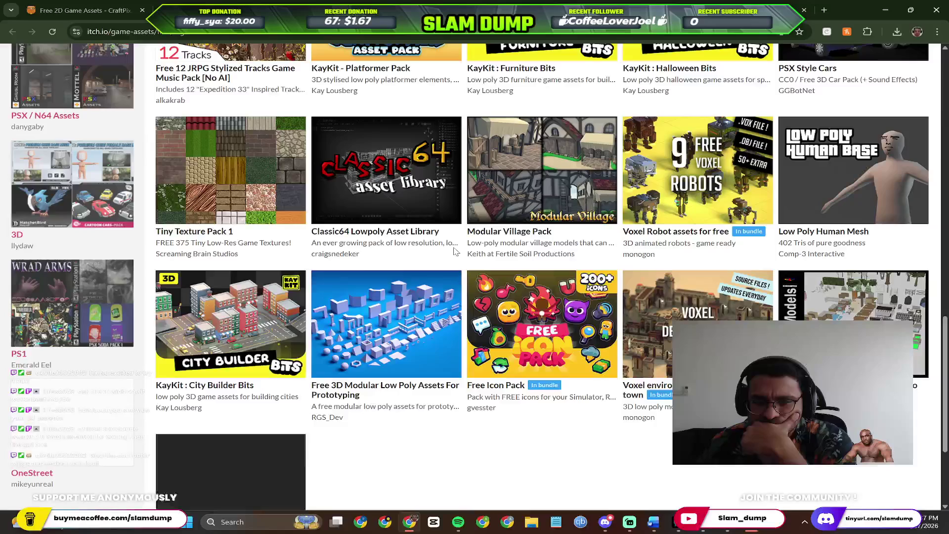
pyautogui.scroll(-2, 420, 245)
pyautogui.scroll(6, 415, 243)
pyautogui.scroll(5, 414, 243)
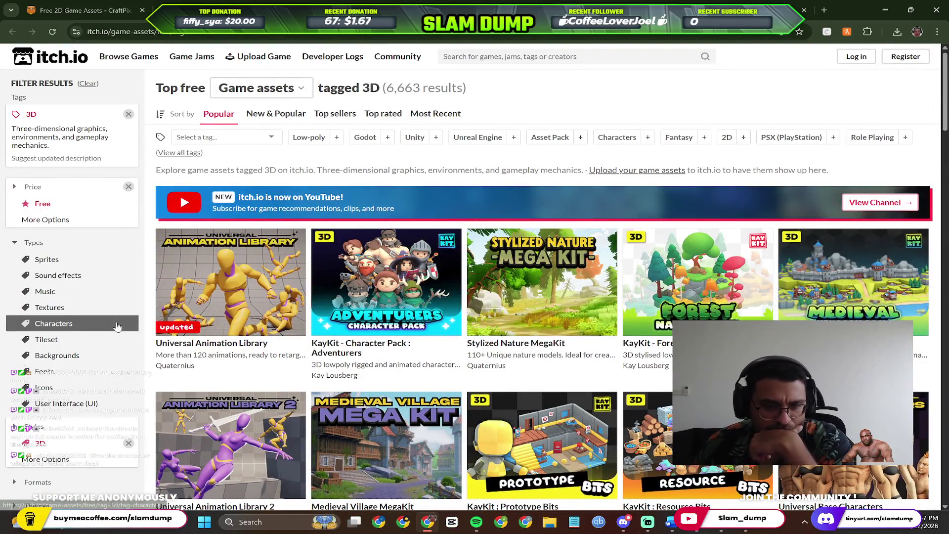
pyautogui.scroll(-1, 109, 311)
pyautogui.scroll(-1, 108, 327)
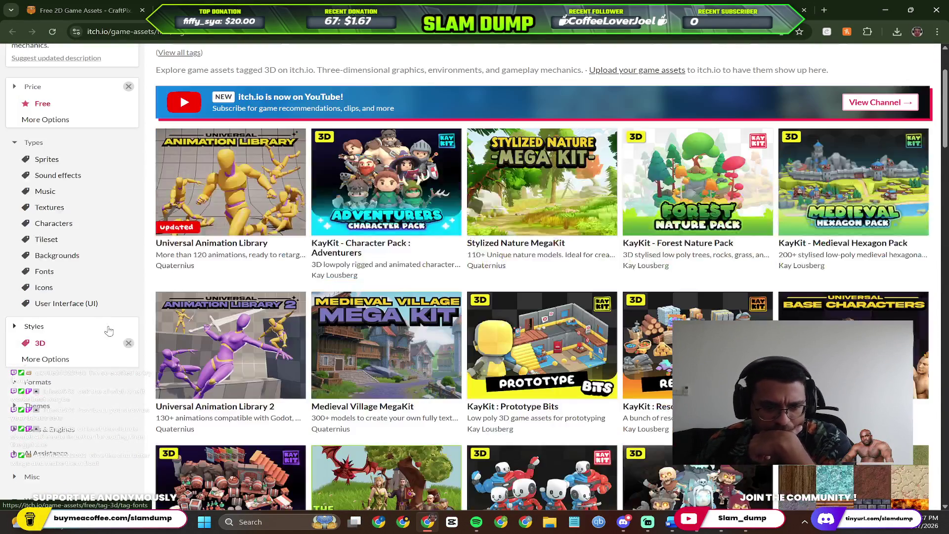
pyautogui.scroll(-2, 28, 335)
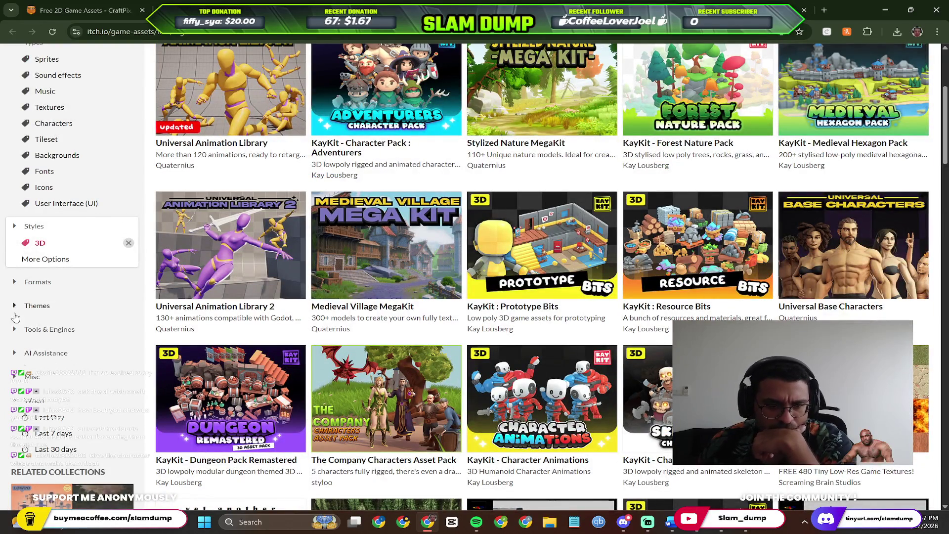
pyautogui.scroll(4, 21, 301)
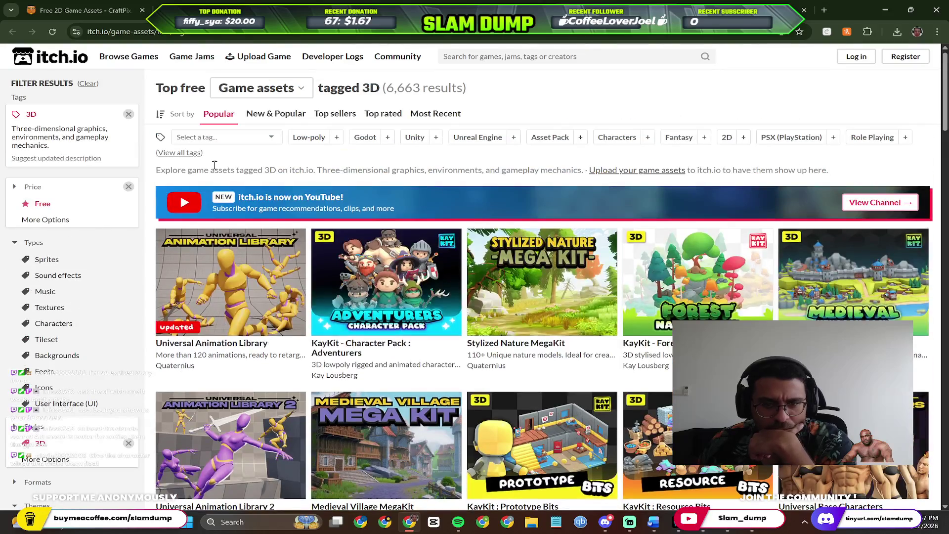
# Try environment-style tags in itch.io's tag filter without applying one, then switch to the Free3D models page.
pyautogui.click(252, 139)
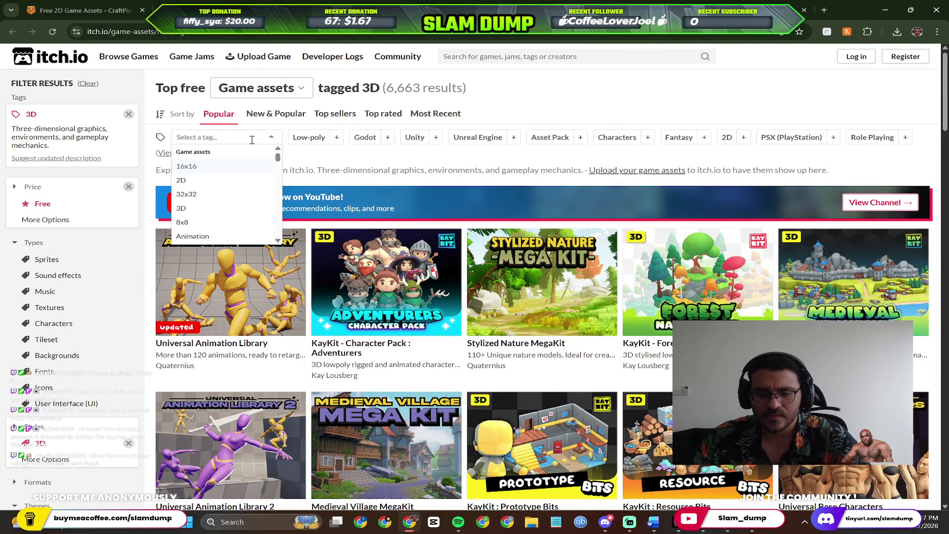
pyautogui.write('env')
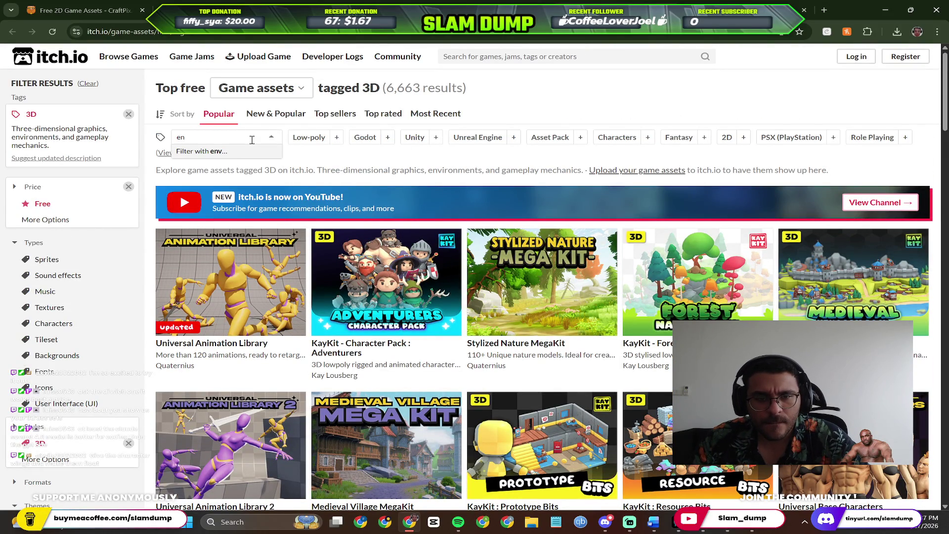
pyautogui.press('BackSpace')
pyautogui.press('BackSpace')
pyautogui.write('map')
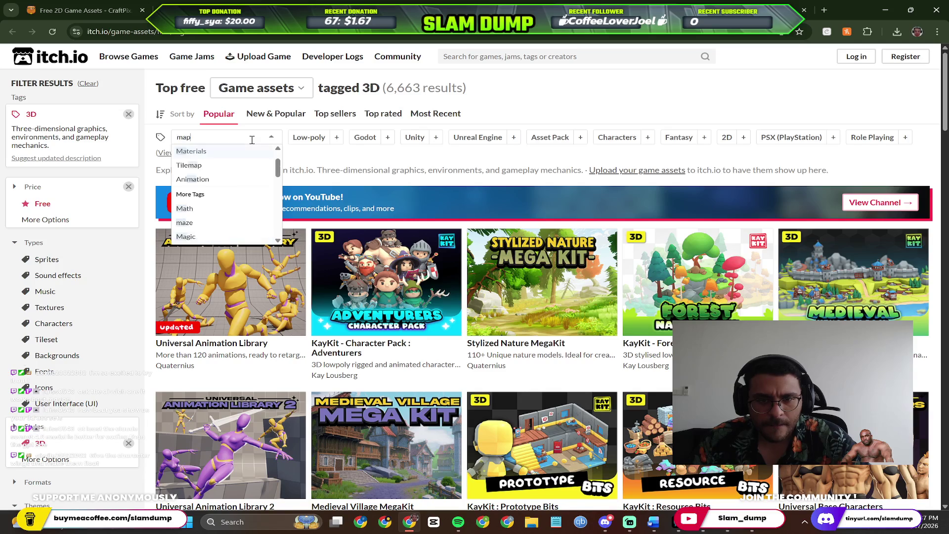
pyautogui.press('BackSpace')
pyautogui.press('BackSpace')
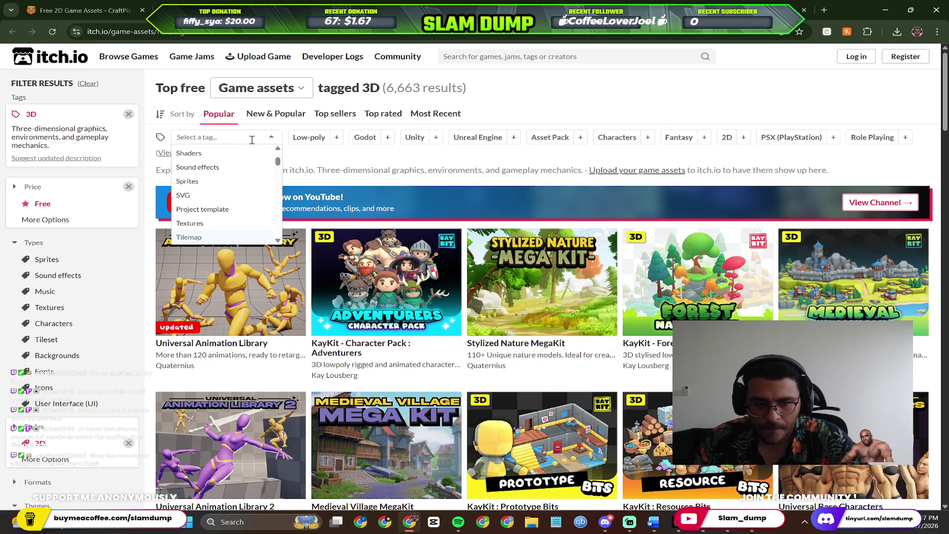
pyautogui.write('back')
pyautogui.press('Escape')
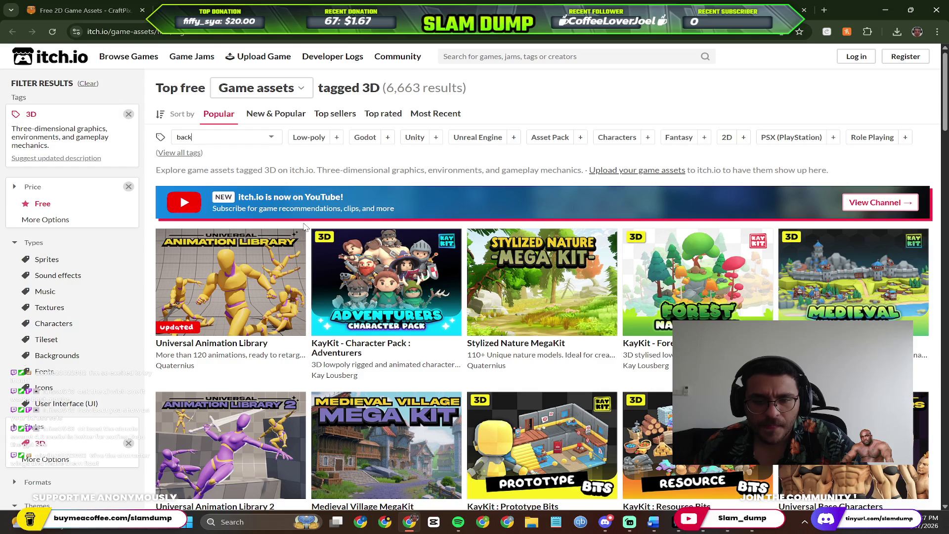
pyautogui.scroll(-1, 234, 183)
pyautogui.click(406, 6)
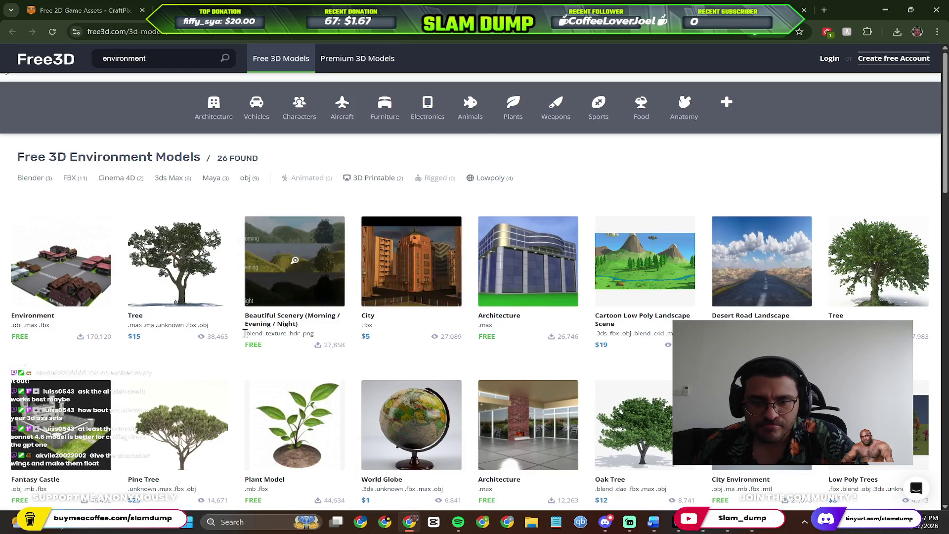
pyautogui.scroll(-5, 238, 333)
# Edit the Google query to 'free 3d game level assets' and run the search.
pyautogui.hotkey('alt', 'Left')
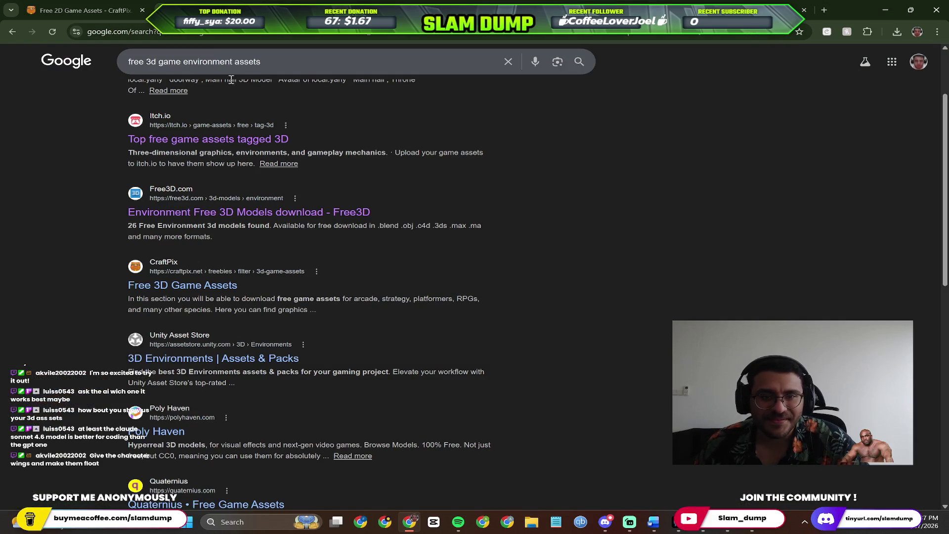
pyautogui.doubleClick(329, 66)
pyautogui.moveTo(288, 63); pyautogui.dragTo(229, 62)
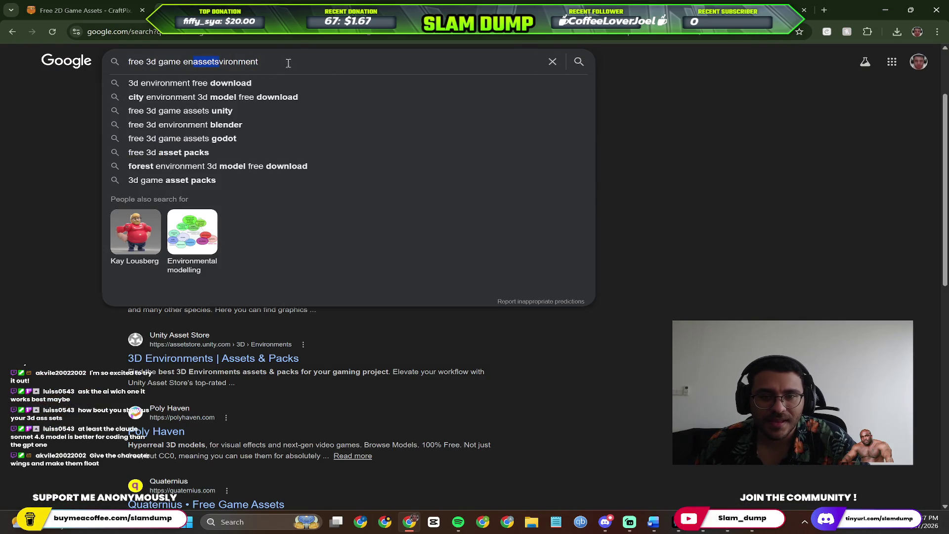
pyautogui.write('level ')
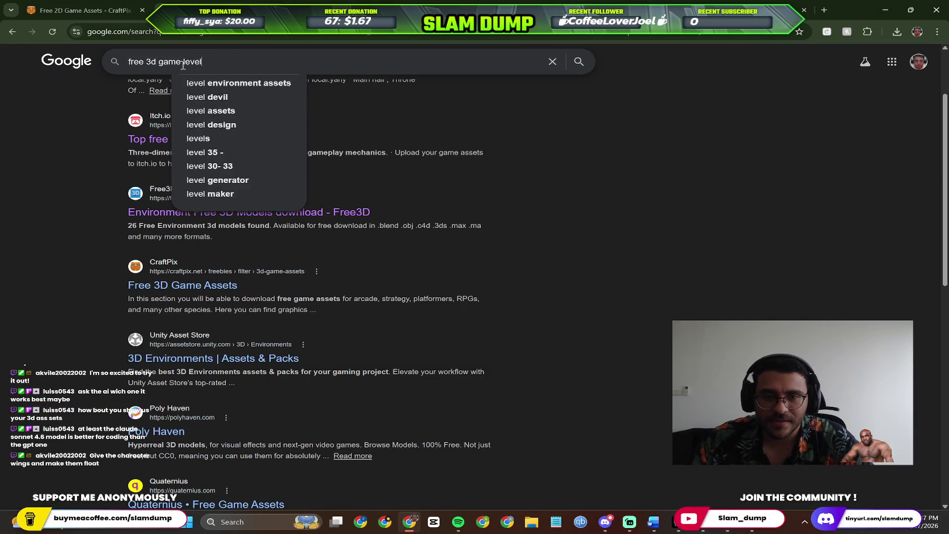
pyautogui.write('assets')
pyautogui.press('Return')
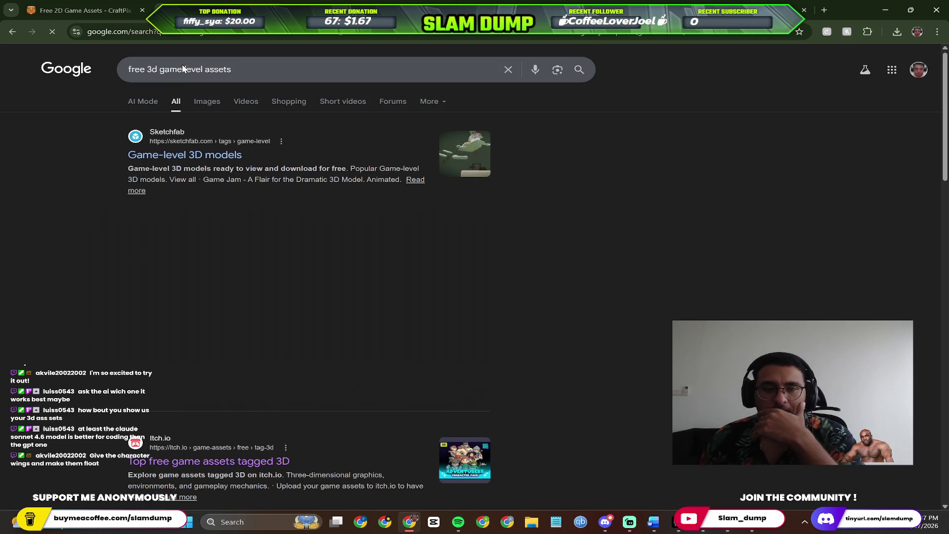
# Try the rate-limited Sketchfab game-level result repeatedly, then bring the Unreal Engine launcher to the front.
pyautogui.click(221, 158)
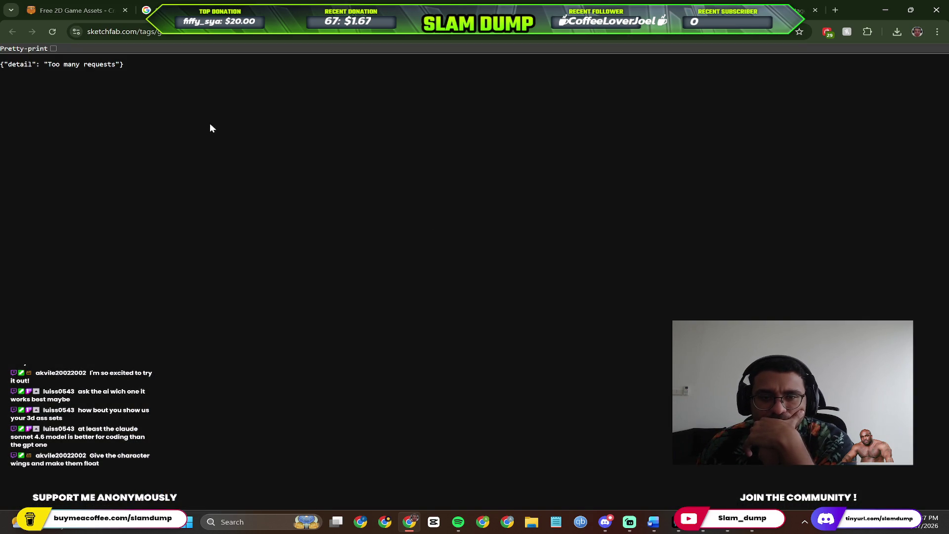
pyautogui.hotkey('alt', 'Left')
pyautogui.click(199, 153)
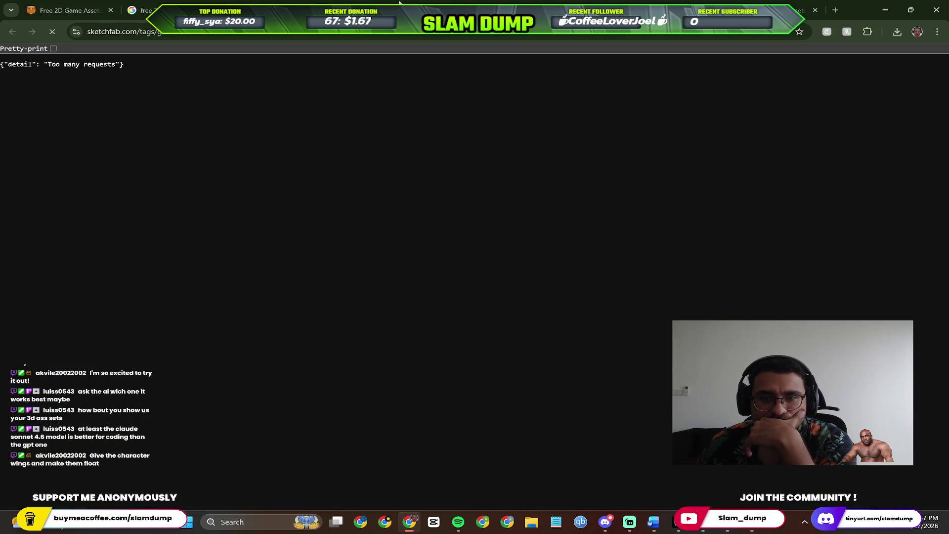
pyautogui.hotkey('alt', 'Left')
pyautogui.scroll(-3, 221, 157)
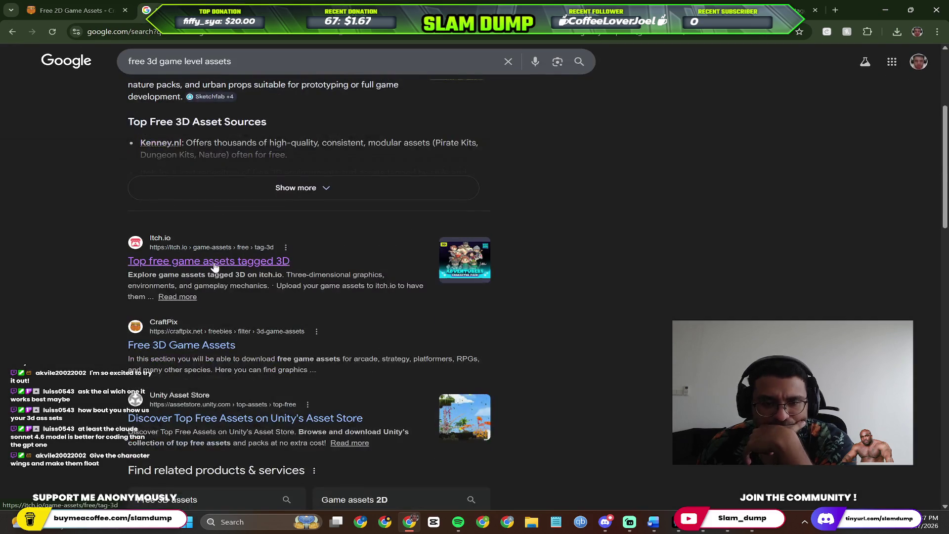
pyautogui.hotkey('alt', 'Right')
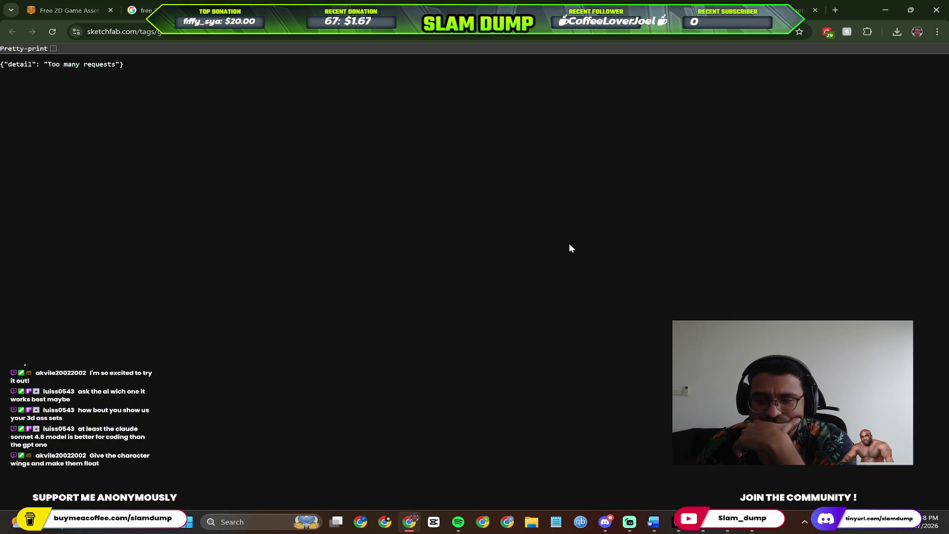
pyautogui.hotkey('ctrl', 'Tab')
pyautogui.hotkey('alt', 'Tab')
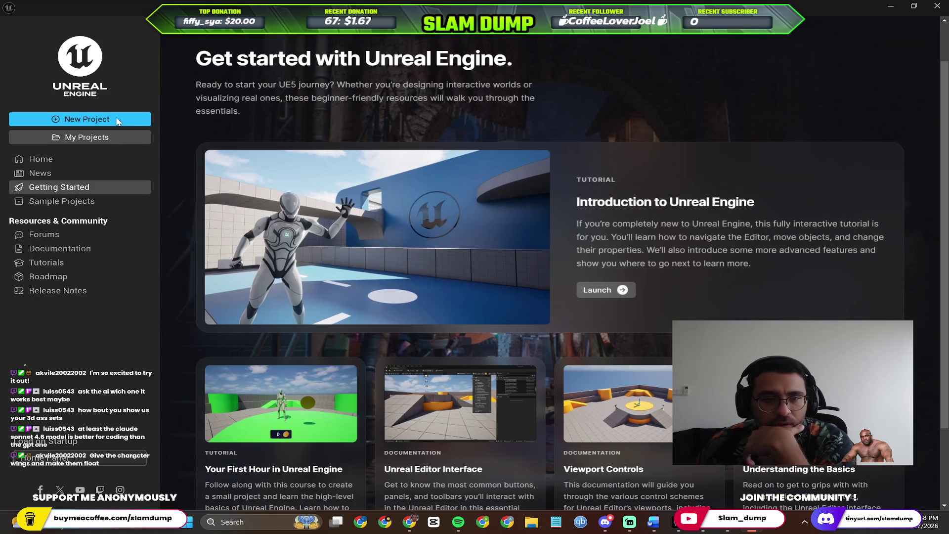
# Start a new Games project with the Third Person template and bring Perplexity's guide forward.
pyautogui.click(117, 121)
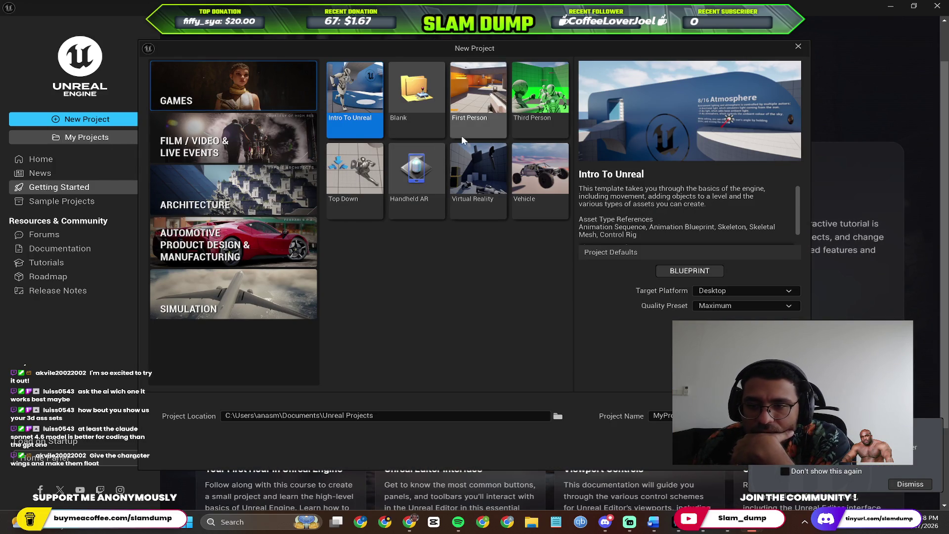
pyautogui.click(517, 109)
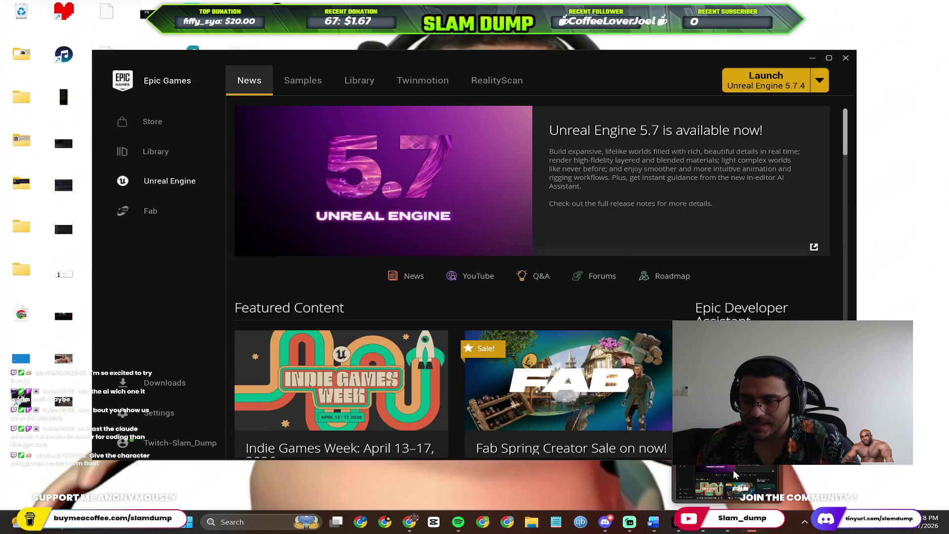
pyautogui.moveTo(652, 522)
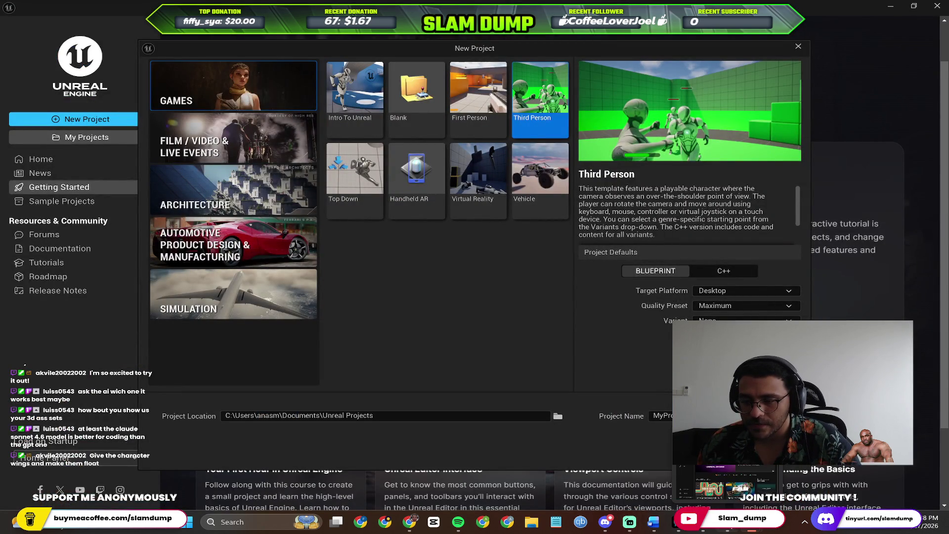
pyautogui.click(678, 467)
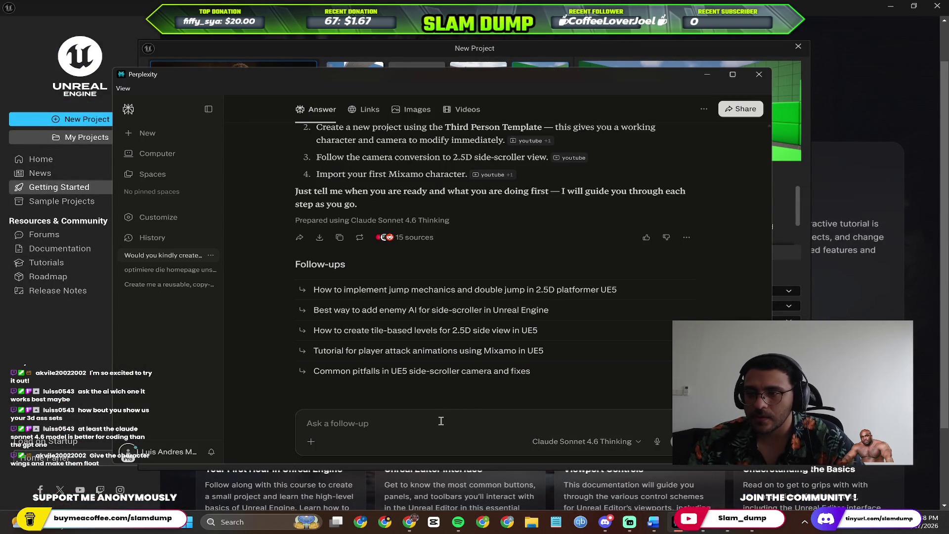
pyautogui.write('When creating the ue project it')
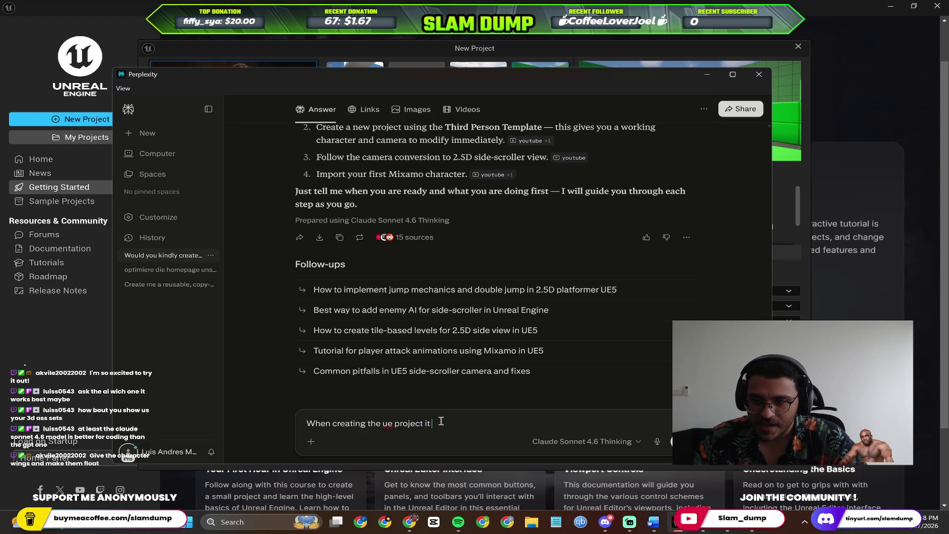
pyautogui.write('d')
# Ask Perplexity whether Blueprint or C++ suits someone most experienced with visual coding.
pyautogui.hotkey('alt', 'Tab')
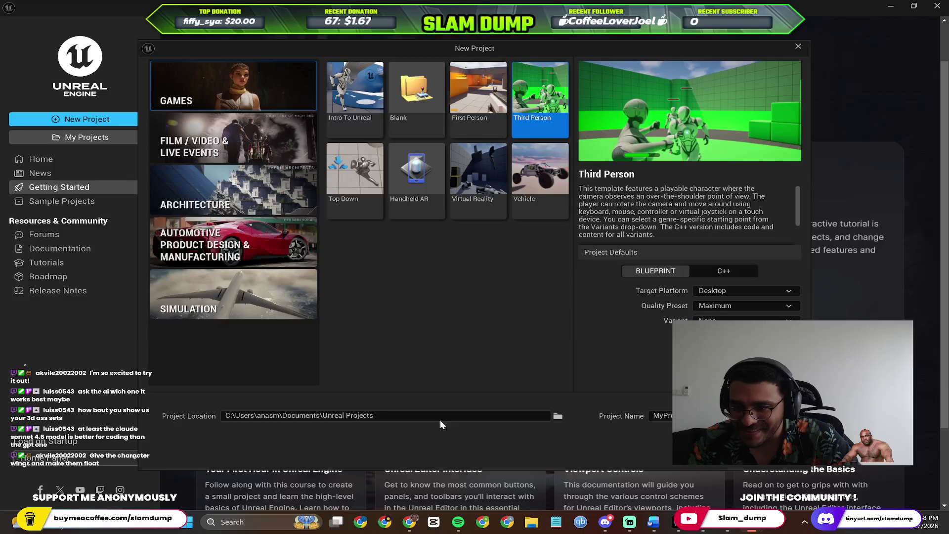
pyautogui.hotkey('alt', 'Tab')
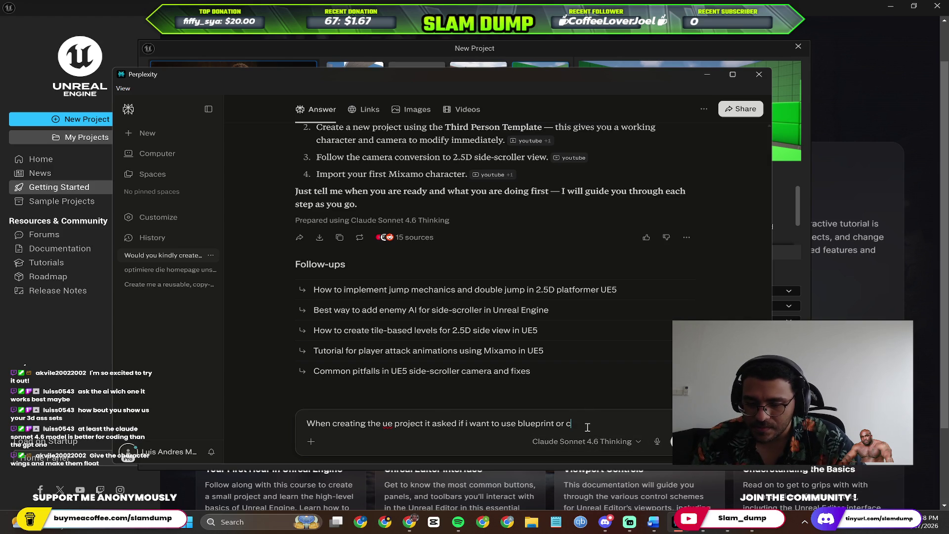
pyautogui.hotkey('alt', 'Tab')
pyautogui.hotkey('alt', 'Tab')
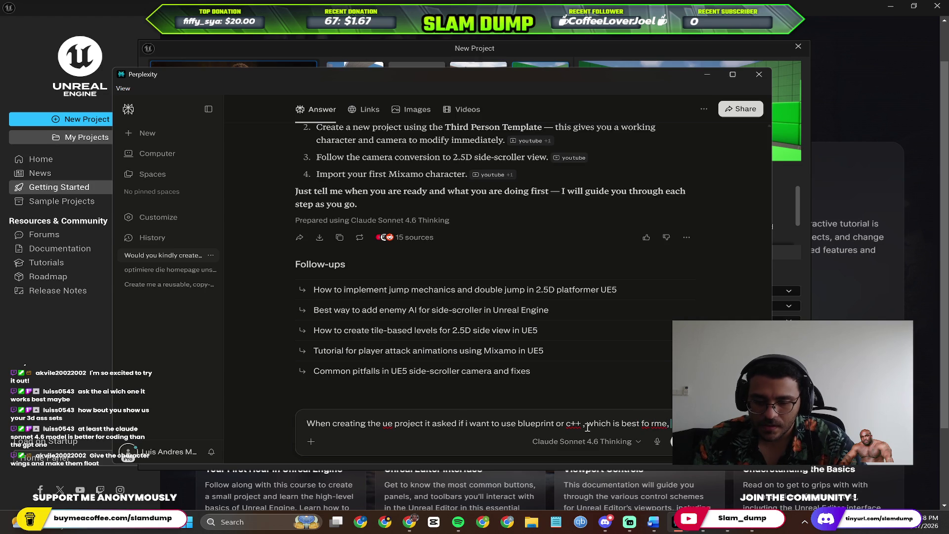
pyautogui.write('lso keep in mind I have experience the most with visual coding')
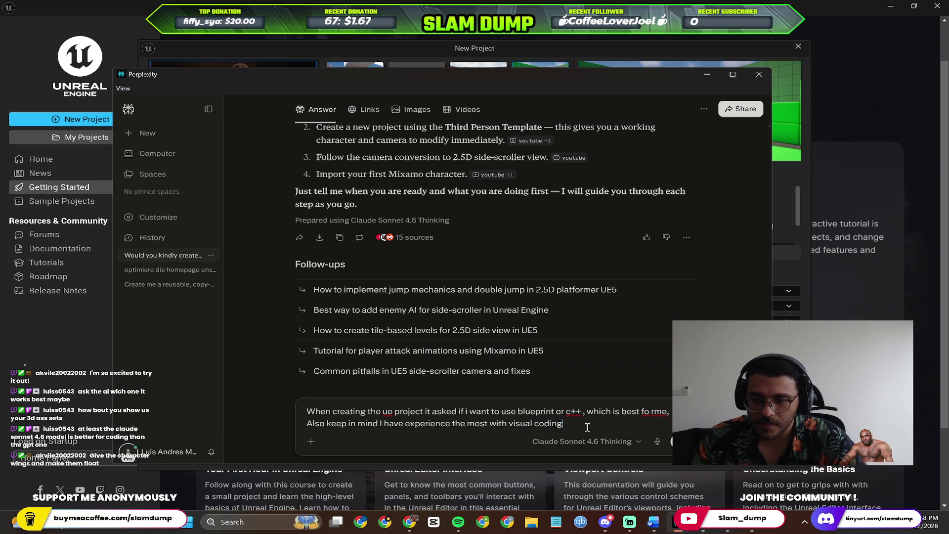
pyautogui.press('Return')
# Minimize the Unity uninstaller and hide Perplexity to return to project setup.
pyautogui.hotkey('alt', 'Tab')
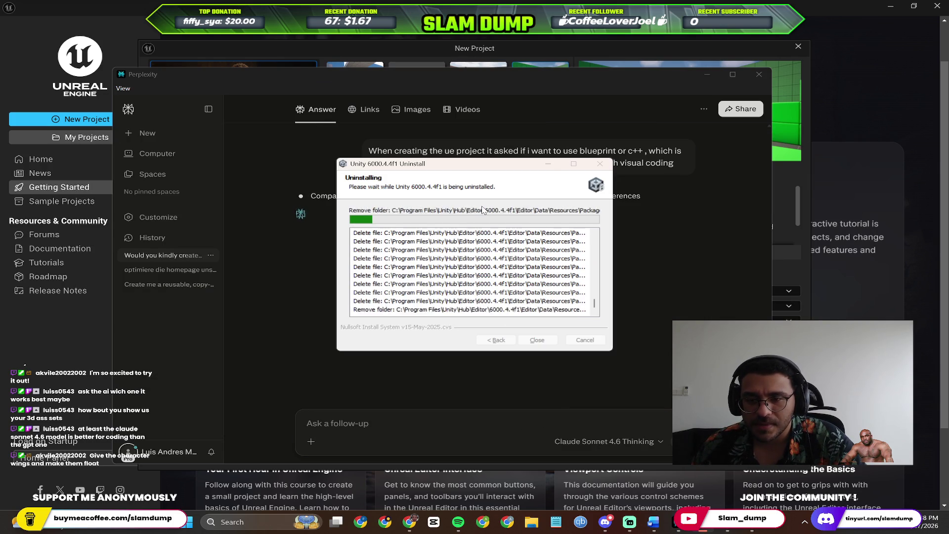
pyautogui.click(550, 165)
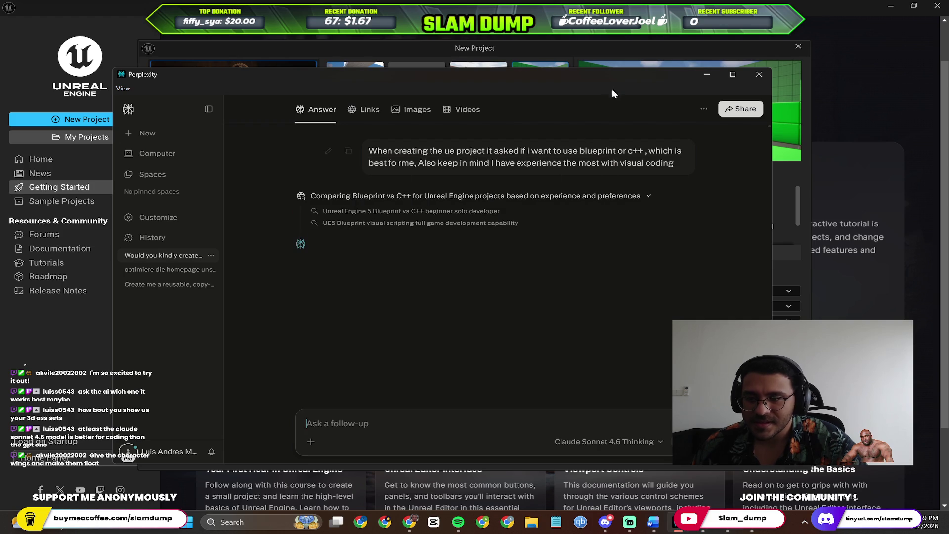
pyautogui.click(707, 76)
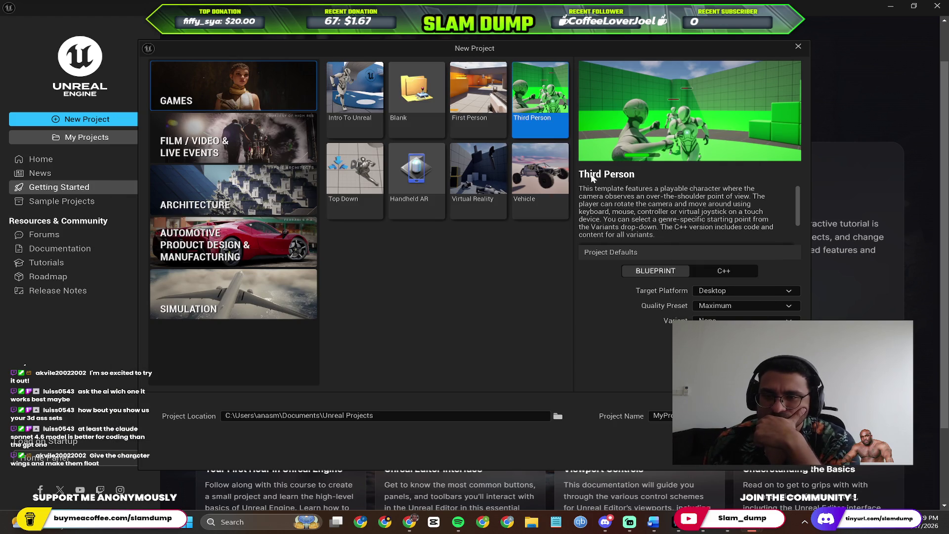
# Review target platform choices and set the project variant to Side Scroller.
pyautogui.click(735, 292)
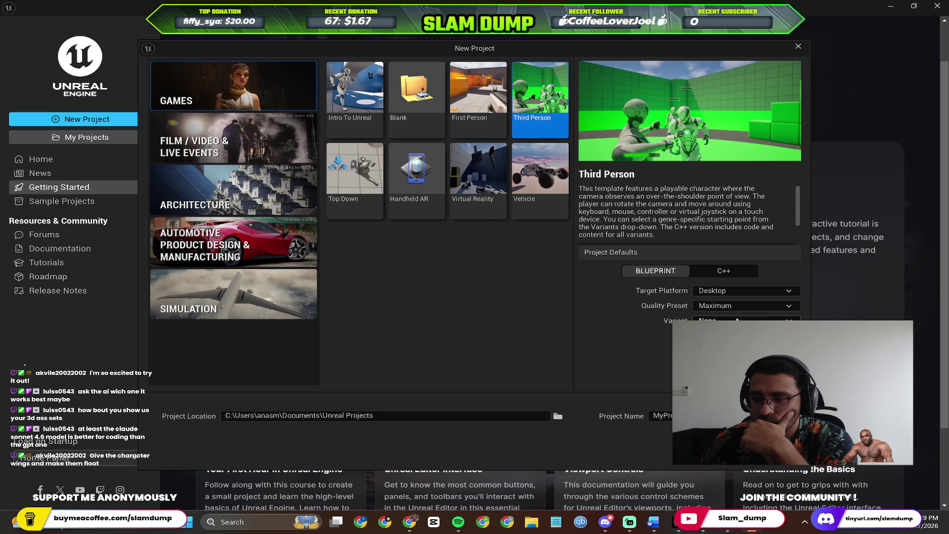
pyautogui.click(736, 320)
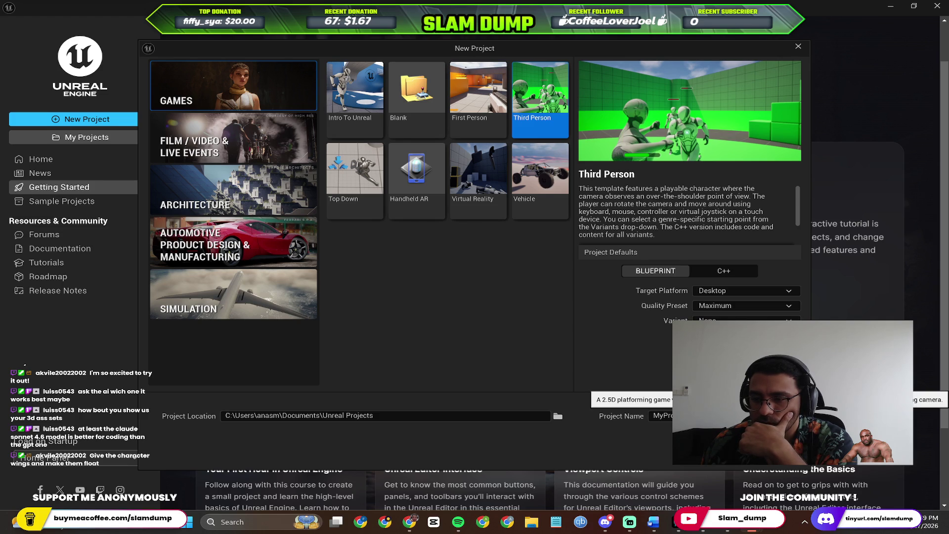
pyautogui.click(742, 382)
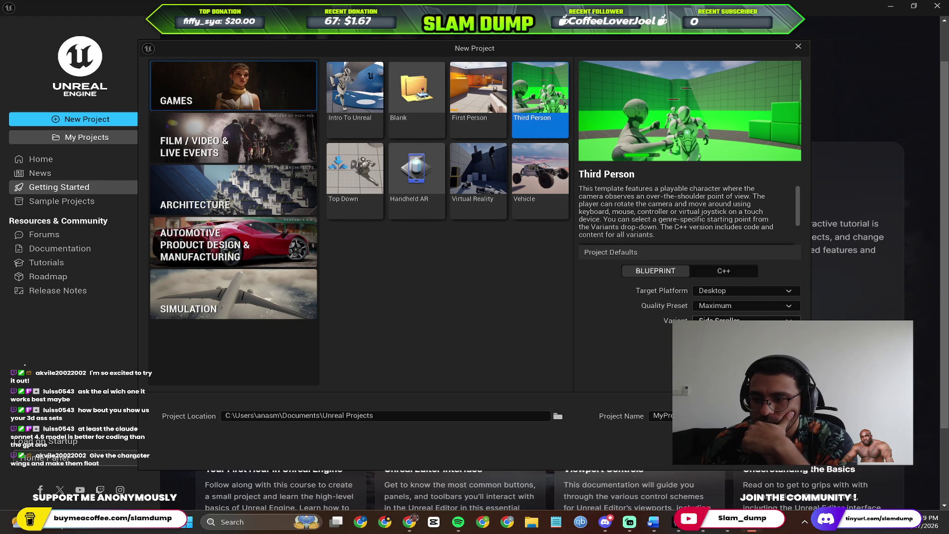
# Replace the default project name with NoNa… and bring the Epic Games Launcher forward.
pyautogui.doubleClick(705, 416)
pyautogui.write('Game')
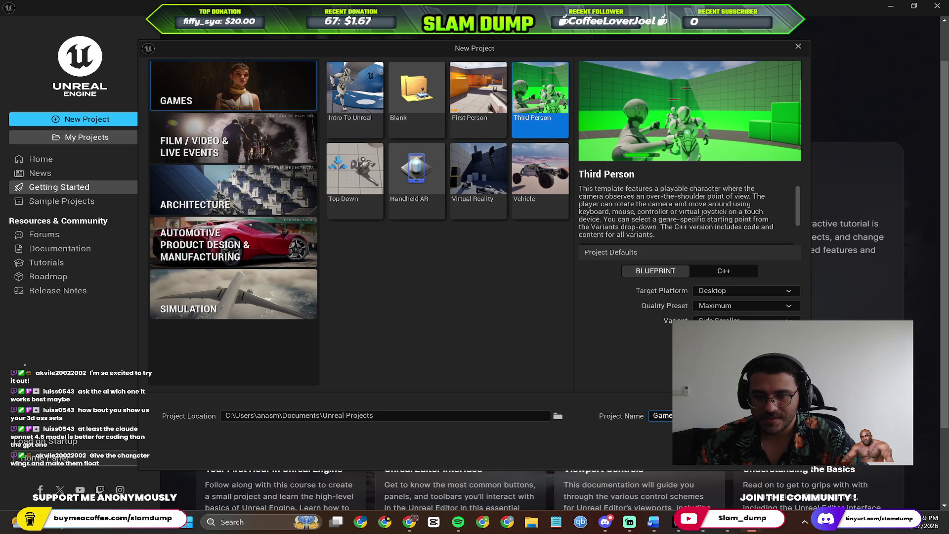
pyautogui.write('(')
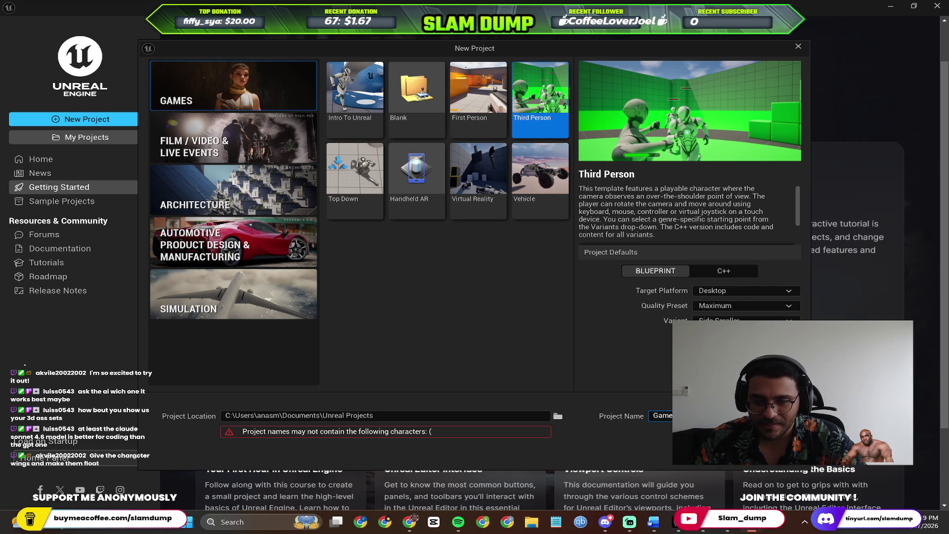
pyautogui.press('BackSpace')
pyautogui.press('BackSpace')
pyautogui.press('BackSpace')
pyautogui.press('BackSpace')
pyautogui.write('Nonar')
pyautogui.press('BackSpace')
pyautogui.press('BackSpace')
pyautogui.press('BackSpace')
pyautogui.write('Na')
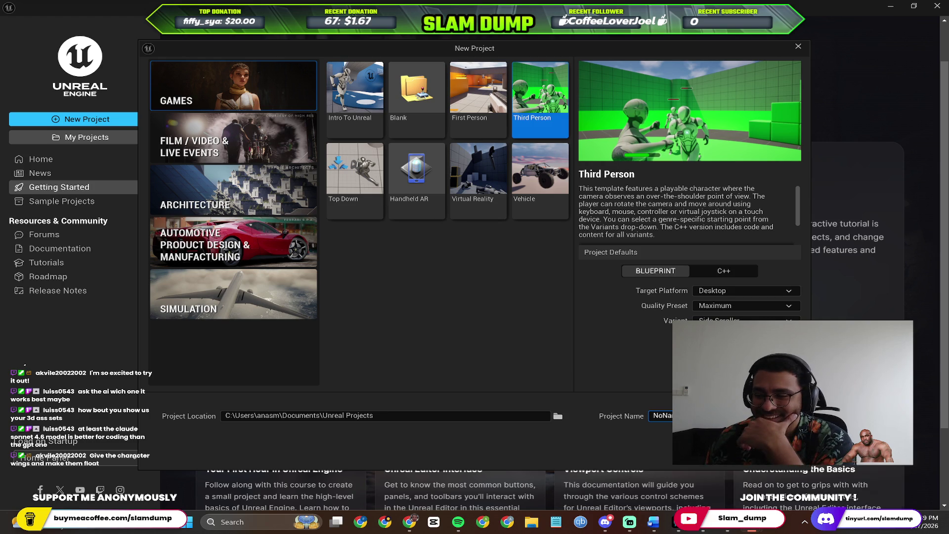
pyautogui.click(744, 528)
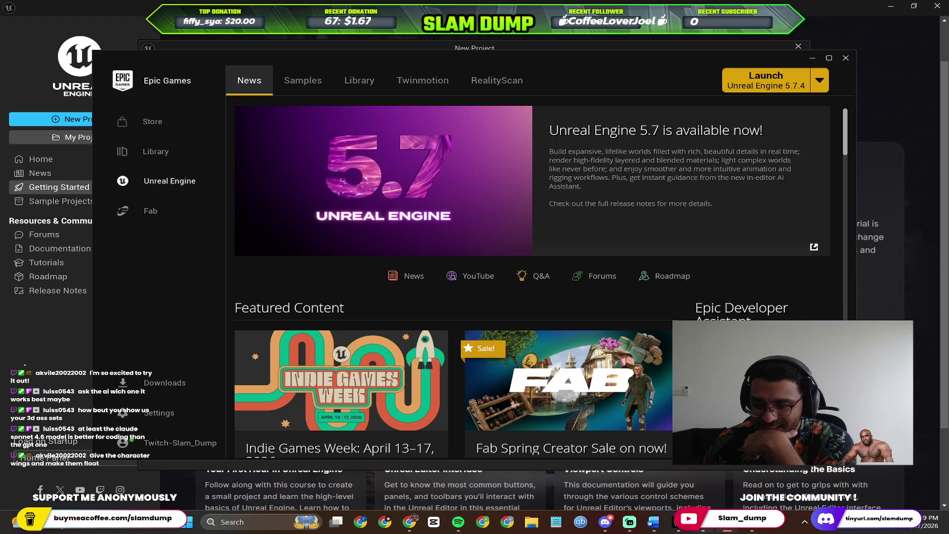
# Create the new Third Person project from the New Project dialog.
pyautogui.click(674, 522)
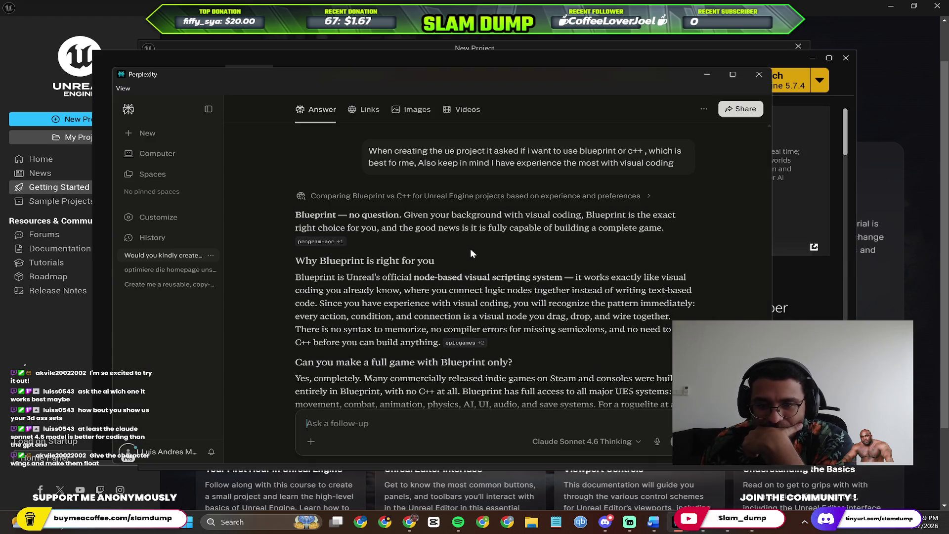
pyautogui.click(803, 294)
pyautogui.scroll(-5, 793, 266)
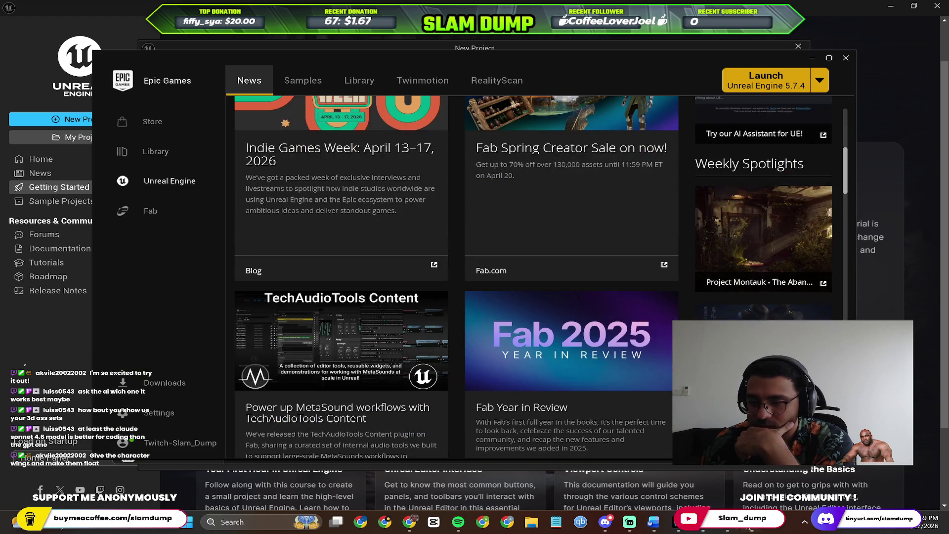
pyautogui.click(800, 476)
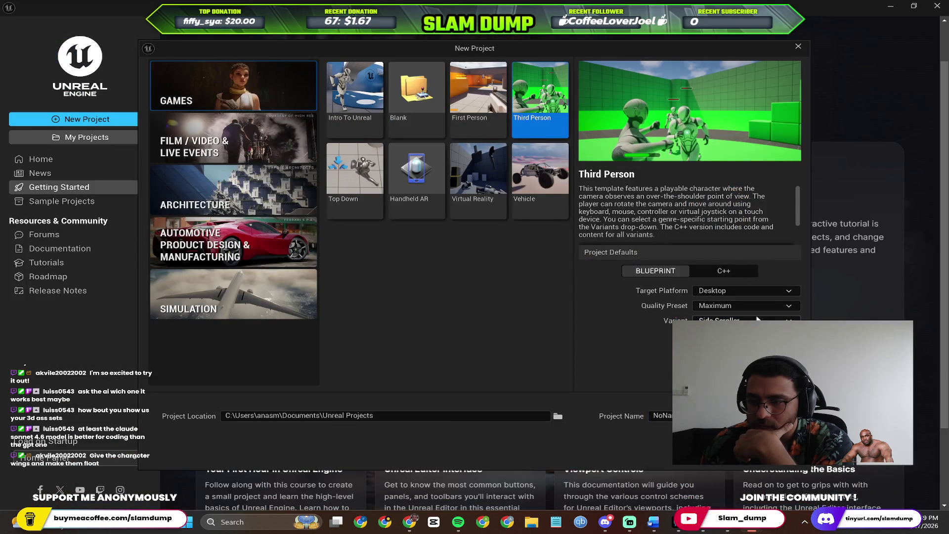
pyautogui.click(749, 445)
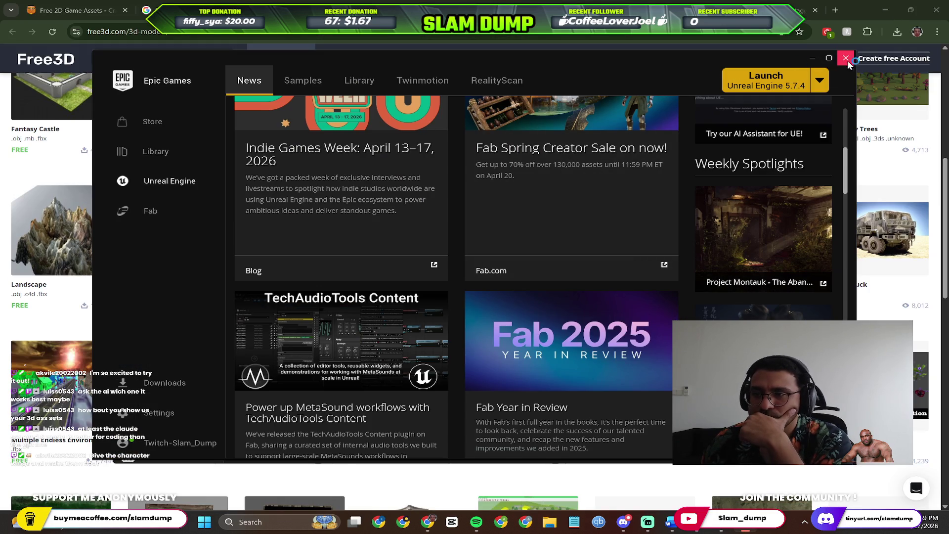
# Close the Epic Games Launcher and bring up the Start menu.
pyautogui.click(846, 59)
pyautogui.scroll(-1, 544, 264)
pyautogui.scroll(-1, 544, 264)
pyautogui.scroll(-4, 472, 249)
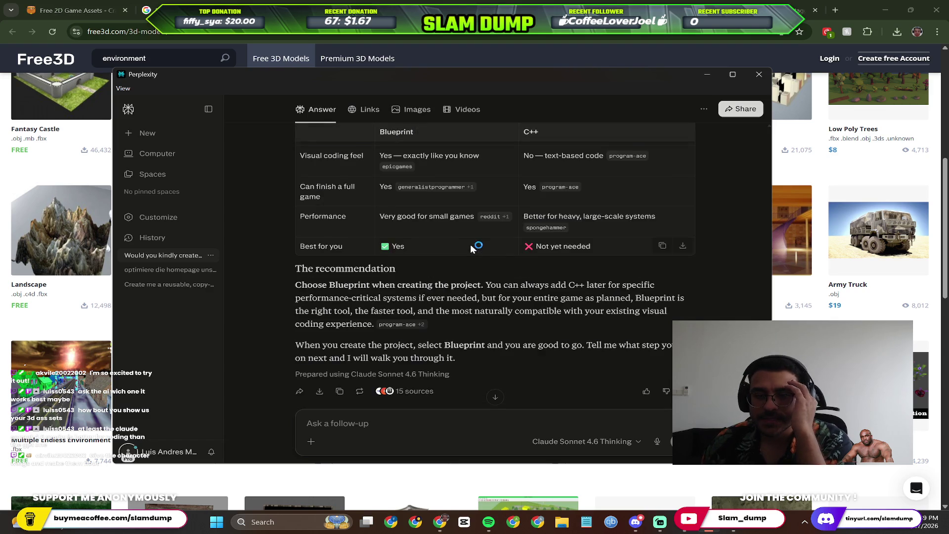
pyautogui.scroll(-3, 472, 249)
pyautogui.press('super')
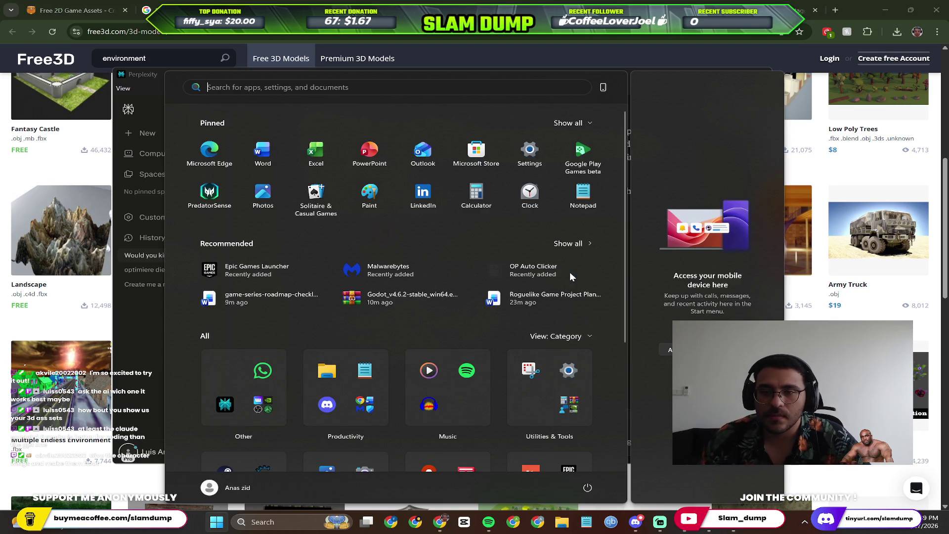
# Reopen Epic Games Launcher from Start search so its News page shows again.
pyautogui.press('super')
pyautogui.press('super')
pyautogui.write('uninstall')
pyautogui.hotkey('ctrl', 'a')
pyautogui.press('BackSpace')
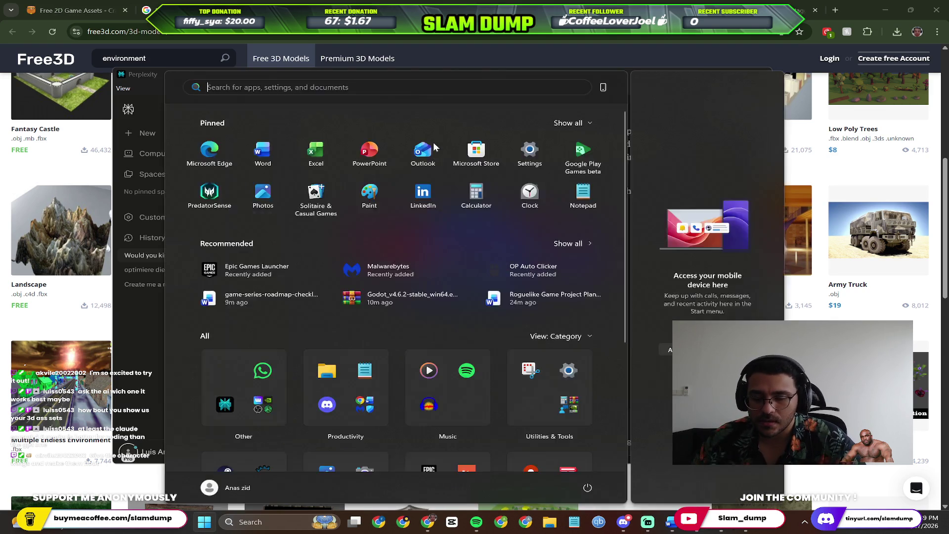
pyautogui.write('epic games launcher')
pyautogui.press('Return')
pyautogui.hotkey('ctrl', 'shift', 'Tab')
pyautogui.hotkey('ctrl', 'shift', 'Tab')
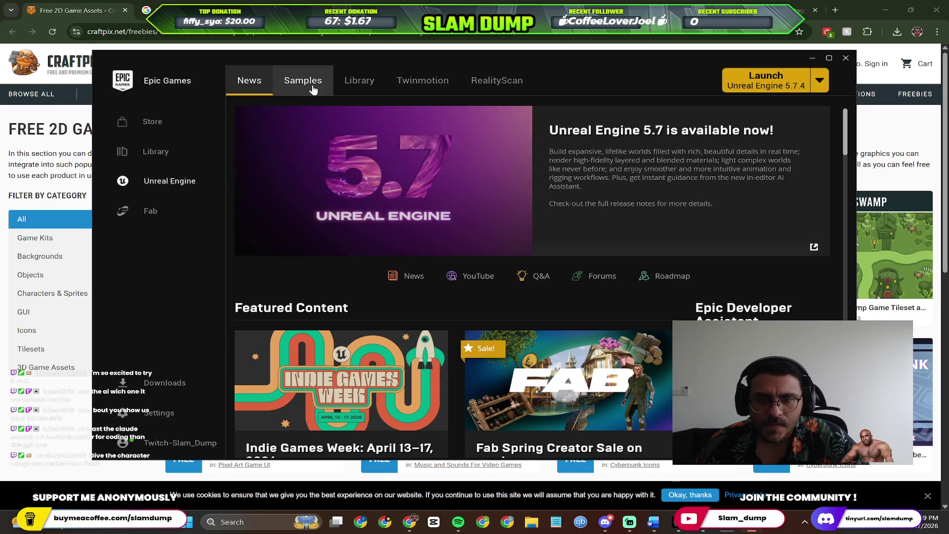
# Check NoNameGame 5.7 in the Library, look over the store by genre, then head to Fab.
pyautogui.click(351, 88)
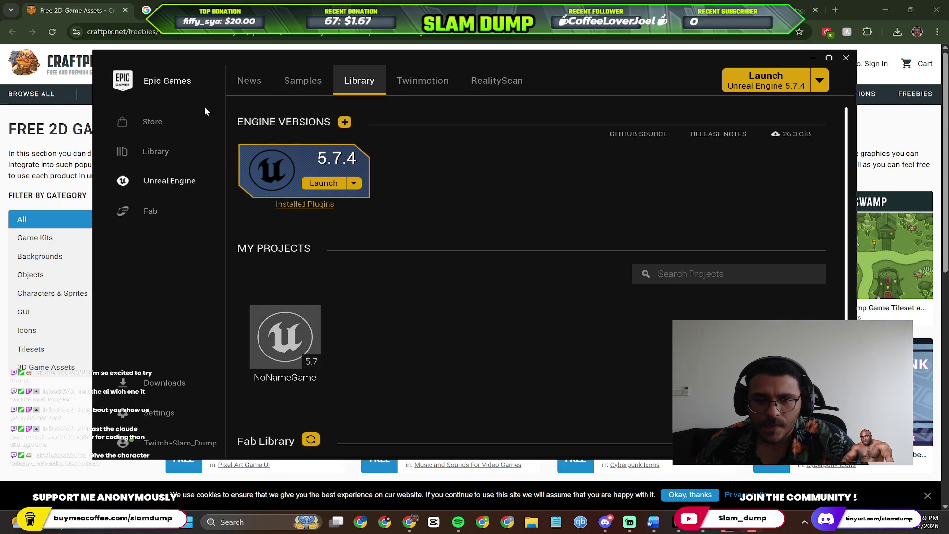
pyautogui.scroll(-1, 263, 194)
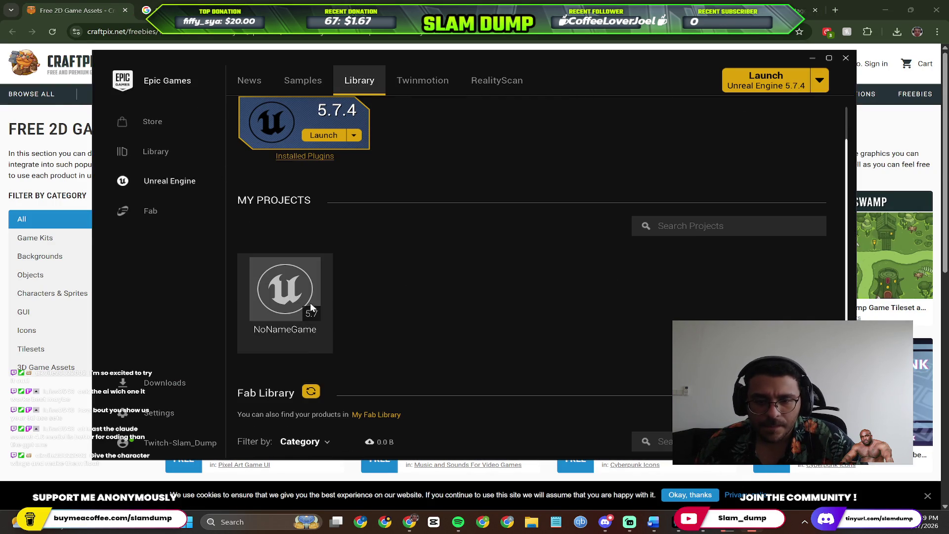
pyautogui.click(152, 122)
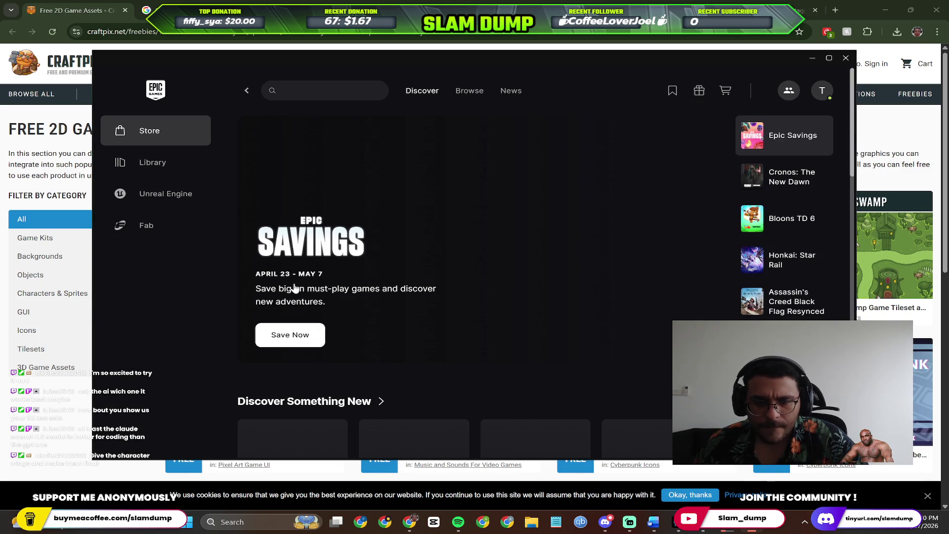
pyautogui.scroll(-3, 299, 191)
pyautogui.scroll(-4, 676, 225)
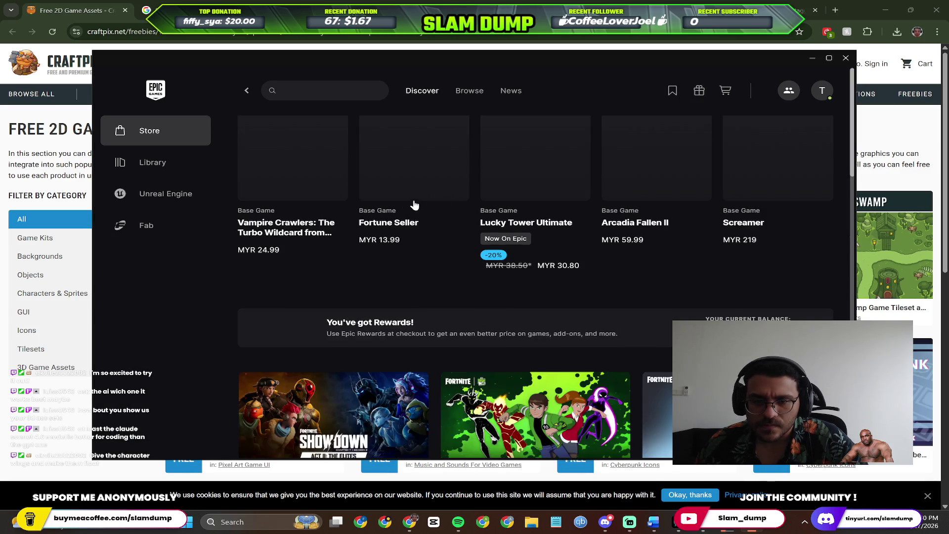
pyautogui.scroll(3, 413, 206)
pyautogui.scroll(4, 460, 112)
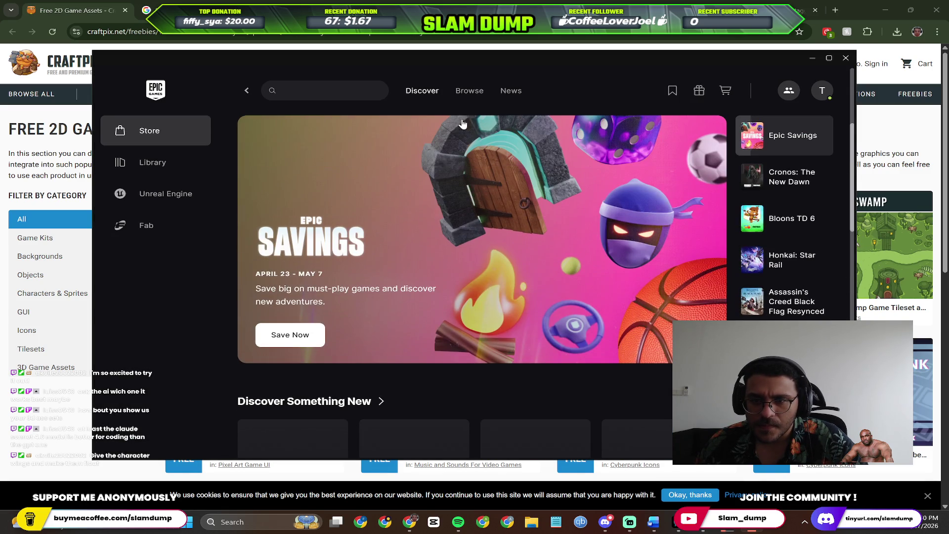
pyautogui.click(472, 92)
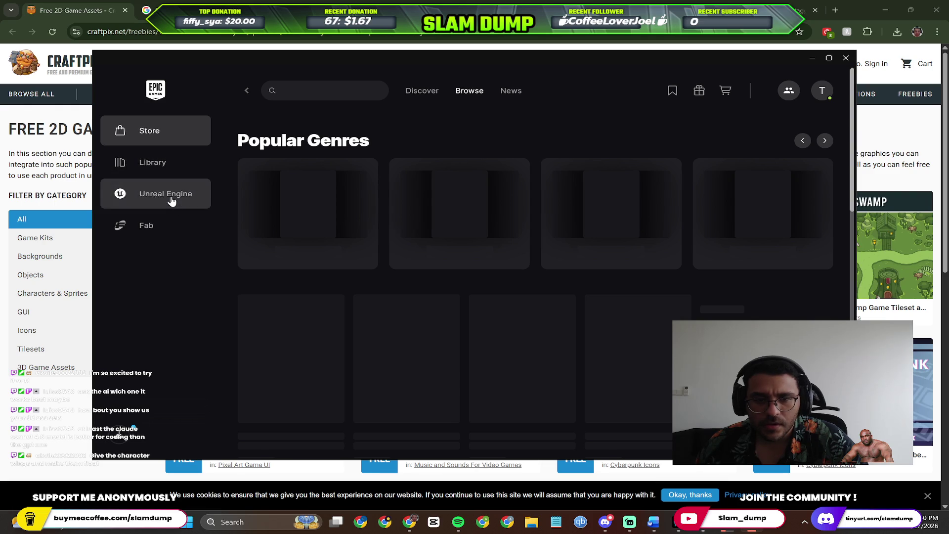
pyautogui.click(177, 196)
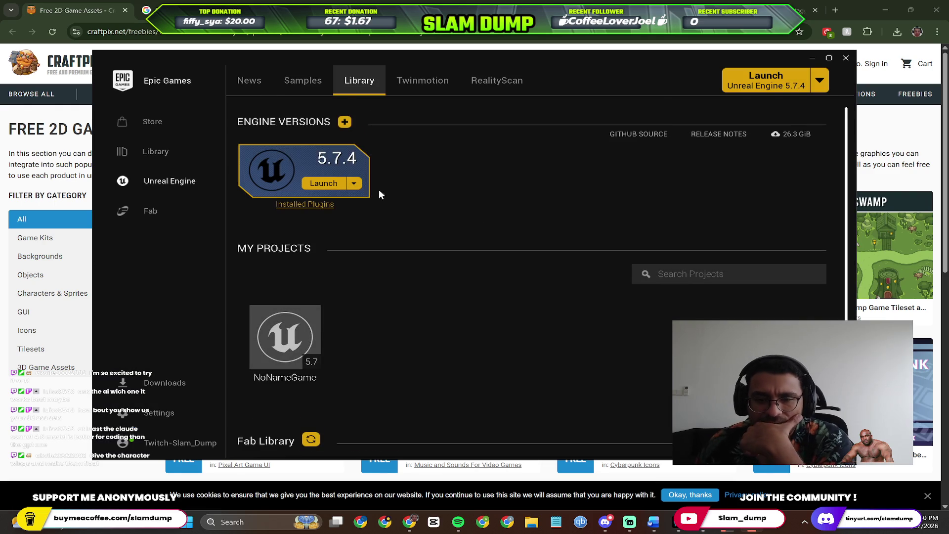
pyautogui.scroll(-1, 378, 191)
pyautogui.scroll(-1, 394, 224)
pyautogui.scroll(-1, 401, 236)
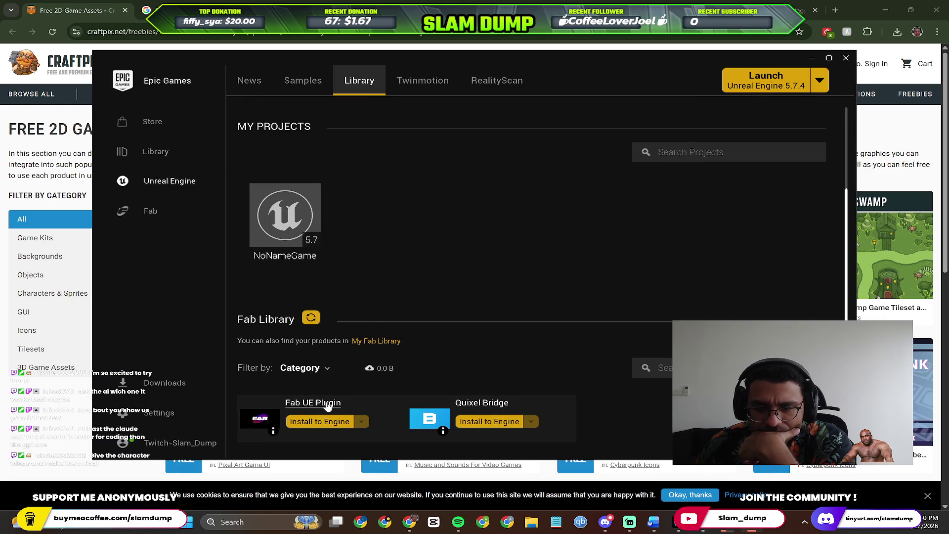
pyautogui.scroll(3, 445, 393)
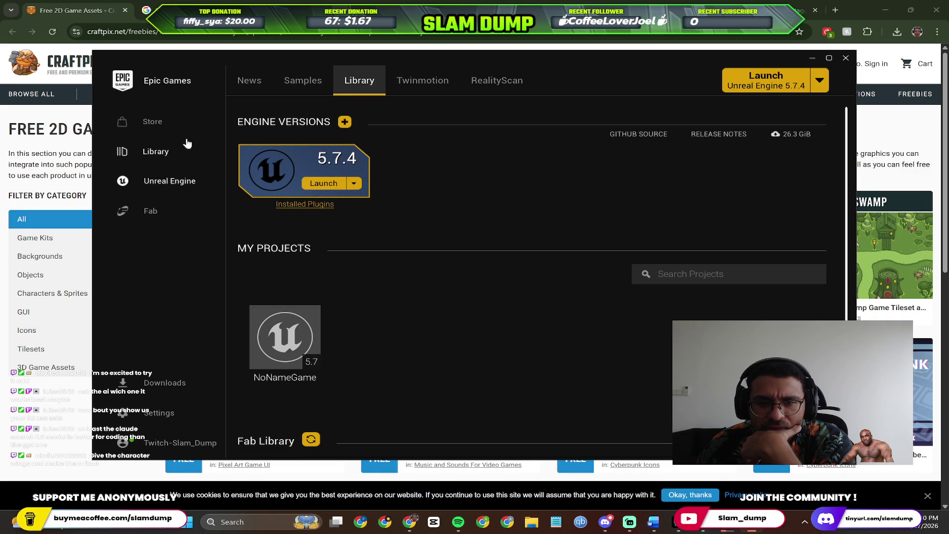
pyautogui.scroll(-1, 567, 191)
pyautogui.scroll(1, 293, 285)
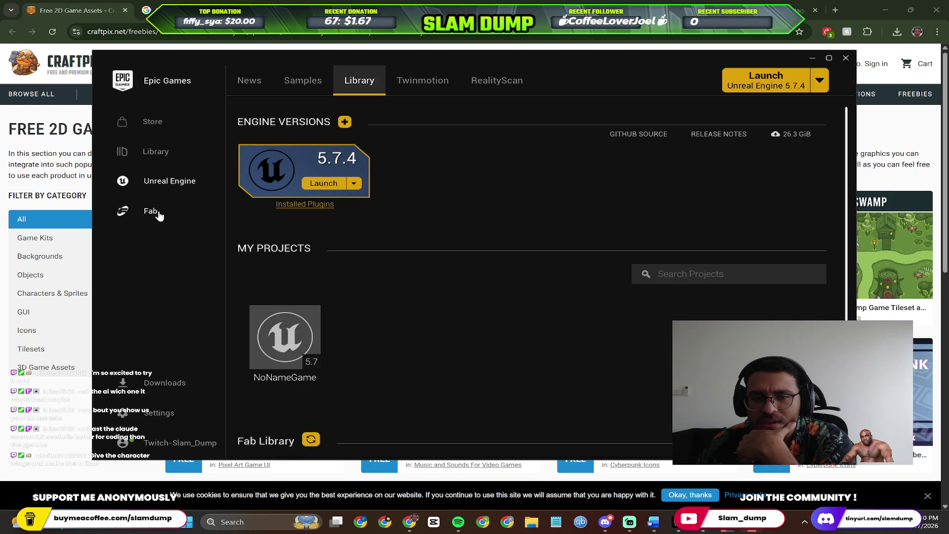
pyautogui.click(157, 214)
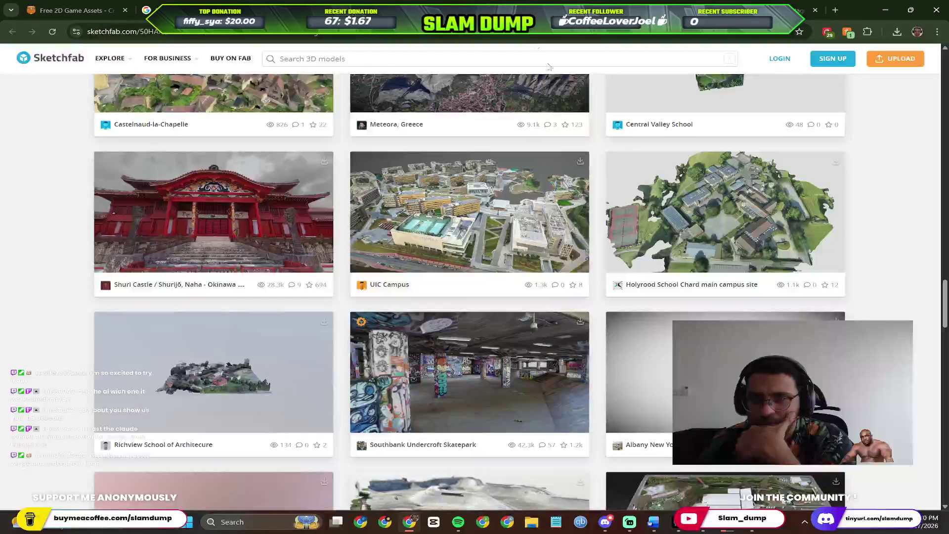
pyautogui.scroll(-3, 412, 132)
pyautogui.scroll(3, 300, 239)
pyautogui.scroll(-2, 299, 239)
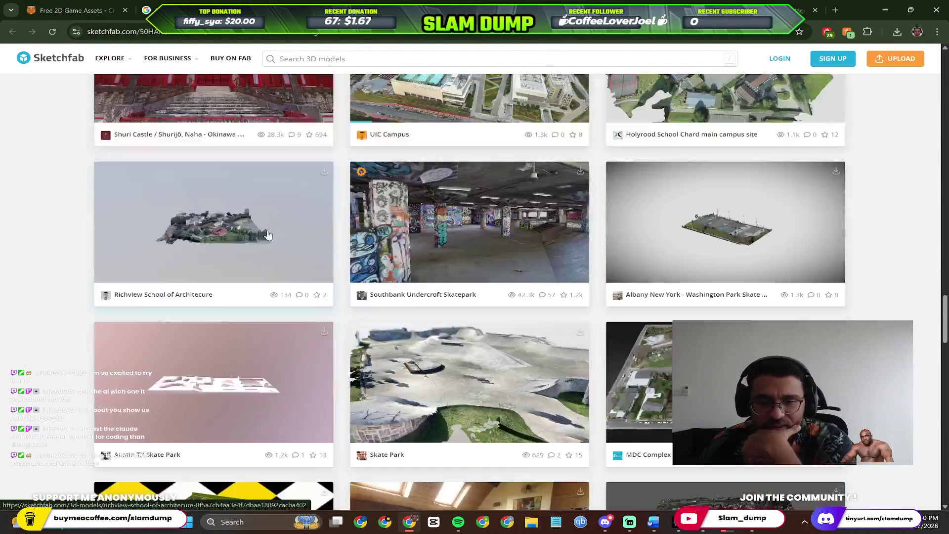
# Browse environment models on Free3D and Sketchfab, then move to the itch.io game assets.
pyautogui.hotkey('alt', 'Left')
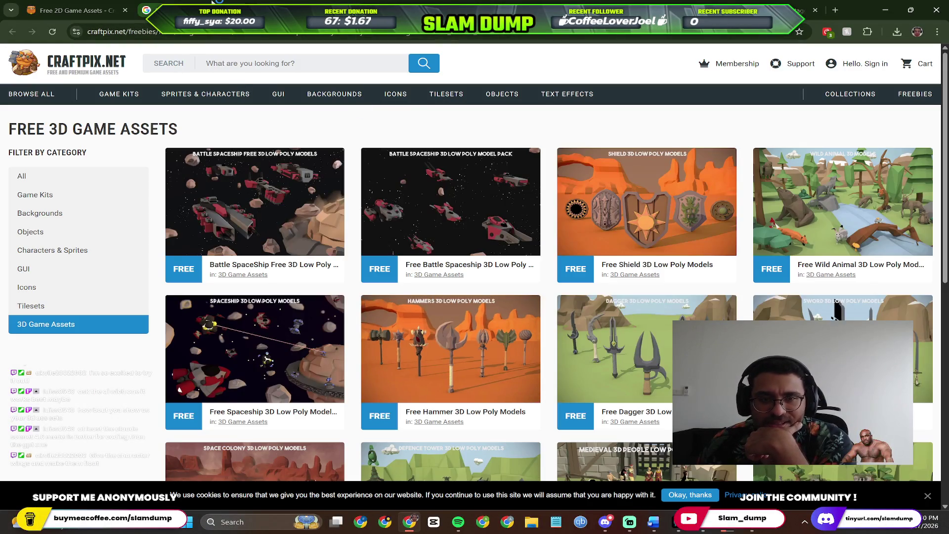
pyautogui.hotkey('alt', 'Left')
pyautogui.scroll(3, 289, 142)
pyautogui.hotkey('ctrl', 'Tab')
pyautogui.hotkey('ctrl', 'Tab')
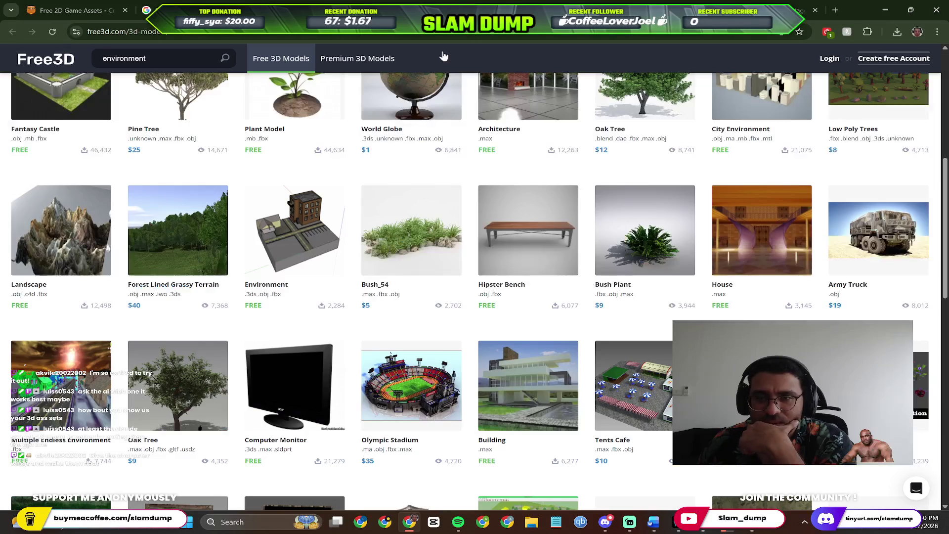
pyautogui.scroll(3, 469, 304)
pyautogui.scroll(2, 333, 211)
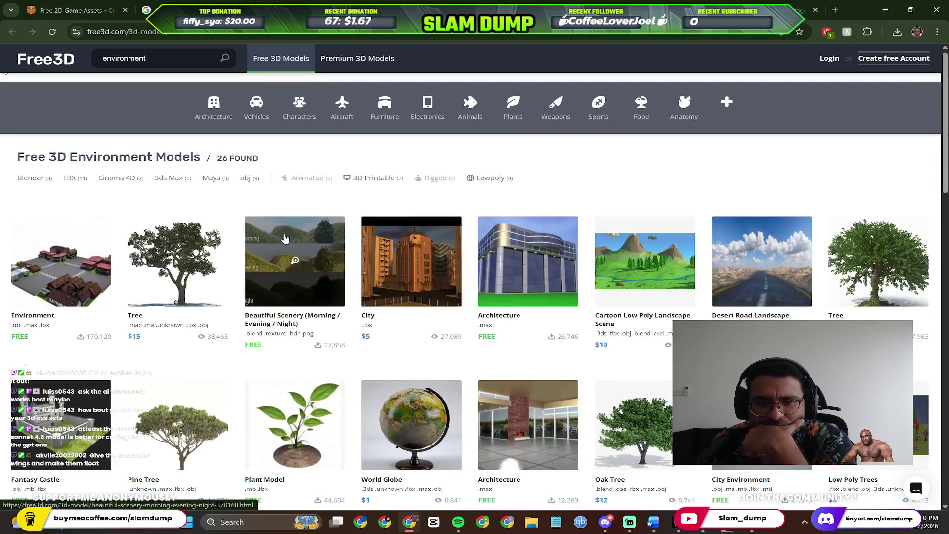
pyautogui.scroll(-2, 333, 211)
pyautogui.scroll(-1, 333, 211)
pyautogui.hotkey('ctrl', 'Tab')
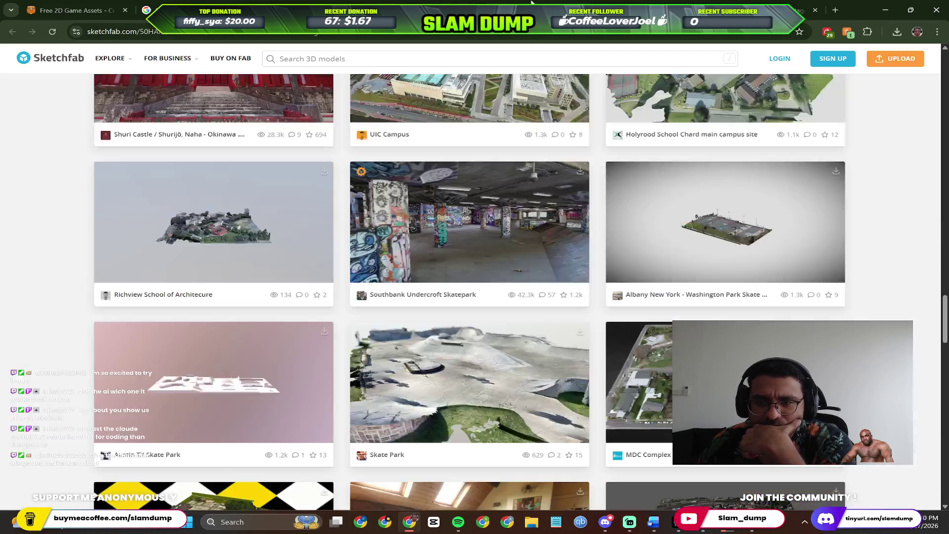
pyautogui.scroll(-3, 421, 250)
pyautogui.scroll(-3, 405, 248)
pyautogui.scroll(-2, 400, 247)
pyautogui.scroll(-3, 399, 246)
pyautogui.scroll(-4, 399, 227)
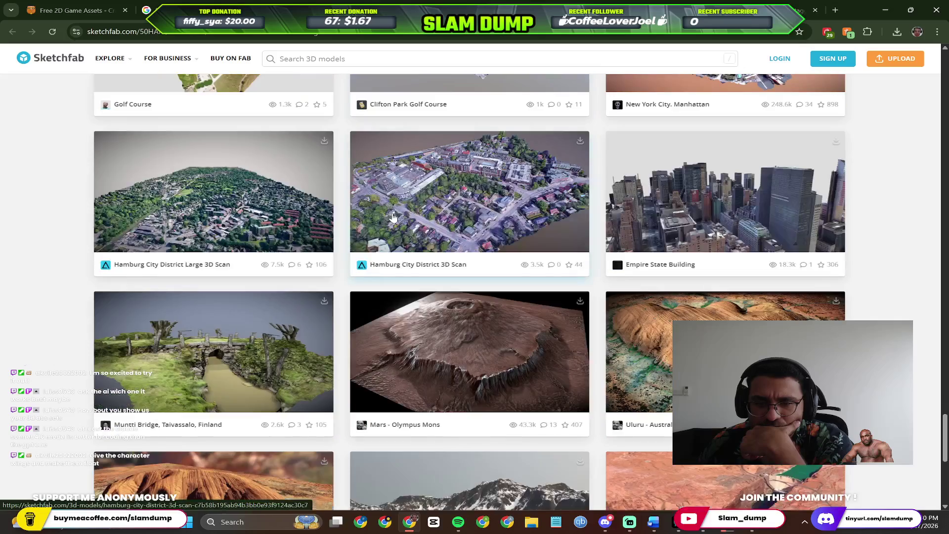
pyautogui.scroll(-3, 396, 217)
pyautogui.scroll(-1, 471, 215)
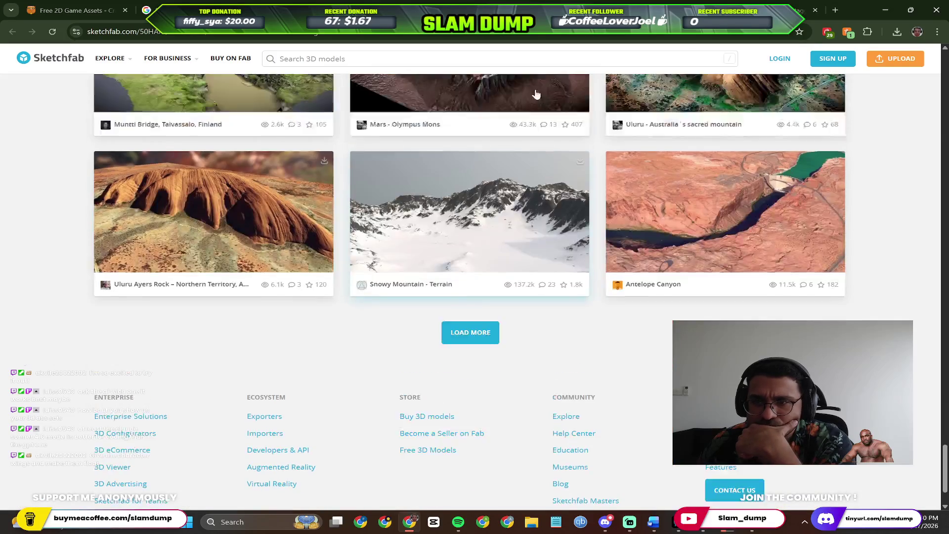
pyautogui.click(632, 4)
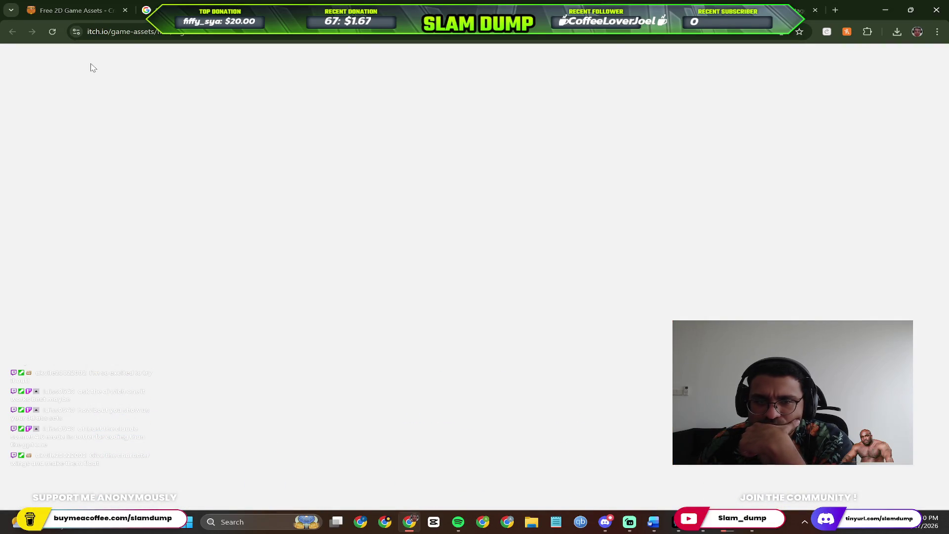
# Reload the itch.io free Unreal Engine 3D asset listings.
pyautogui.click(201, 31)
pyautogui.press('Return')
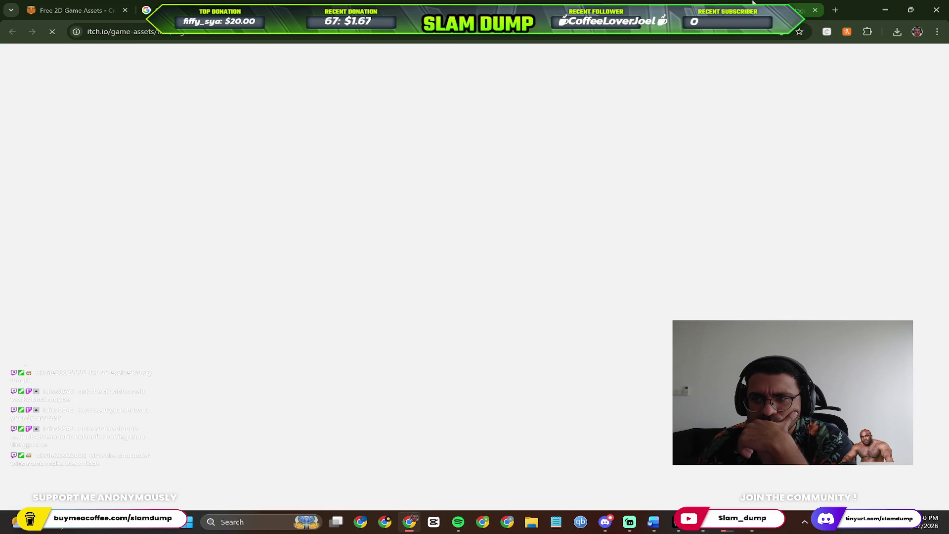
pyautogui.scroll(2, 426, 222)
pyautogui.scroll(2, 594, 258)
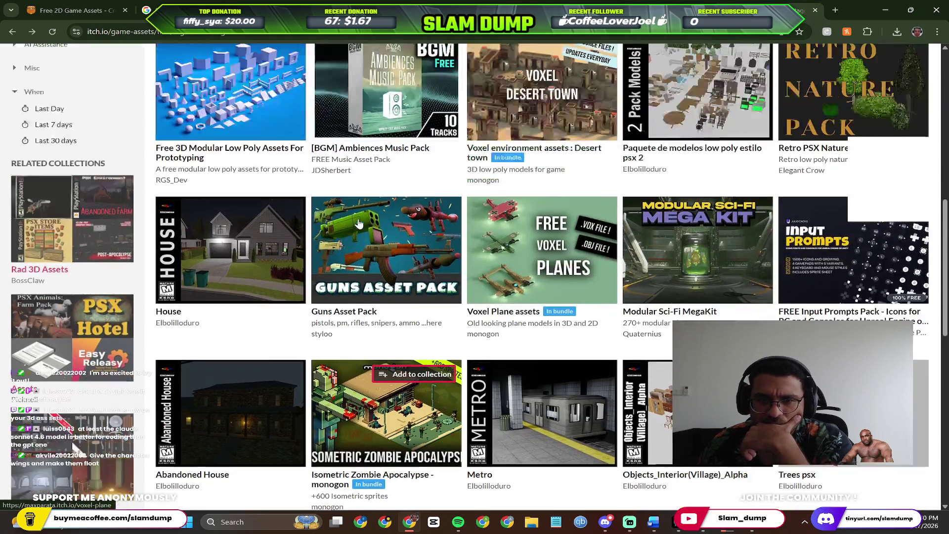
pyautogui.scroll(5, 445, 208)
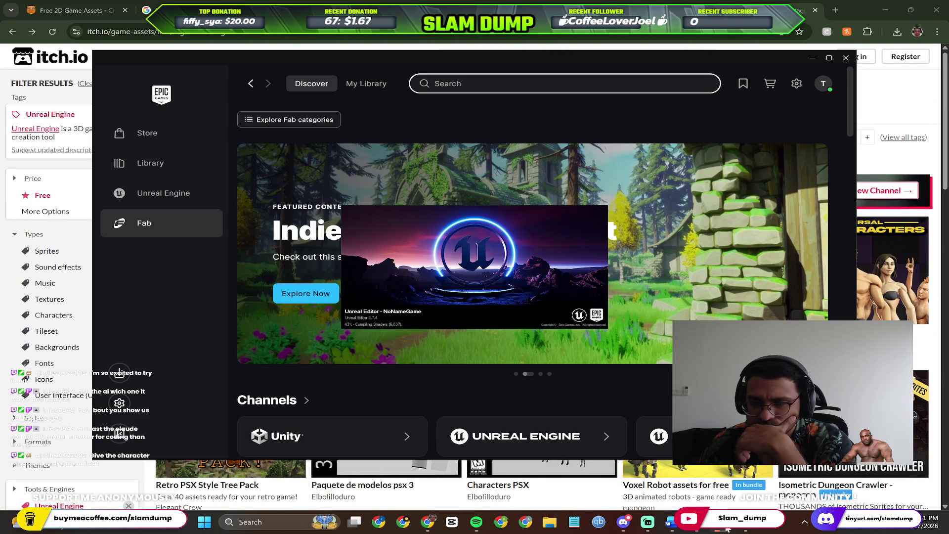
pyautogui.scroll(-2, 573, 370)
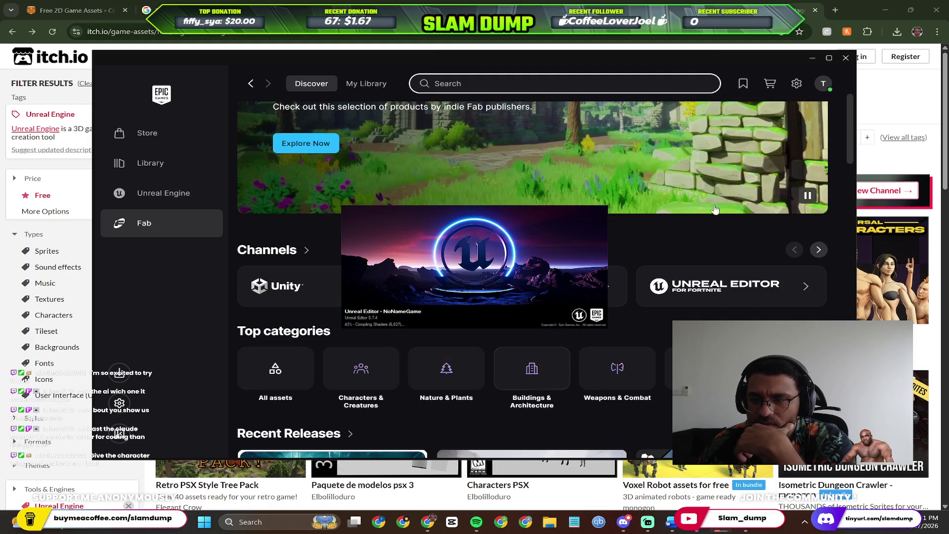
pyautogui.scroll(-2, 399, 282)
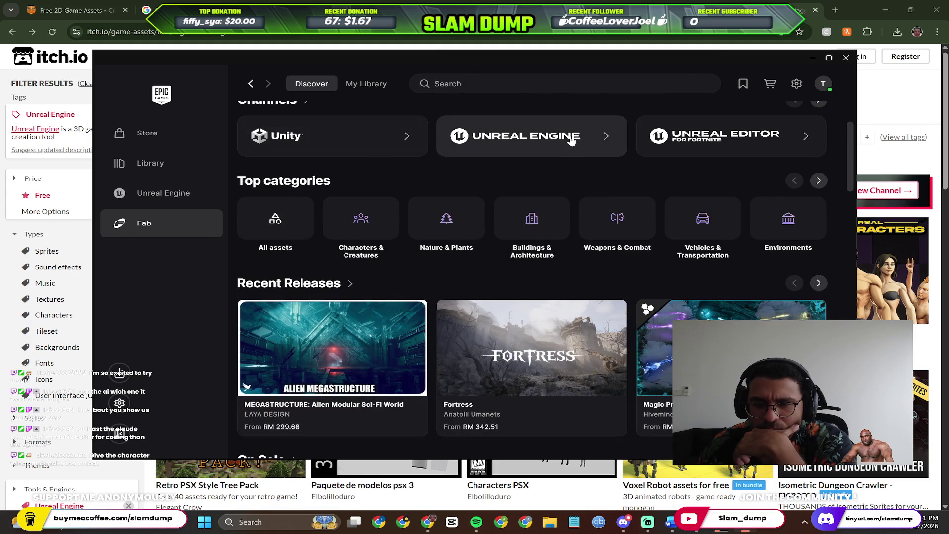
# View Fab's Unreal Engine channel page and check that the shopping cart is empty.
pyautogui.click(573, 142)
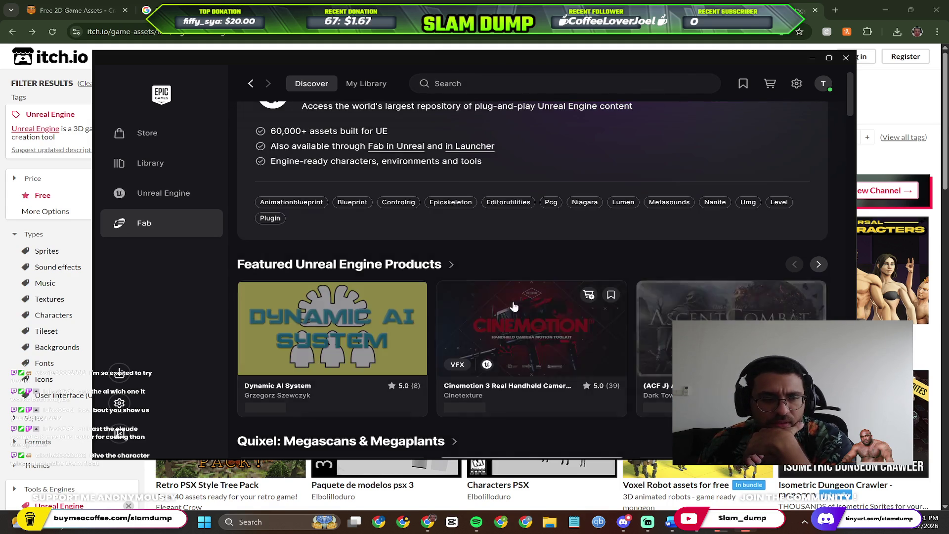
pyautogui.scroll(-1, 474, 294)
pyautogui.scroll(-1, 497, 275)
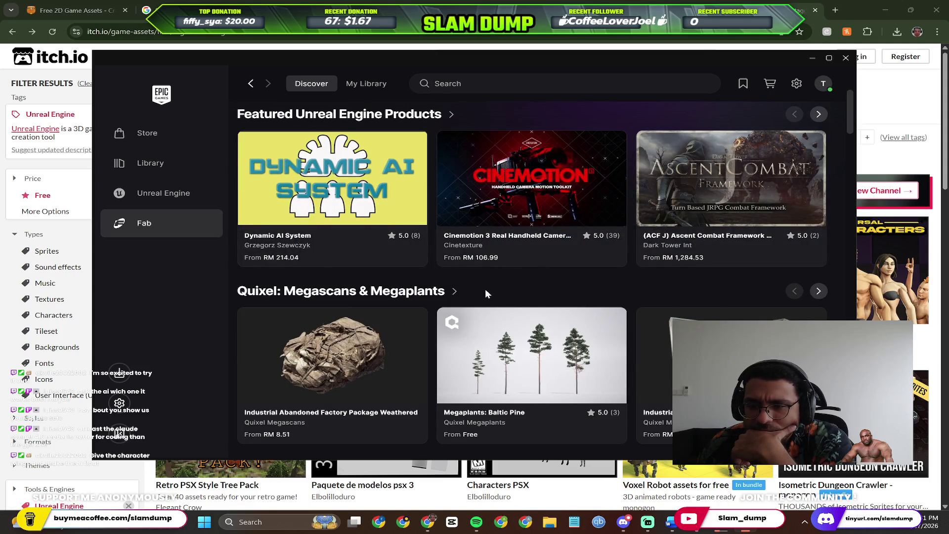
pyautogui.scroll(2, 618, 295)
pyautogui.scroll(1, 754, 291)
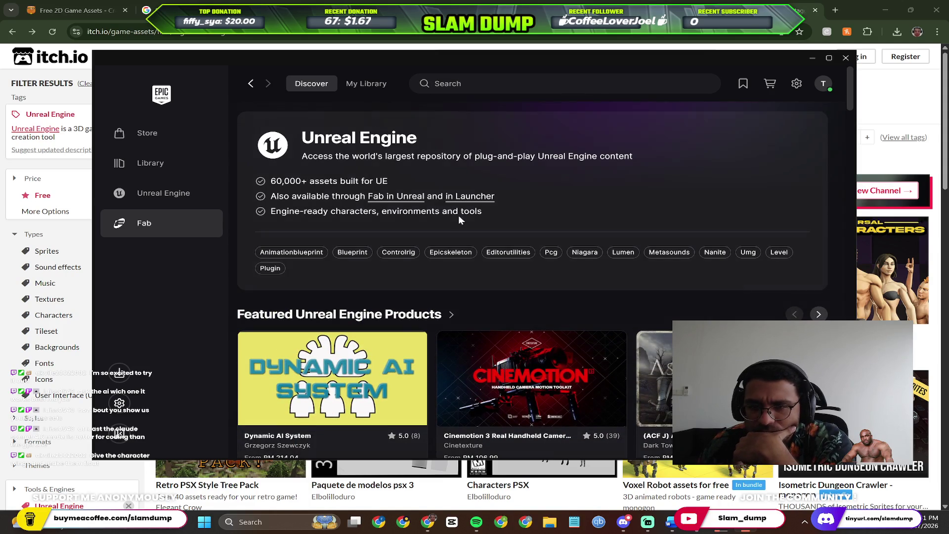
pyautogui.scroll(-4, 704, 185)
pyautogui.scroll(-2, 653, 223)
pyautogui.scroll(-1, 631, 238)
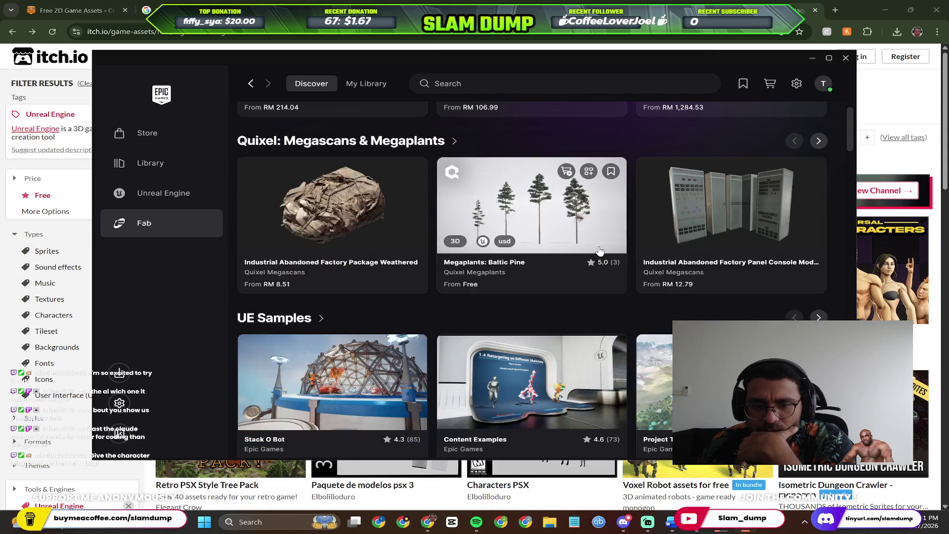
pyautogui.scroll(6, 602, 252)
pyautogui.scroll(1, 602, 253)
pyautogui.click(772, 90)
pyautogui.click(675, 85)
pyautogui.click(764, 84)
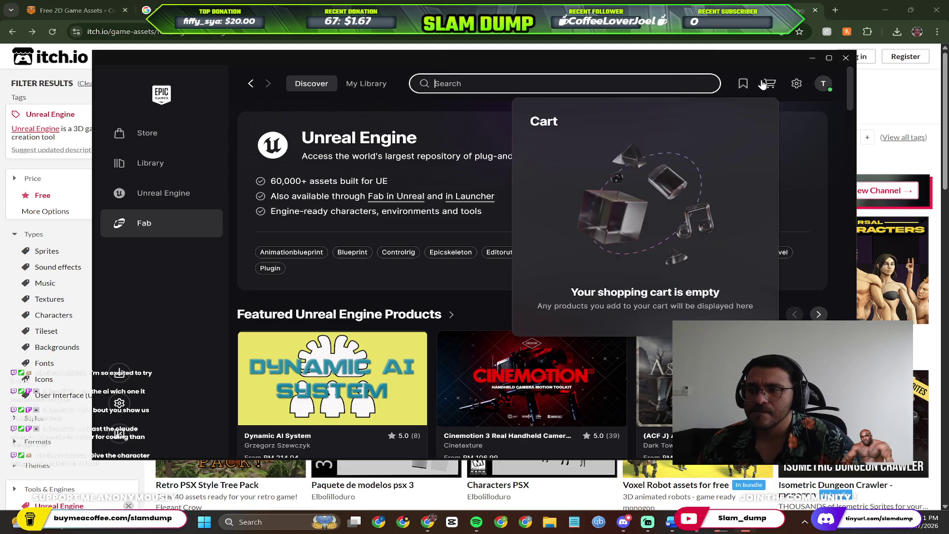
pyautogui.click(498, 83)
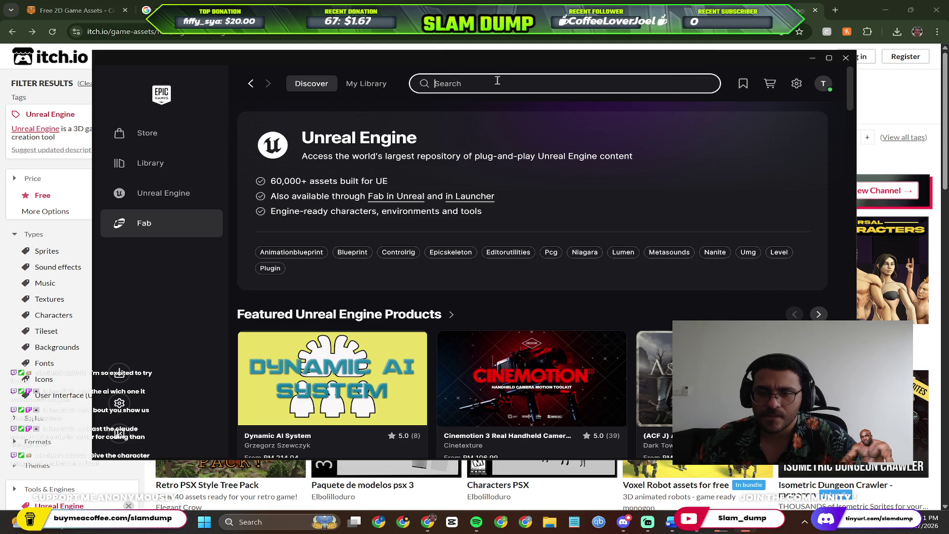
pyautogui.write('Level')
# Search Fab for 'Level' and filter results to only show free products.
pyautogui.press('Return')
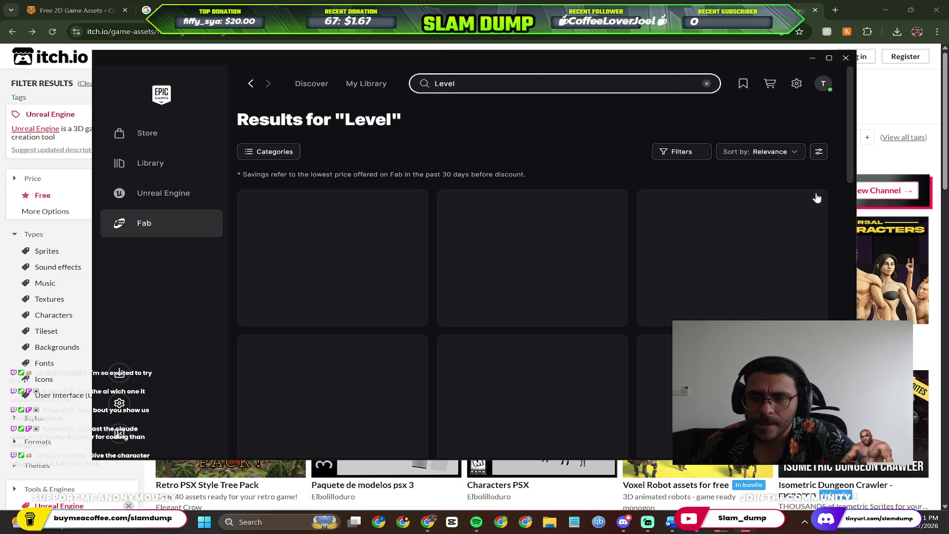
pyautogui.click(690, 152)
pyautogui.click(748, 216)
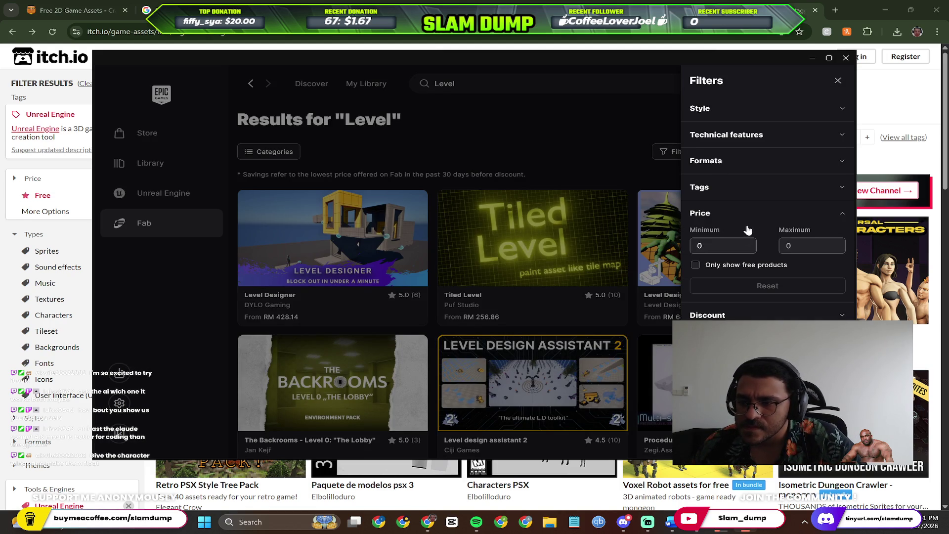
pyautogui.click(700, 268)
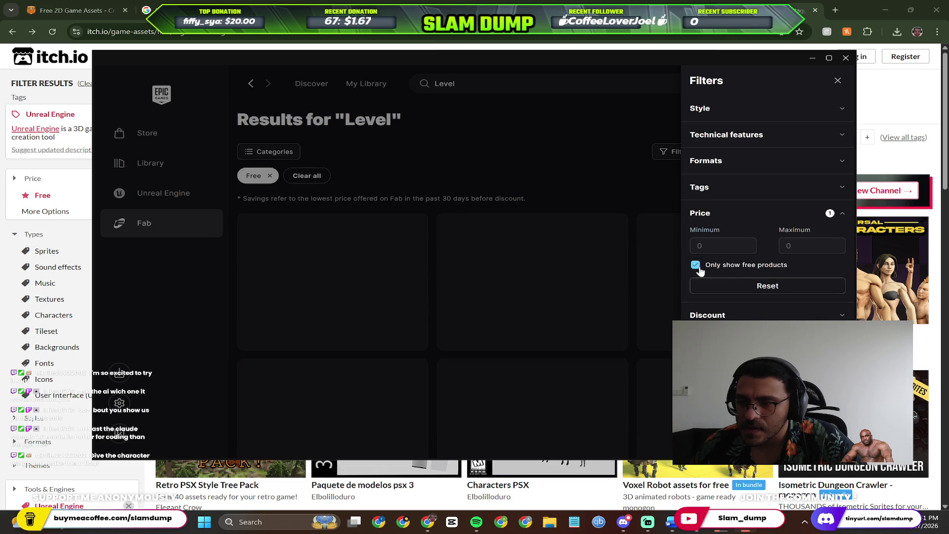
pyautogui.click(586, 169)
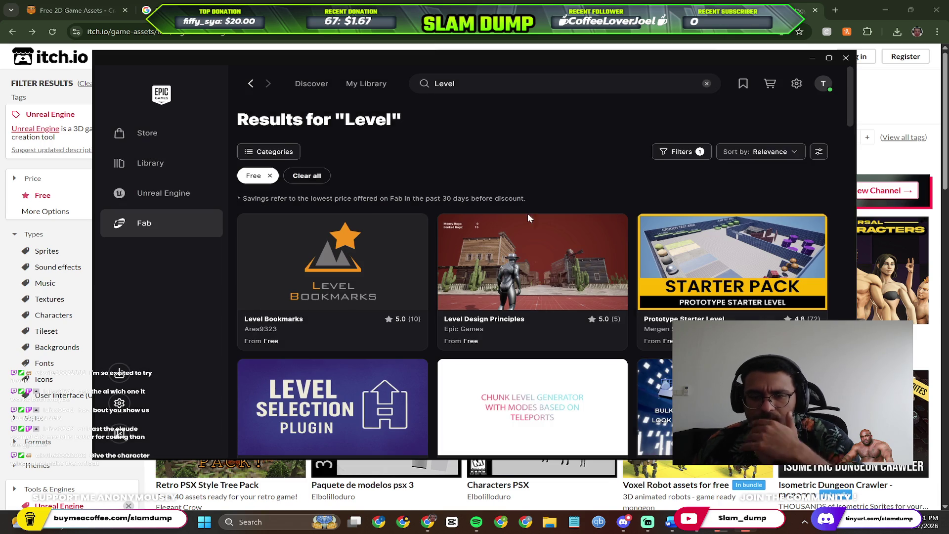
pyautogui.scroll(-1, 488, 205)
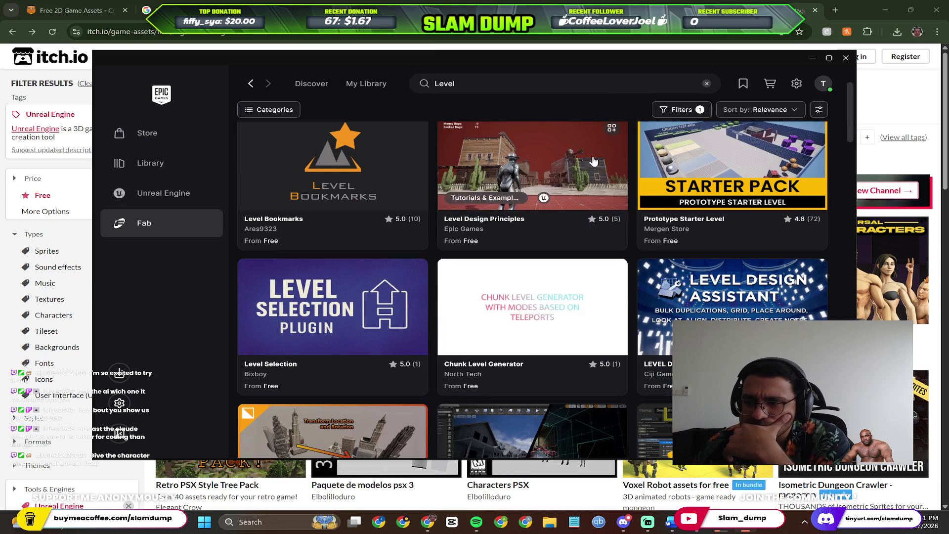
pyautogui.scroll(-1, 666, 179)
pyautogui.scroll(-1, 665, 186)
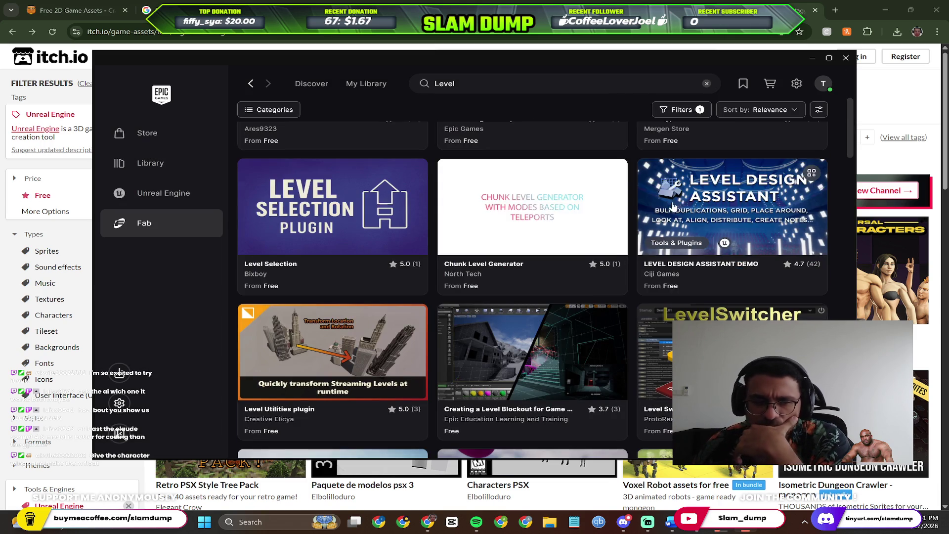
pyautogui.scroll(-2, 668, 220)
pyautogui.scroll(-2, 666, 221)
pyautogui.scroll(-2, 631, 219)
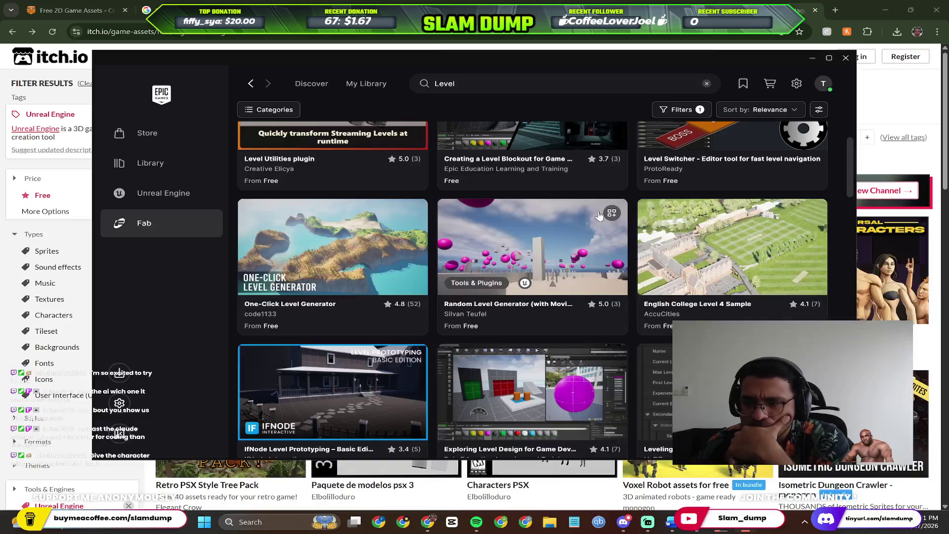
pyautogui.scroll(-2, 592, 215)
pyautogui.scroll(-3, 586, 209)
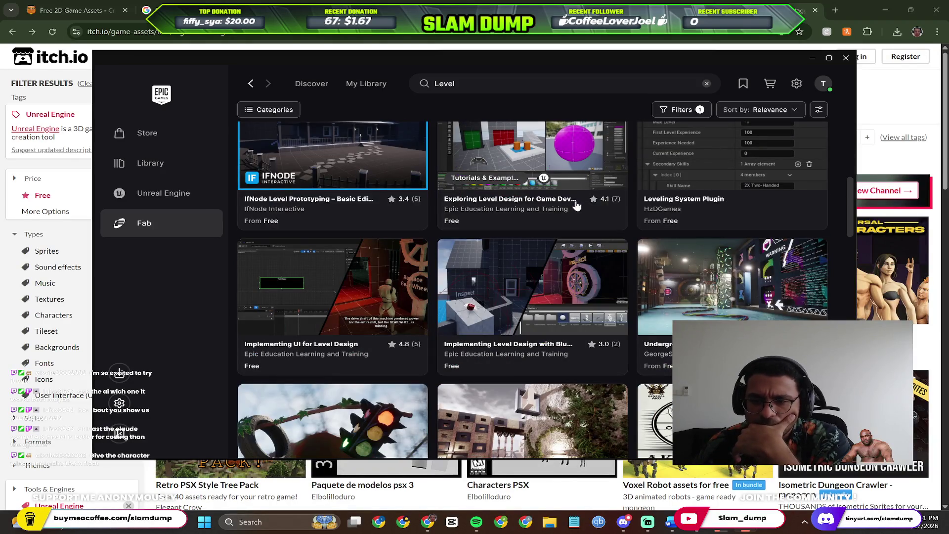
pyautogui.scroll(-2, 569, 200)
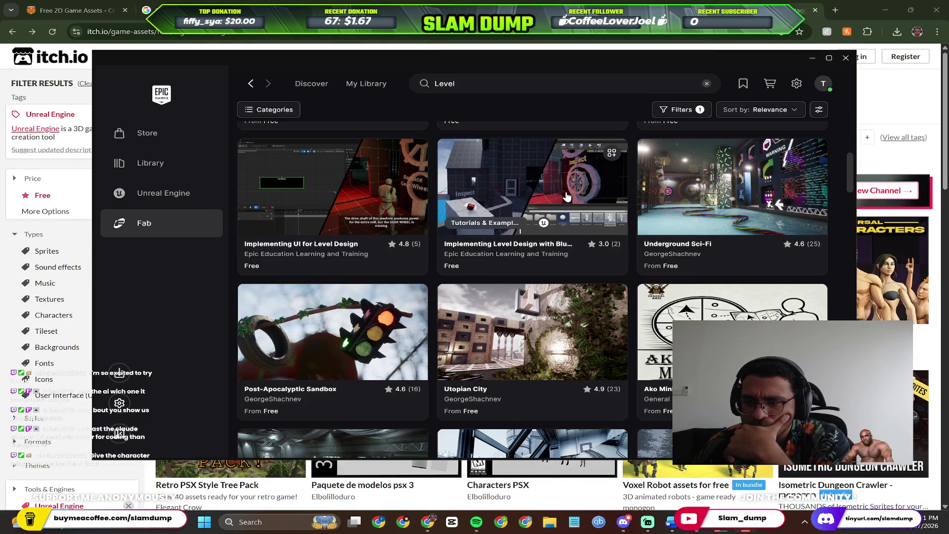
pyautogui.moveTo(733, 278)
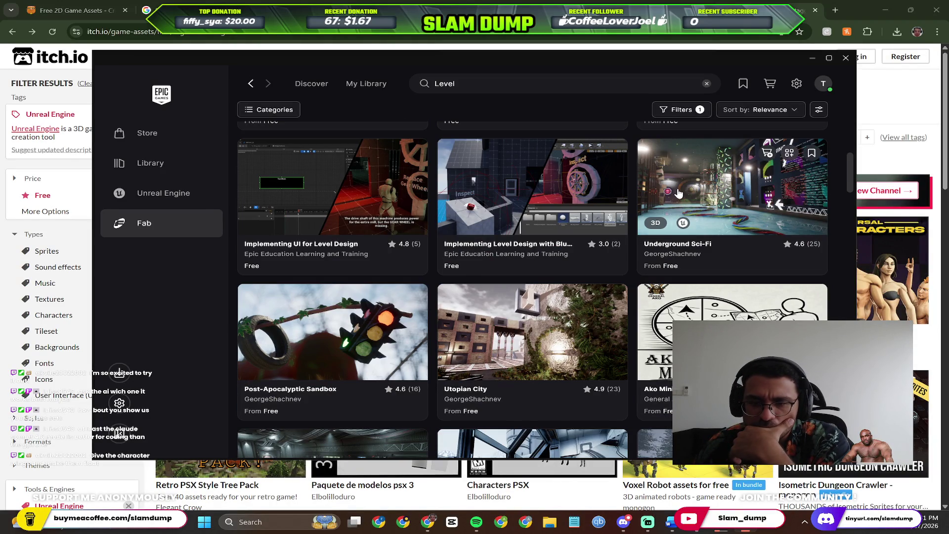
pyautogui.scroll(-2, 678, 193)
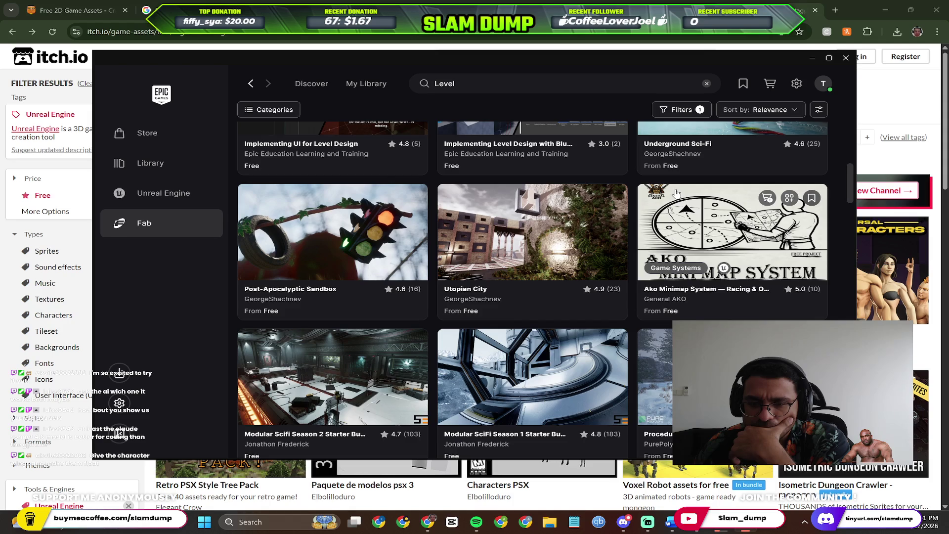
pyautogui.scroll(-4, 676, 193)
pyautogui.scroll(-3, 651, 201)
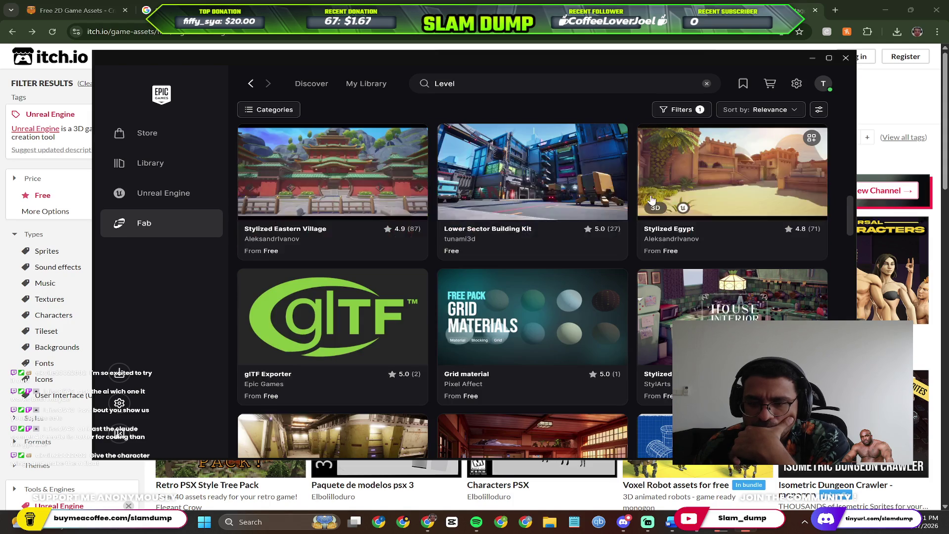
pyautogui.scroll(-2, 651, 199)
pyautogui.scroll(-2, 651, 199)
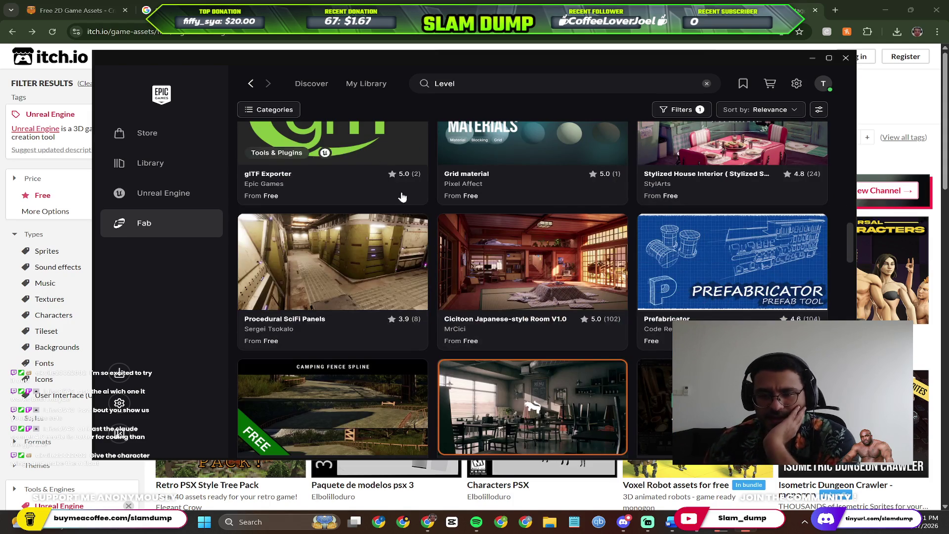
pyautogui.scroll(-3, 512, 304)
pyautogui.scroll(-2, 531, 305)
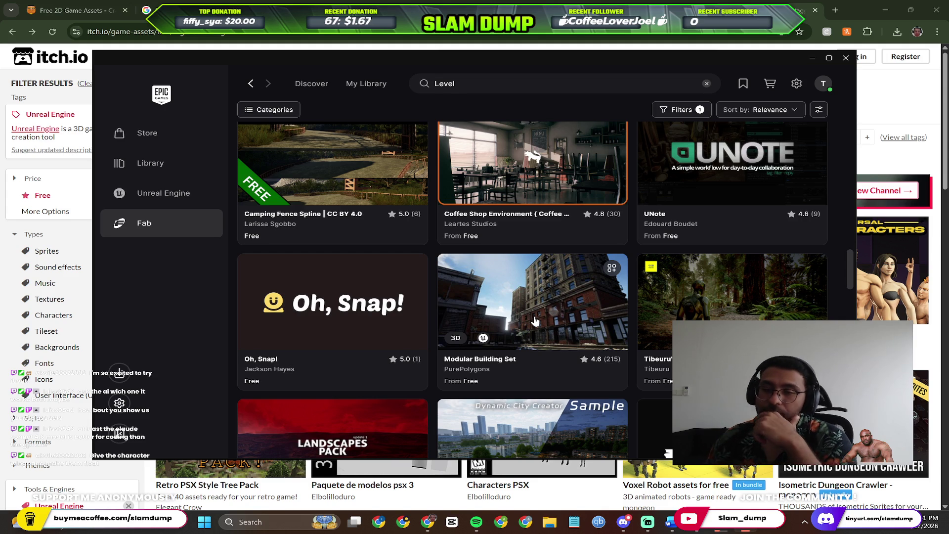
pyautogui.scroll(4, 388, 254)
pyautogui.scroll(5, 391, 256)
pyautogui.scroll(5, 391, 257)
pyautogui.scroll(4, 391, 257)
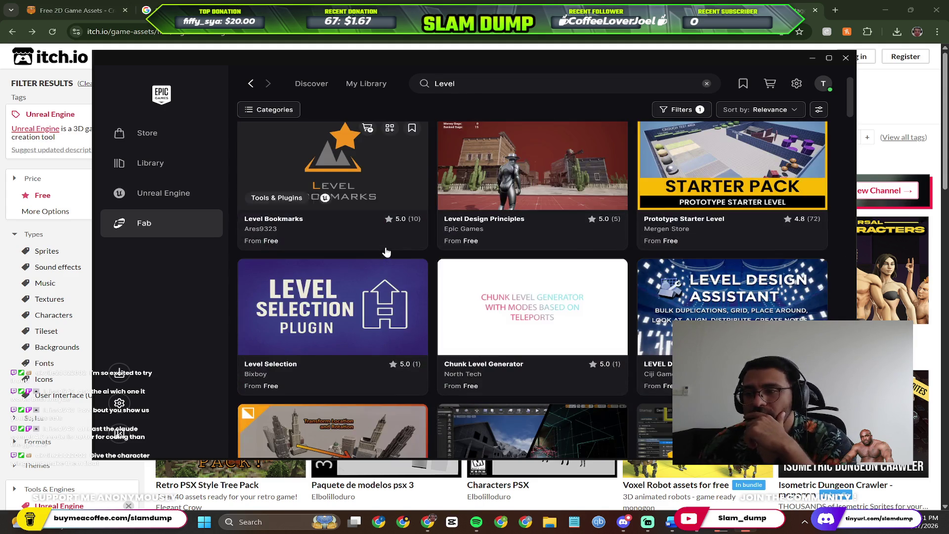
pyautogui.scroll(2, 386, 253)
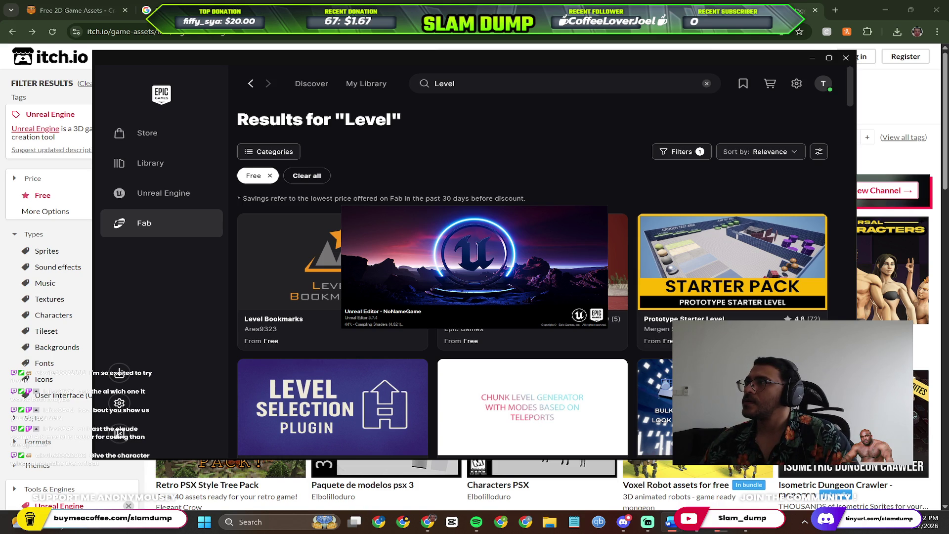
# Drag the launcher window aside so the blank Word document is showing.
pyautogui.moveTo(791, 195); pyautogui.dragTo(443, 5)
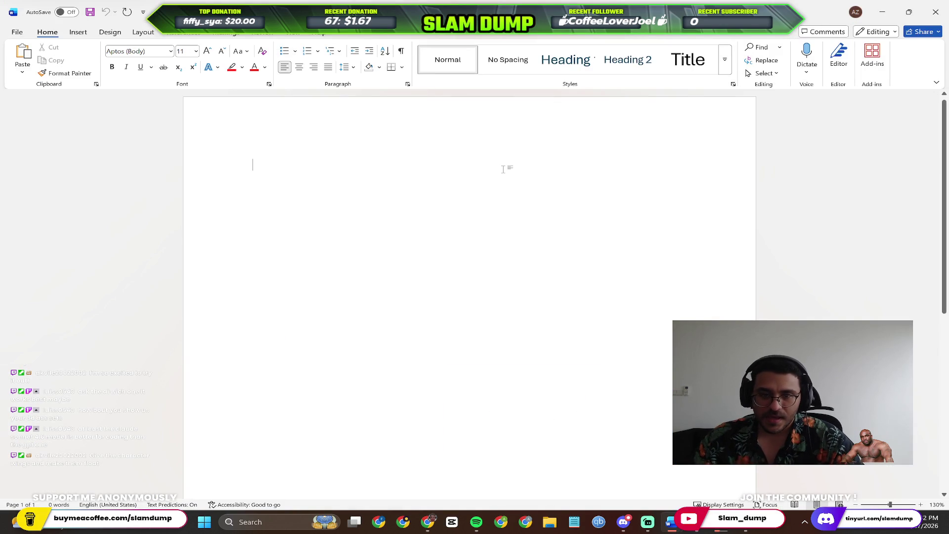
pyautogui.write('Sci-f')
pyautogui.write('There is technology that can bring you back to l')
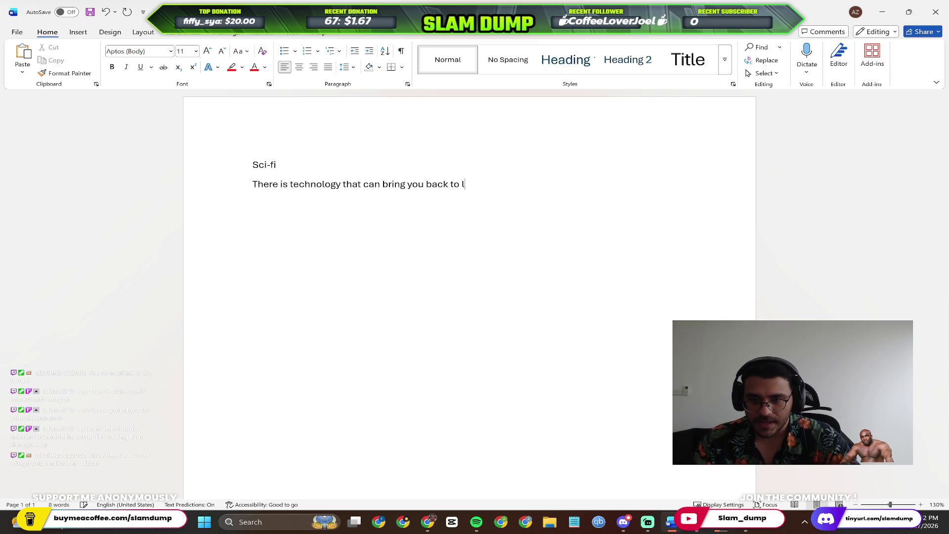
pyautogui.write('ife. In or')
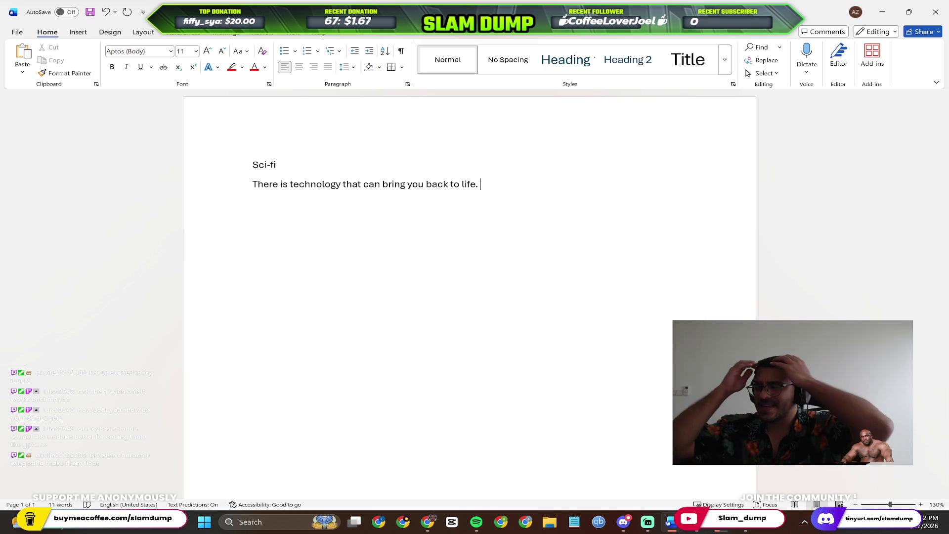
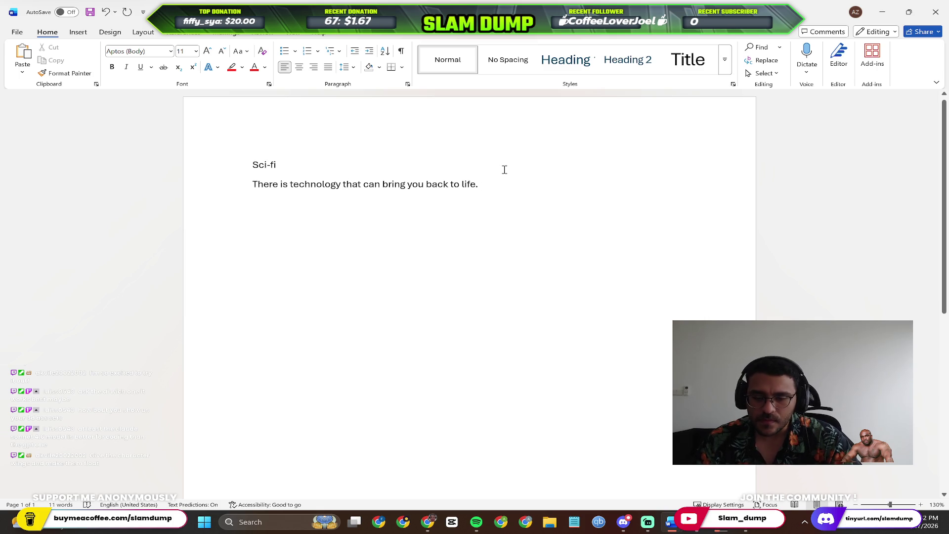
pyautogui.write('I order')
# Finish the premise paragraph about being stuck in the loop, fixing typos, then minimize Word.
pyautogui.press('BackSpace')
pyautogui.press('BackSpace')
pyautogui.press('BackSpace')
pyautogui.write('e')
pyautogui.hotkey('ctrl', 'BackSpace')
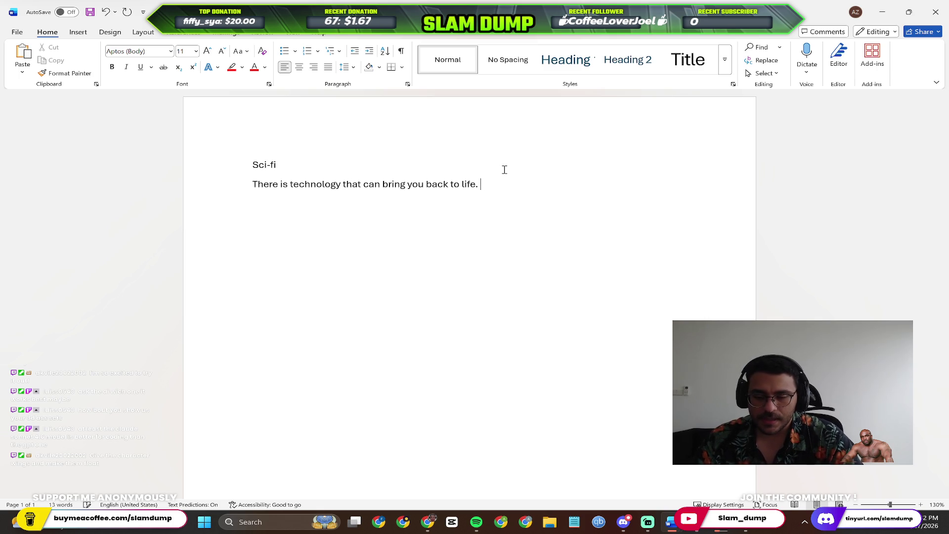
pyautogui.write('There is a company')
pyautogui.hotkey('ctrl', 'BackSpace')
pyautogui.write('single company tha')
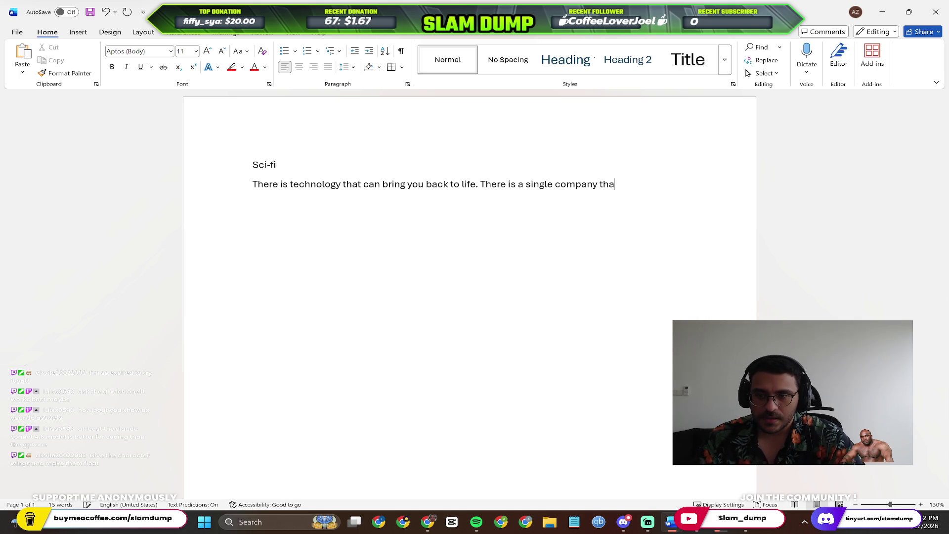
pyautogui.write('t has that t')
pyautogui.write('echn')
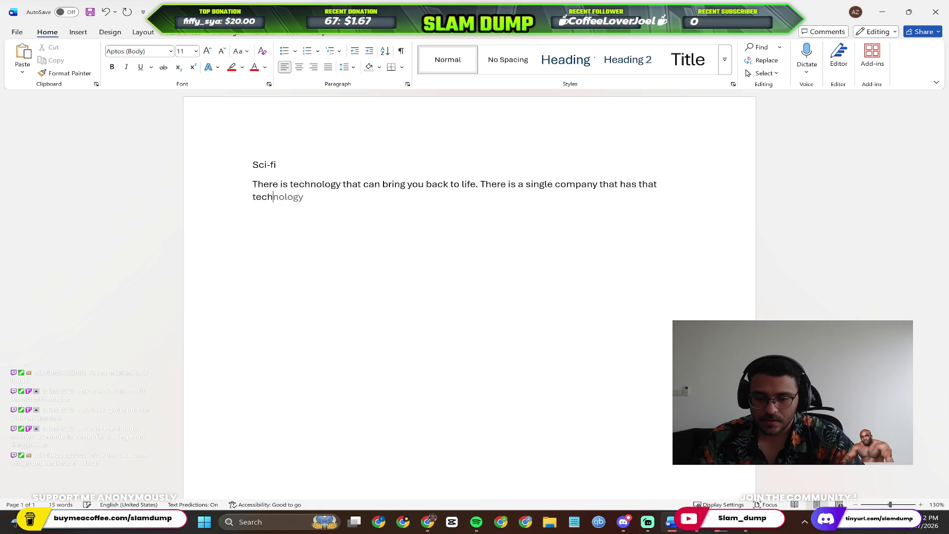
pyautogui.write('ology. You a')
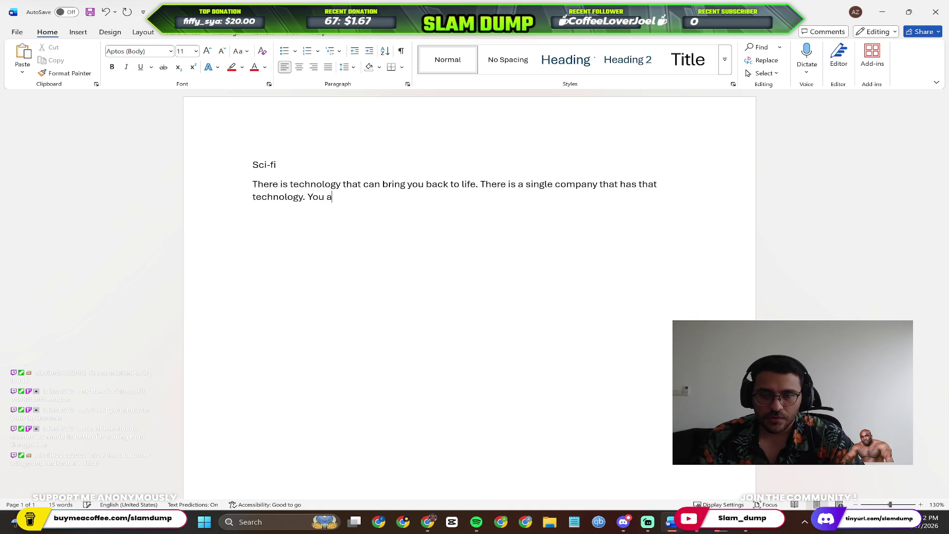
pyautogui.write('re a broke ah boy who needs money. So you see their advert for a te')
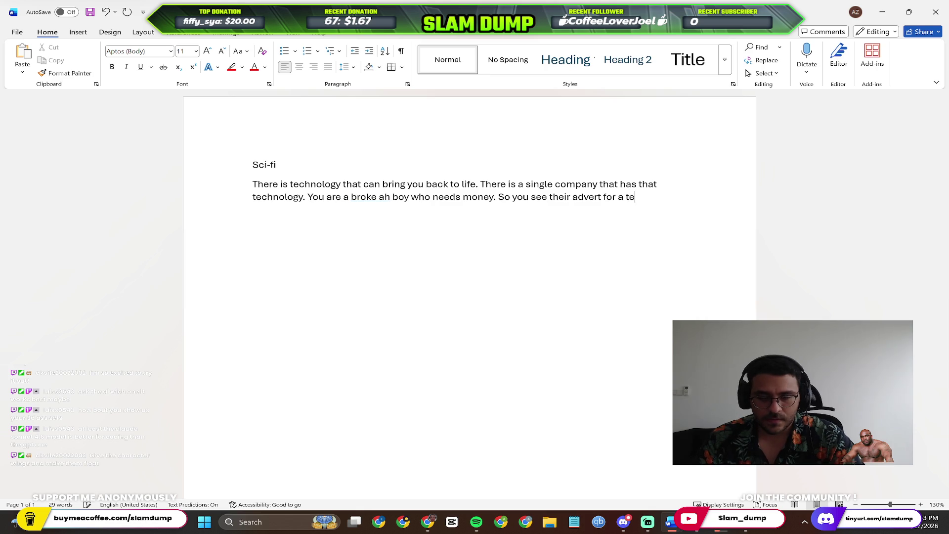
pyautogui.press('BackSpace')
pyautogui.press('BackSpace')
pyautogui.press('BackSpace')
pyautogui.write('e')
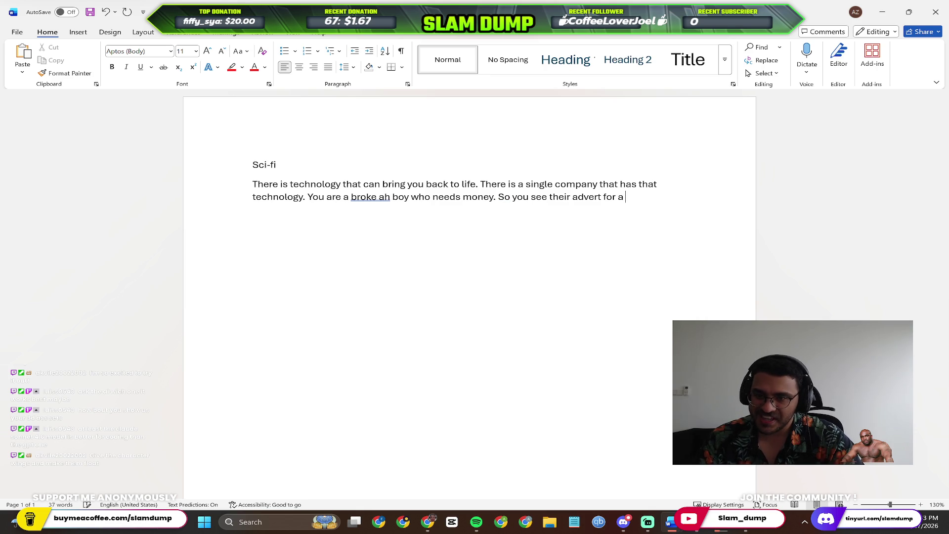
pyautogui.write('xperiment')
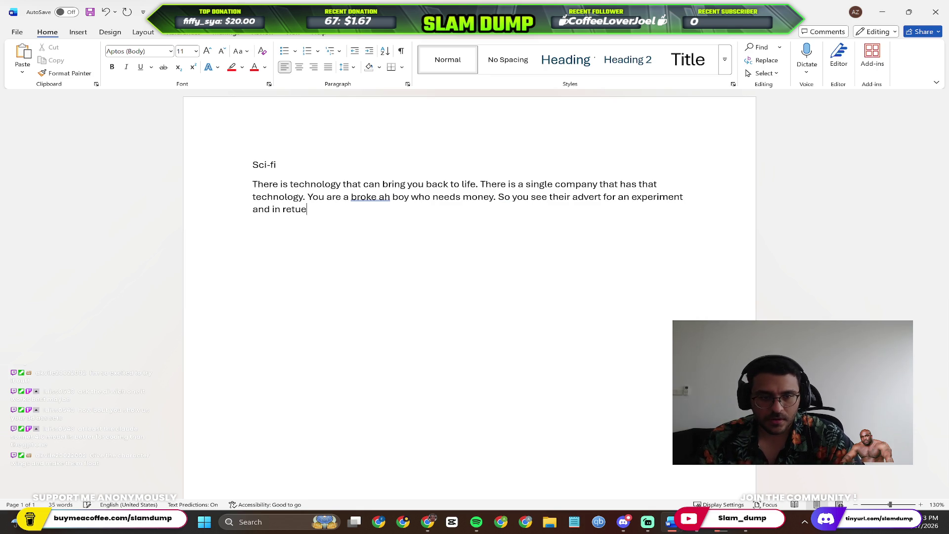
pyautogui.write('will m')
pyautogui.write(' lot of money. ')
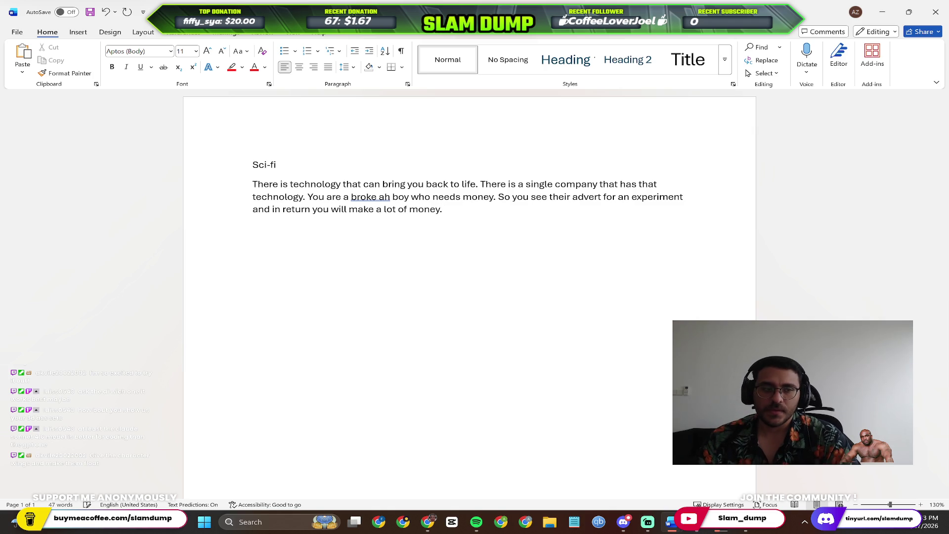
pyautogui.write('So you decide to go and')
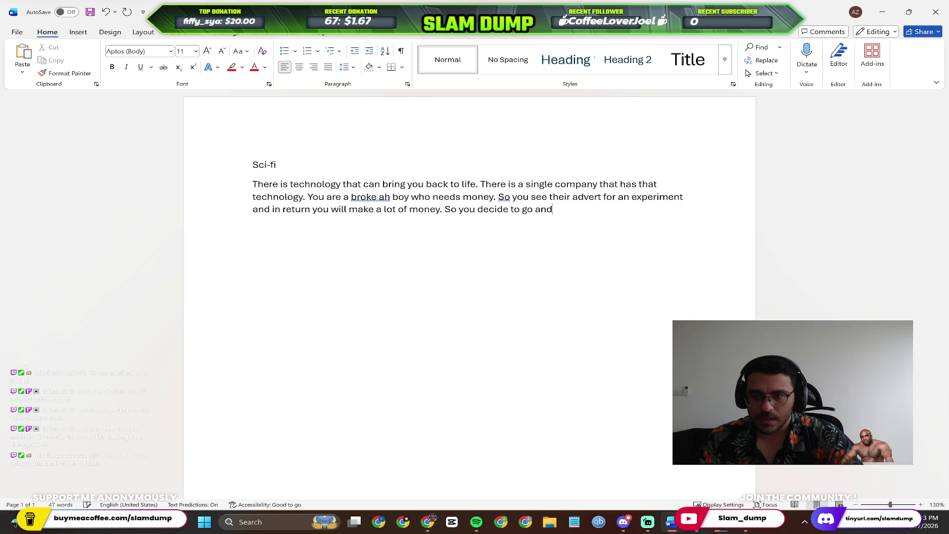
pyautogui.write(' apply')
pyautogui.write('. You end up bein')
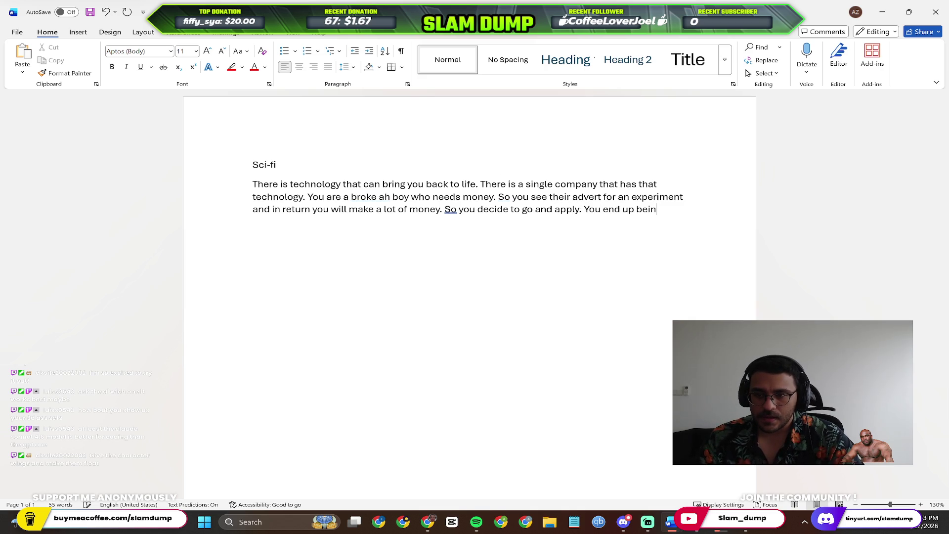
pyautogui.write('ck in that lo')
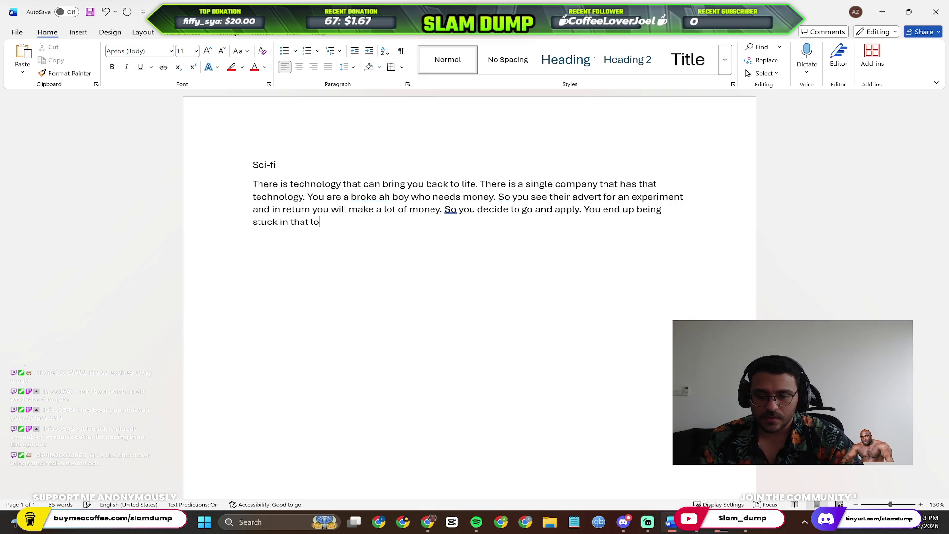
pyautogui.write('op over an')
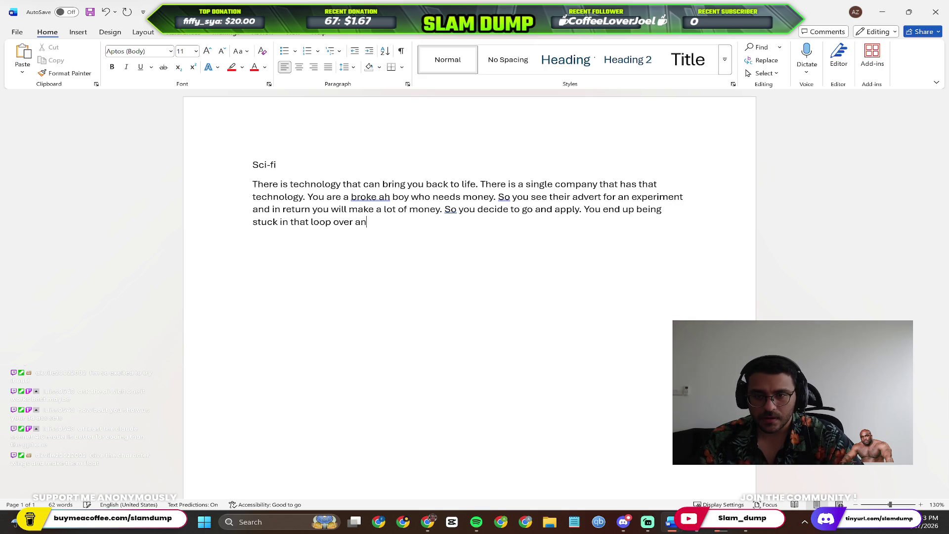
pyautogui.write('d over again')
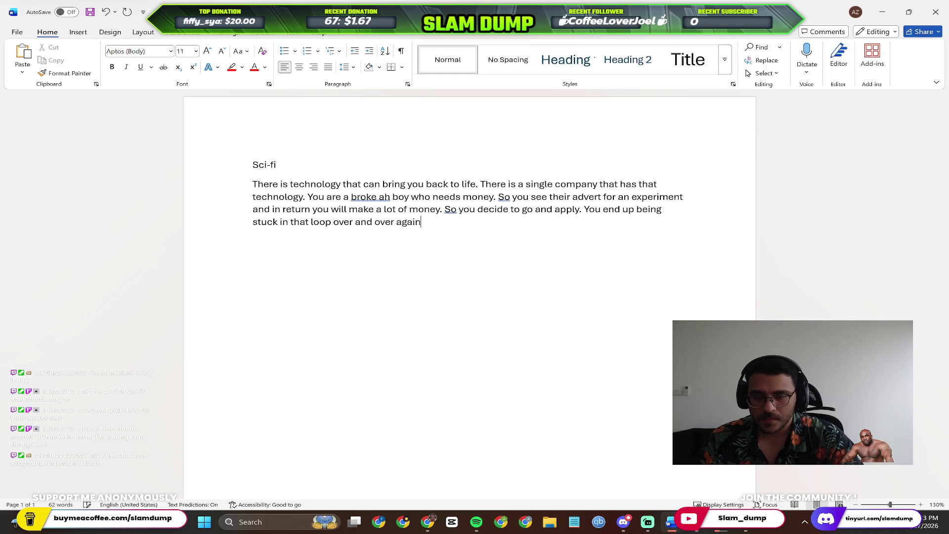
pyautogui.write(', trying to')
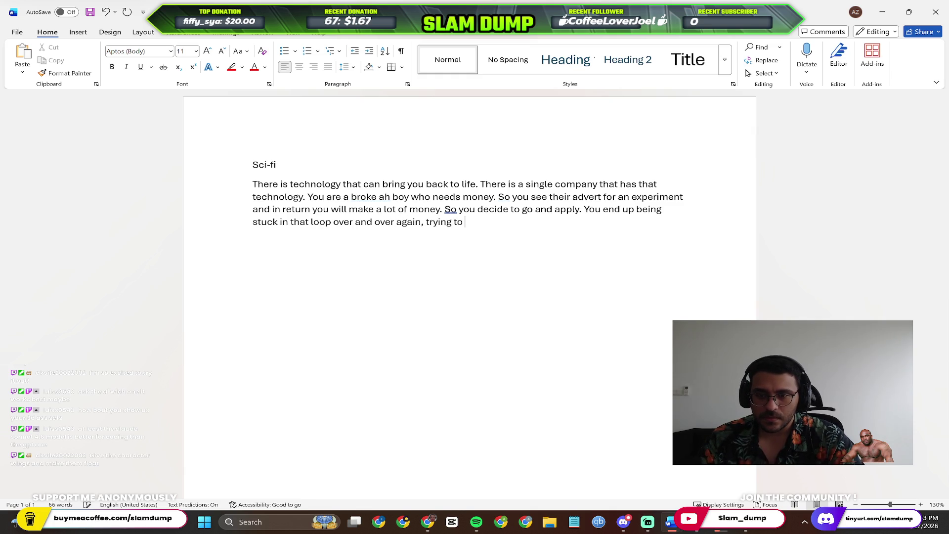
pyautogui.write('k out')
pyautogui.write('t.')
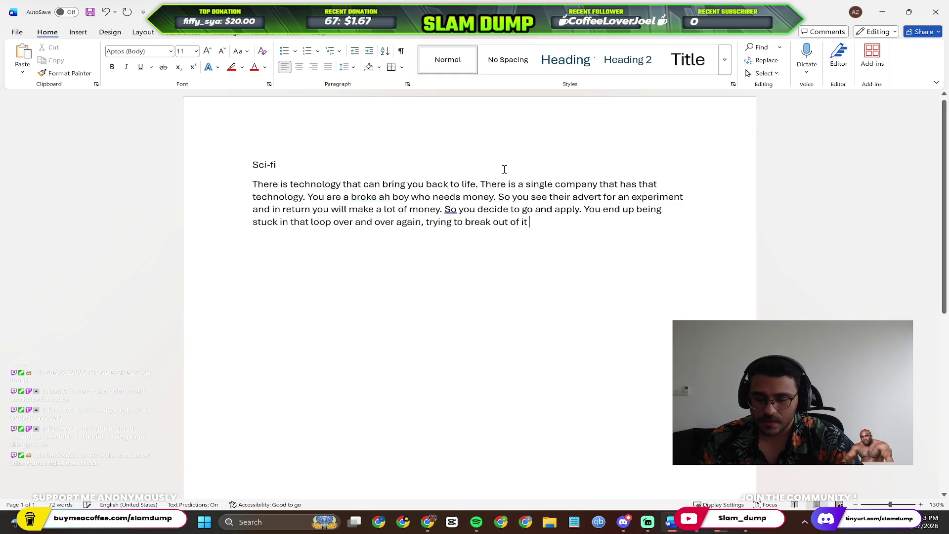
pyautogui.click(882, 12)
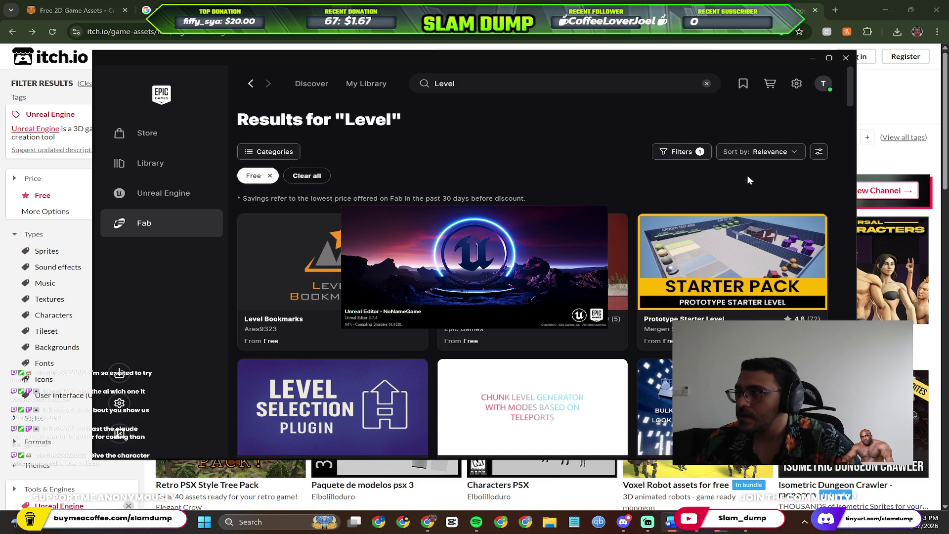
# Save the premise document under a new file name in the OneDrive Documents folder.
pyautogui.hotkey('alt', 'Tab')
pyautogui.hotkey('ctrl', 's')
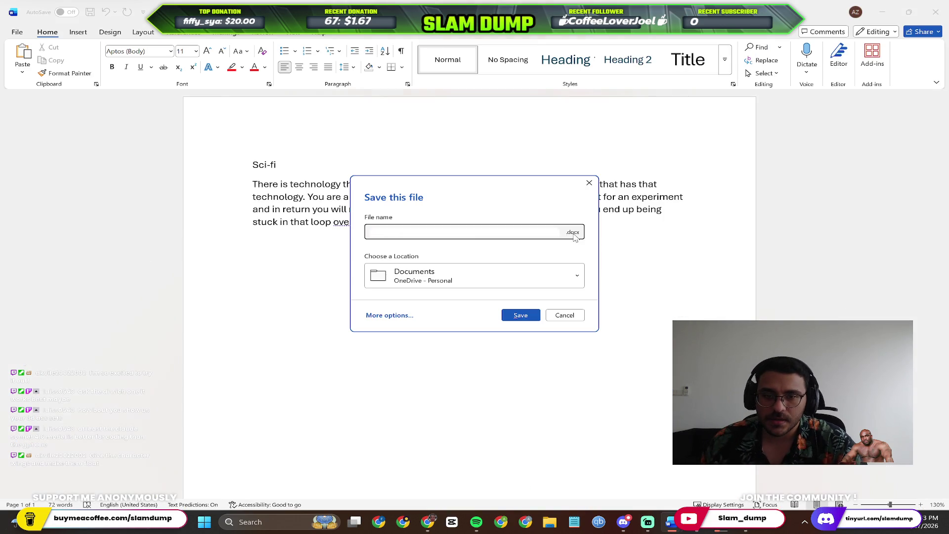
pyautogui.write('s')
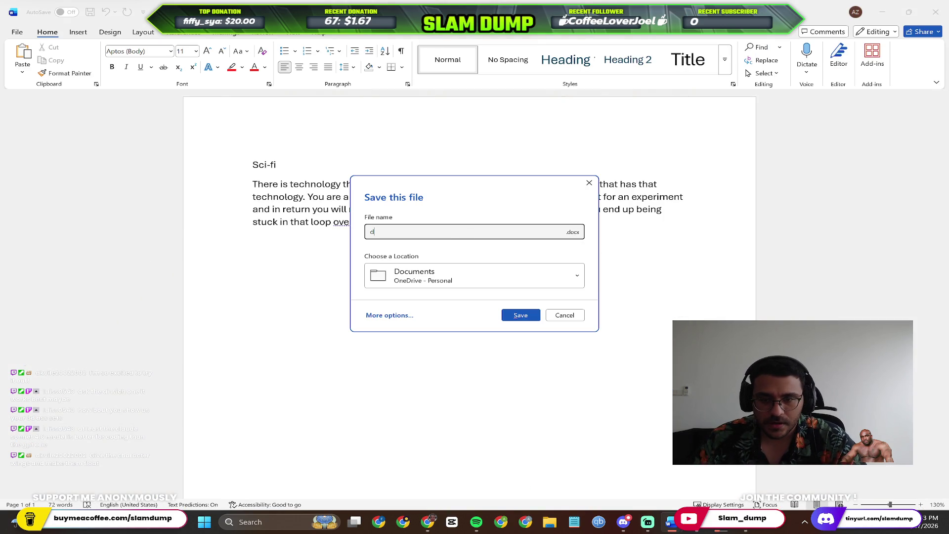
pyautogui.press('BackSpace')
pyautogui.write('brainstorm gamede')
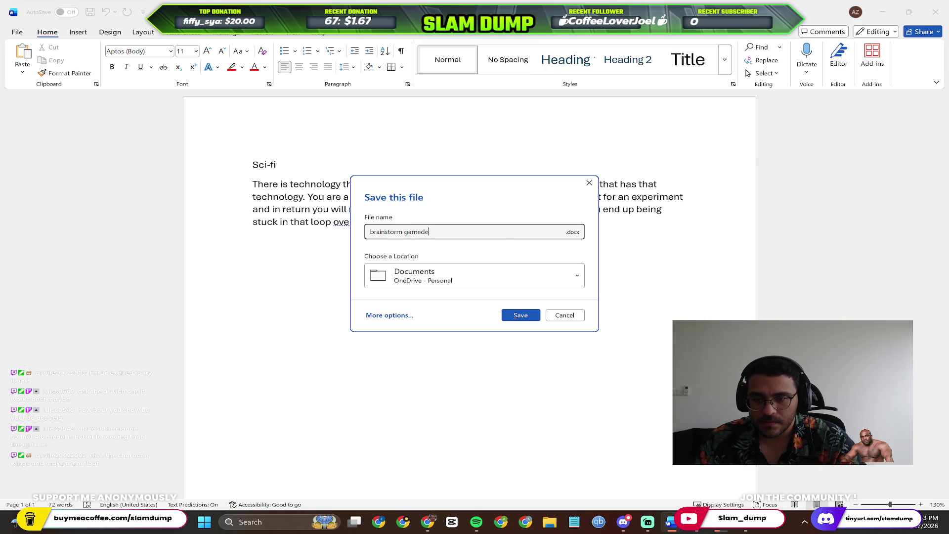
pyautogui.press('Return')
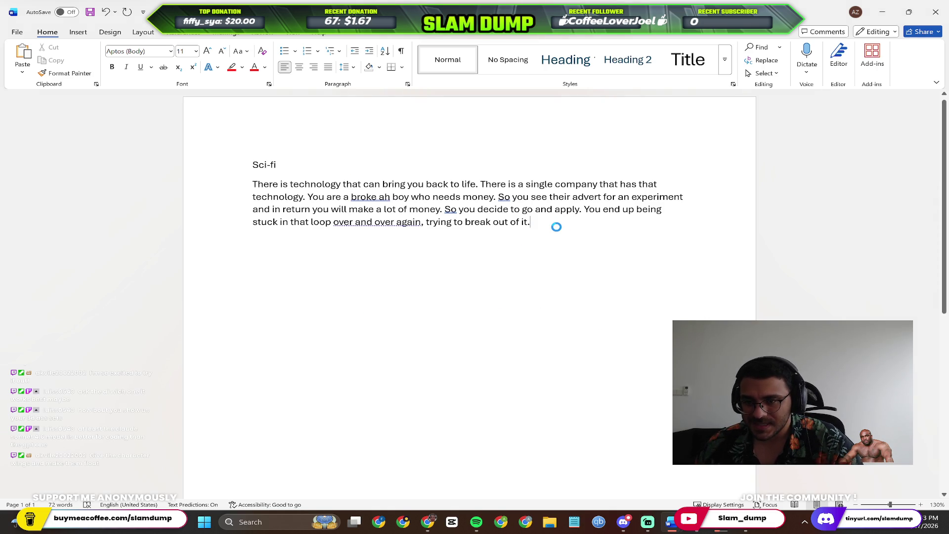
pyautogui.press('Return')
pyautogui.press('Return')
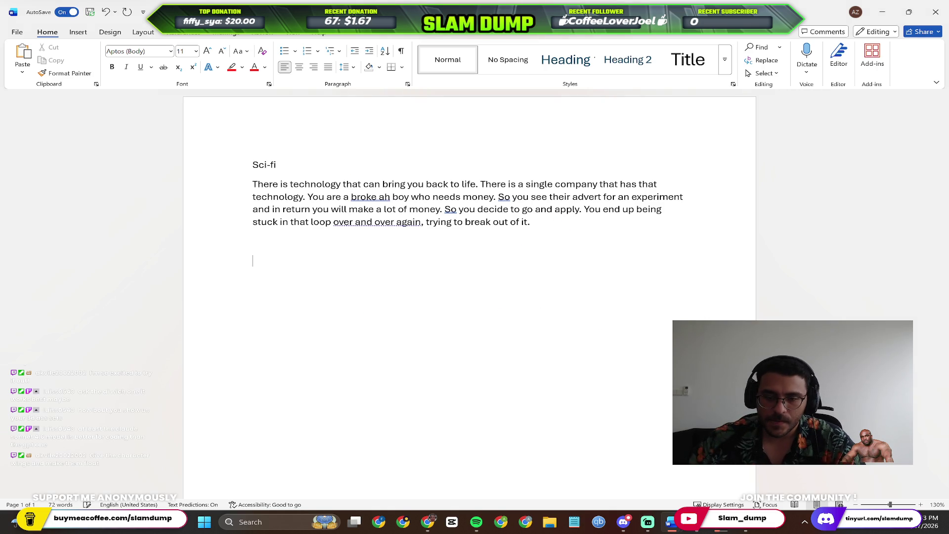
pyautogui.write('PArt 1')
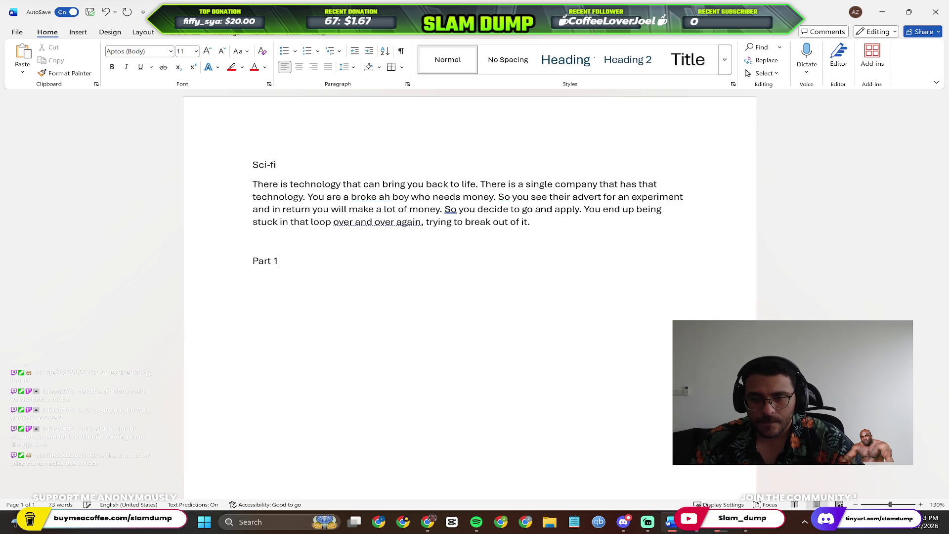
pyautogui.write(':')
# Add that the training ground is a Control-like environment serving as tutorial and beginning.
pyautogui.press('Return')
pyautogui.write('in th')
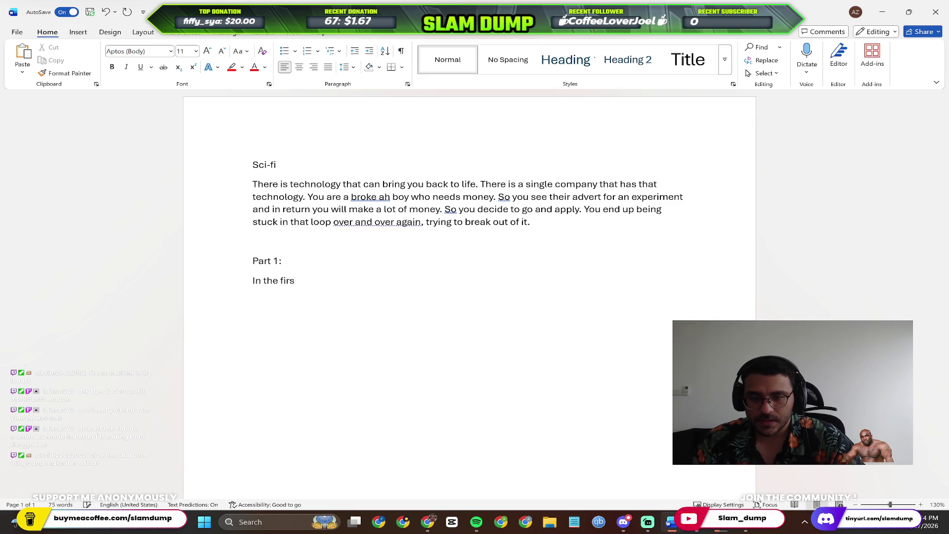
pyautogui.write('vel it wo')
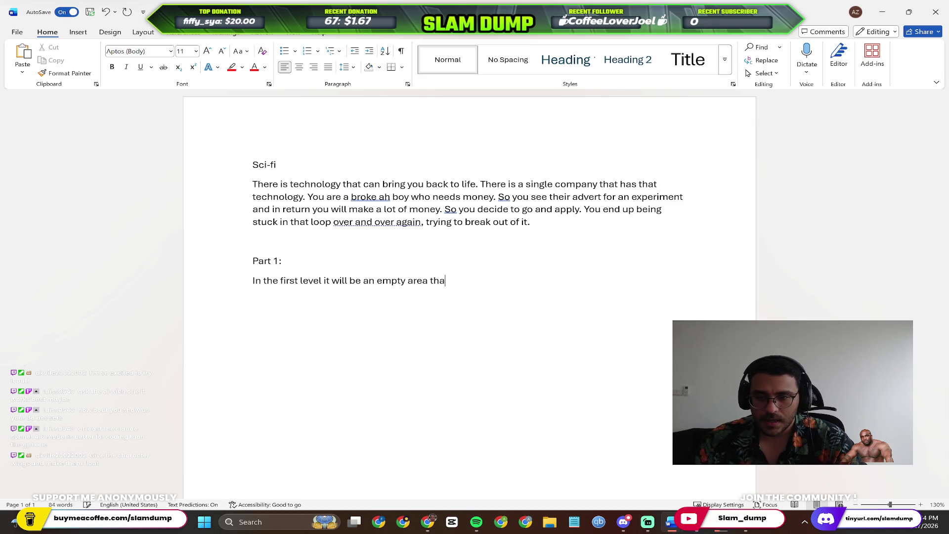
pyautogui.write('ning')
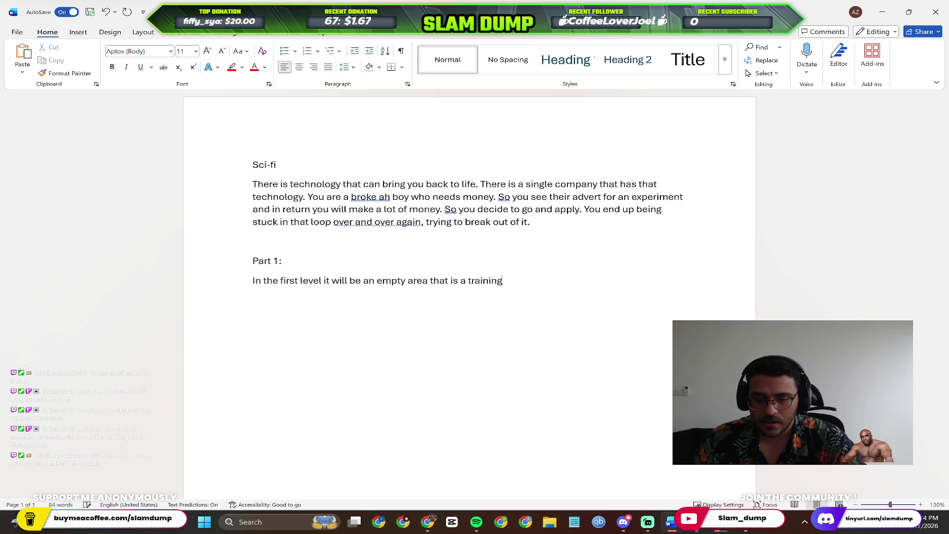
pyautogui.write(' ground. Something like')
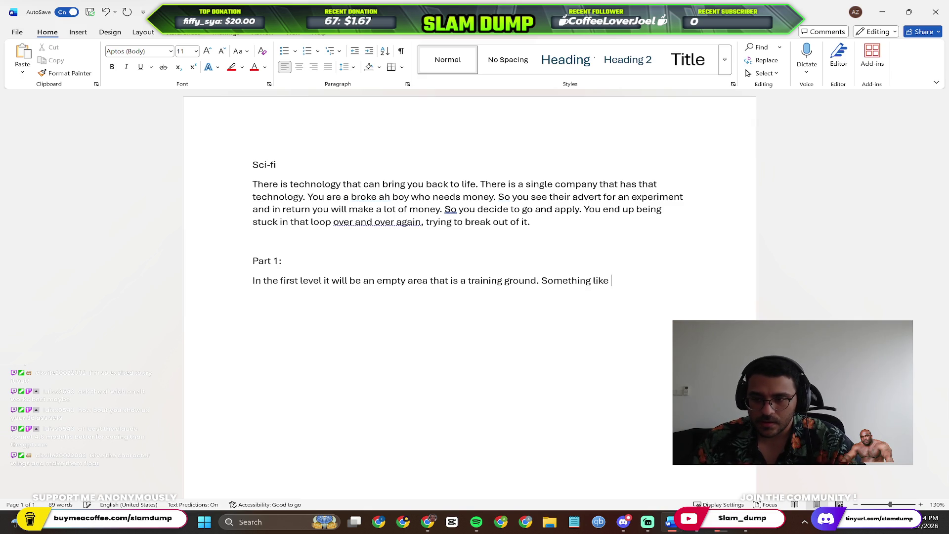
pyautogui.write('roll')
pyautogui.hotkey('ctrl', 'BackSpace')
pyautogui.write('Control')
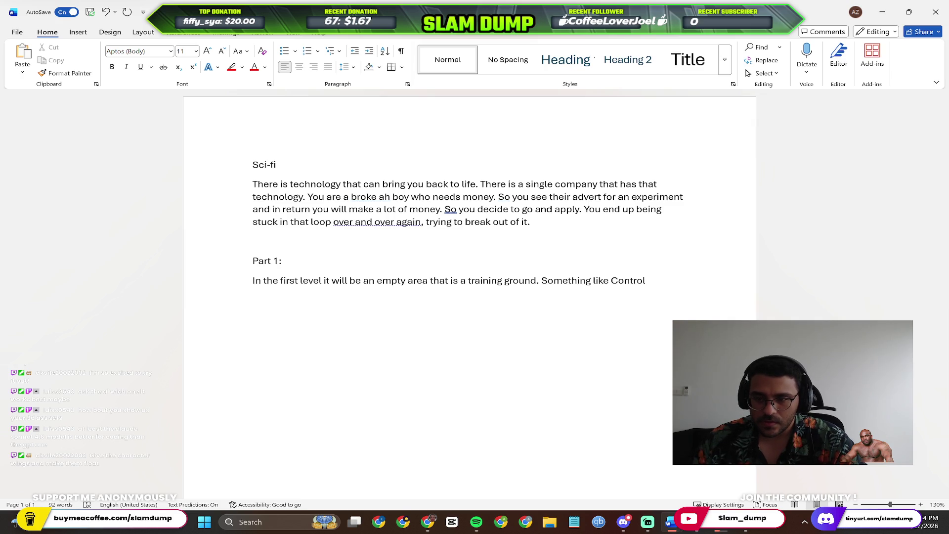
pyautogui.write(' env')
pyautogui.write('n')
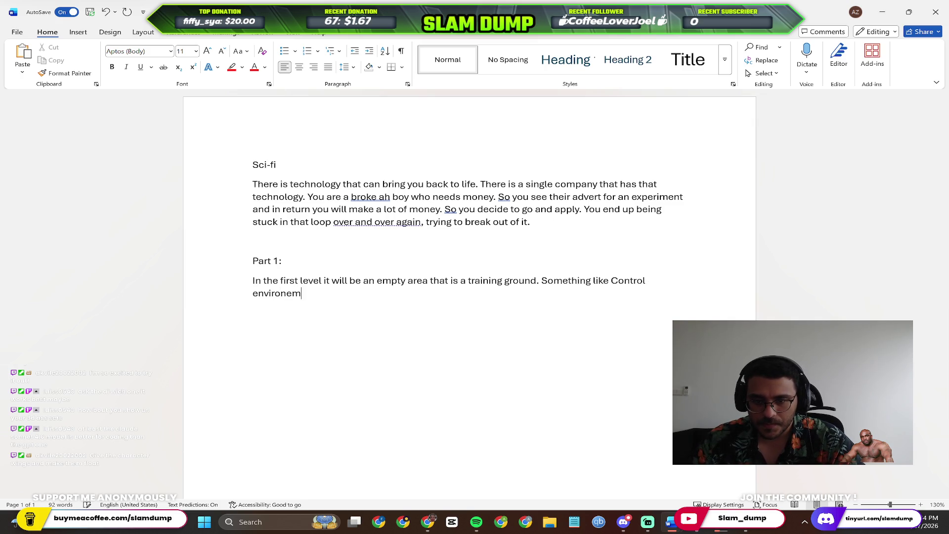
pyautogui.write('ment.')
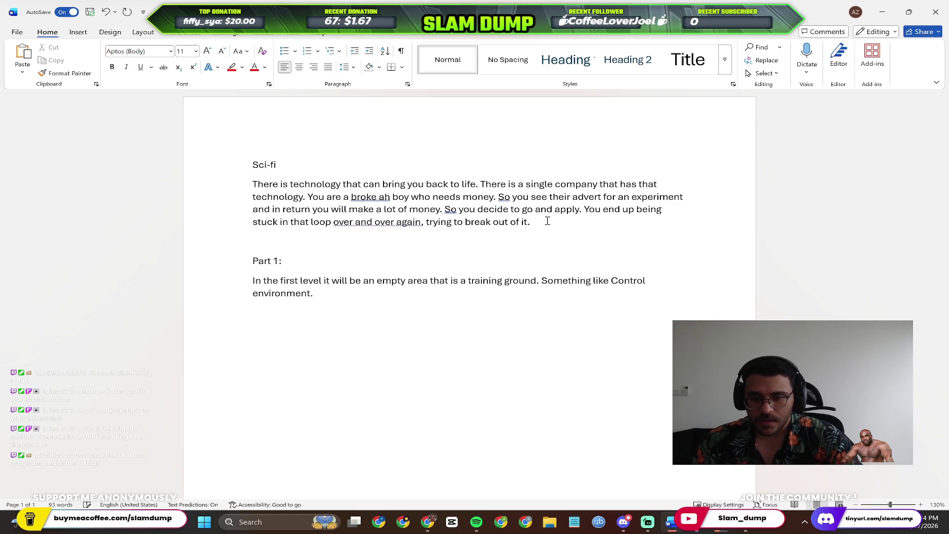
pyautogui.write(' This will serve as t')
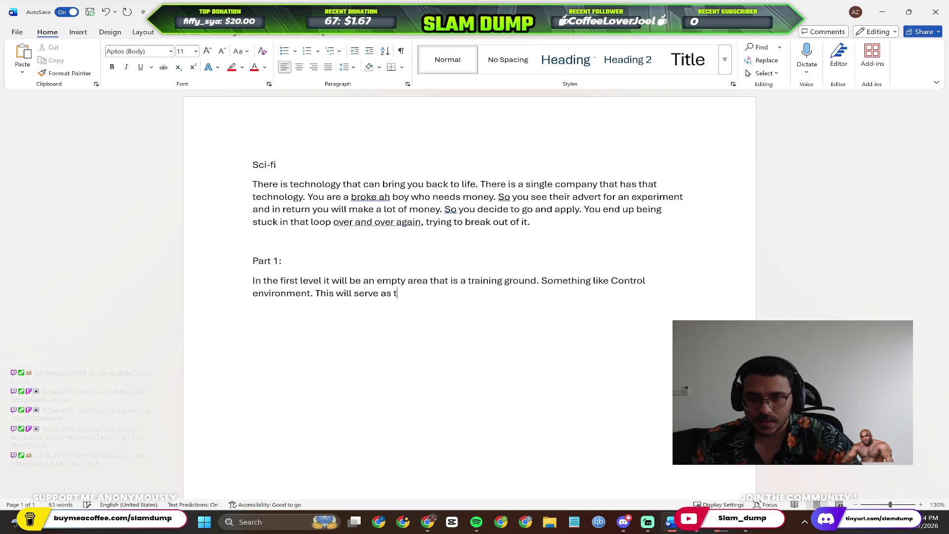
pyautogui.write('l and')
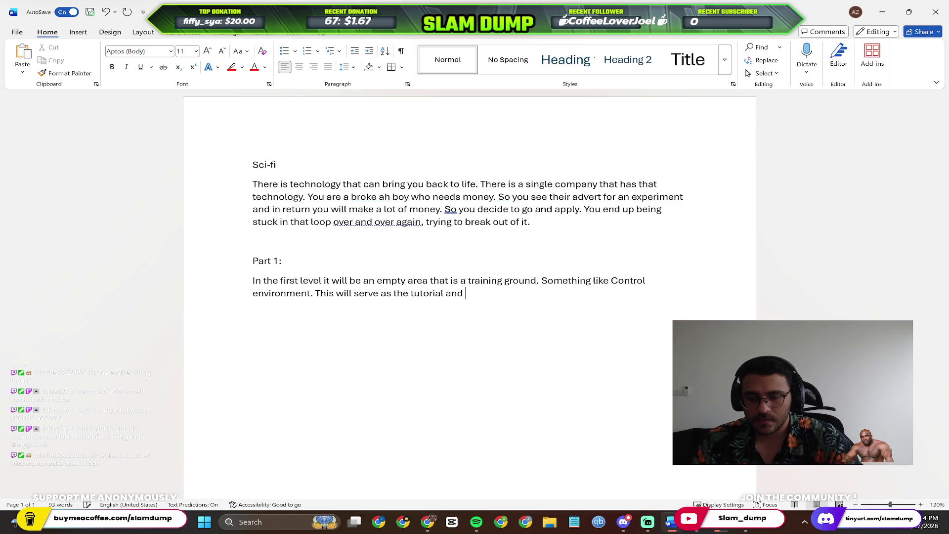
pyautogui.write('beginni')
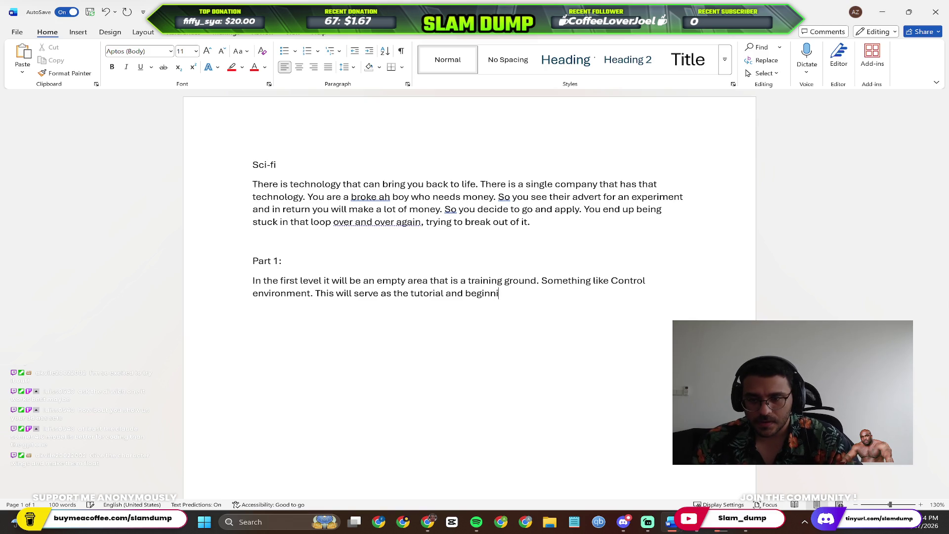
pyautogui.write('ng')
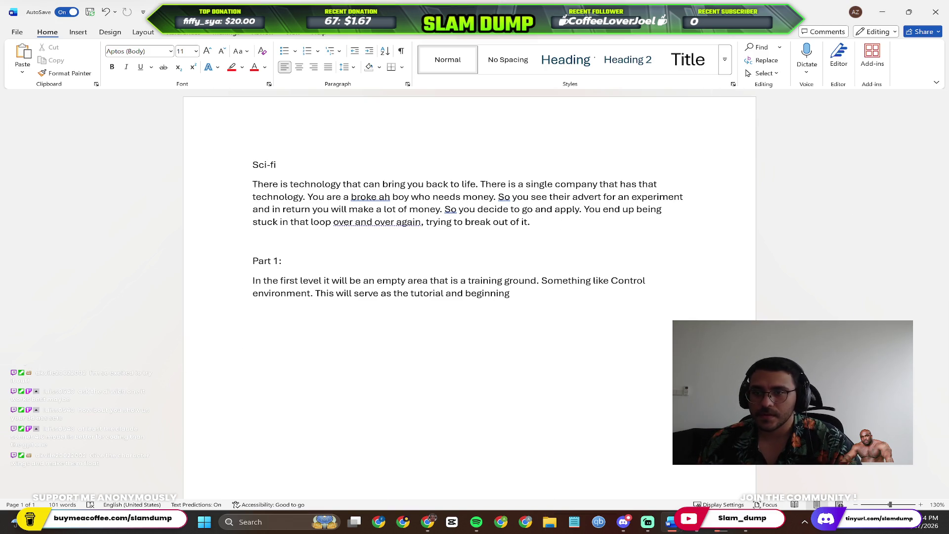
pyautogui.hotkey('alt', 'Tab')
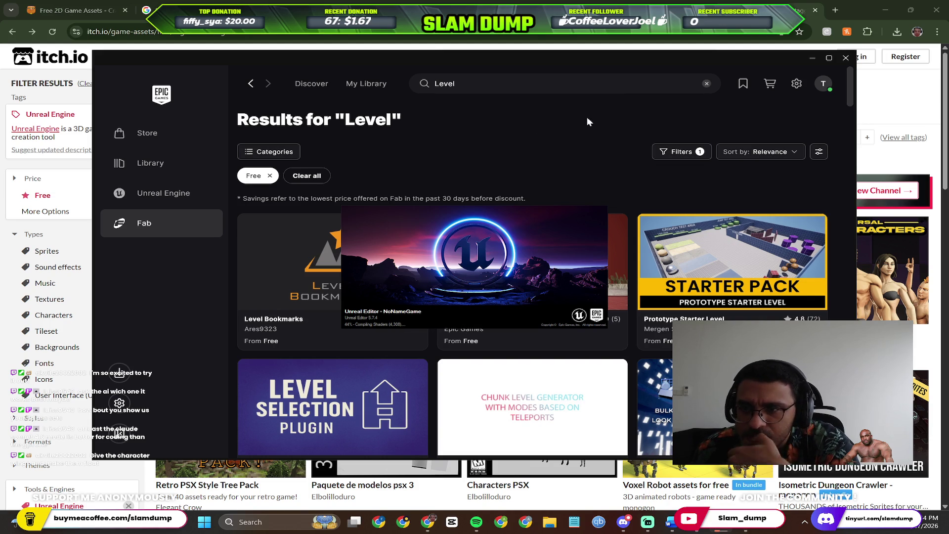
pyautogui.scroll(-5, 474, 296)
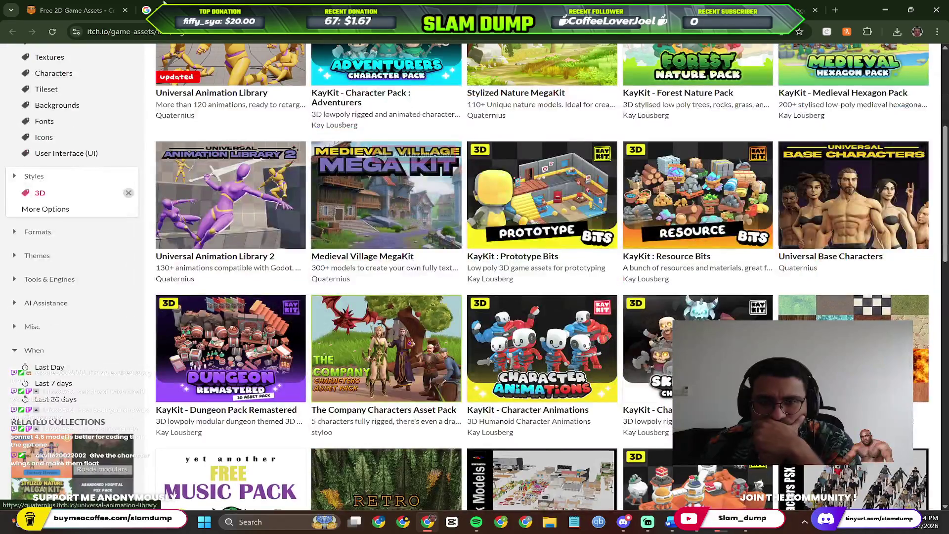
# Browse the CraftPix freebies and itch.io Unreal and 3D asset tabs, then return to Fab.
pyautogui.hotkey('ctrl', 'shift', 'Tab')
pyautogui.scroll(-2, 220, 231)
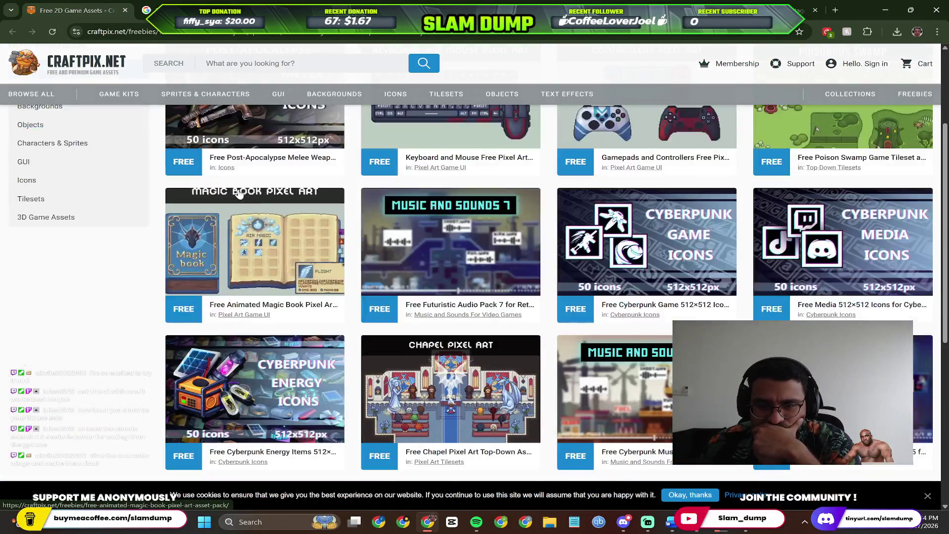
pyautogui.scroll(-3, 223, 237)
pyautogui.scroll(-2, 289, 275)
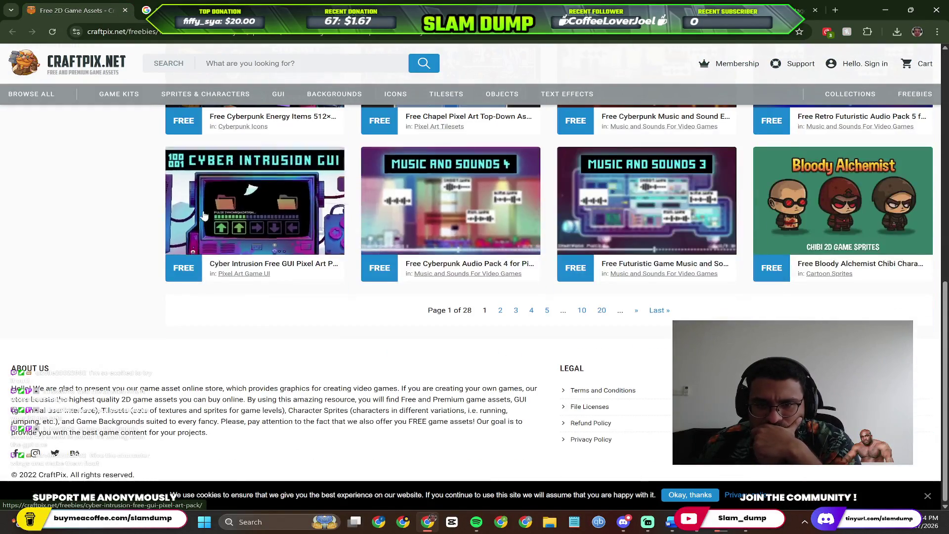
pyautogui.scroll(5, 289, 276)
pyautogui.scroll(2, 290, 276)
pyautogui.hotkey('ctrl', 'Tab')
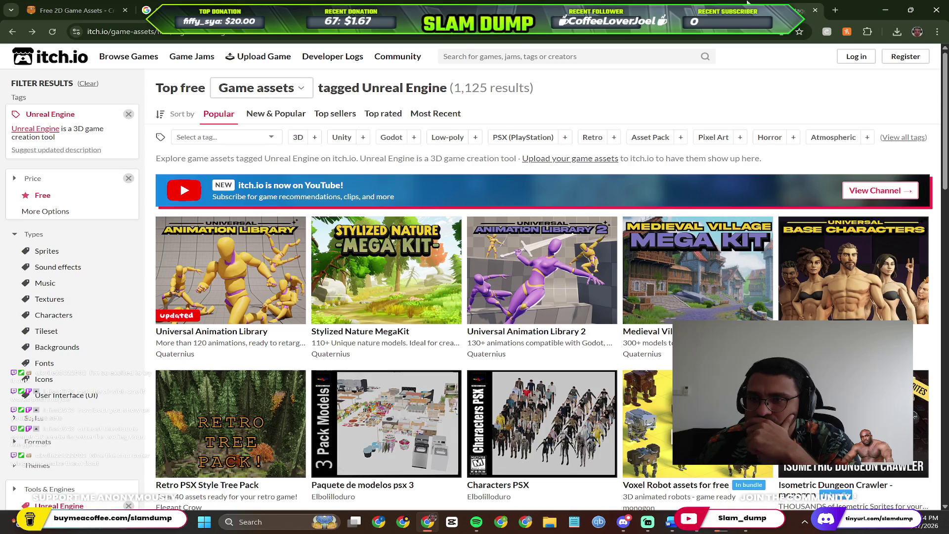
pyautogui.scroll(-3, 470, 321)
pyautogui.scroll(-2, 470, 320)
pyautogui.scroll(-2, 471, 321)
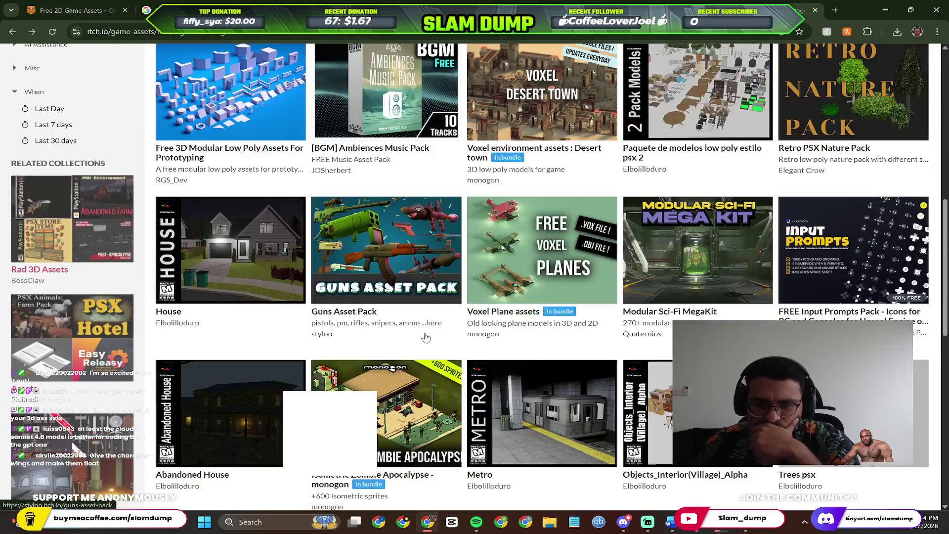
pyautogui.scroll(3, 424, 335)
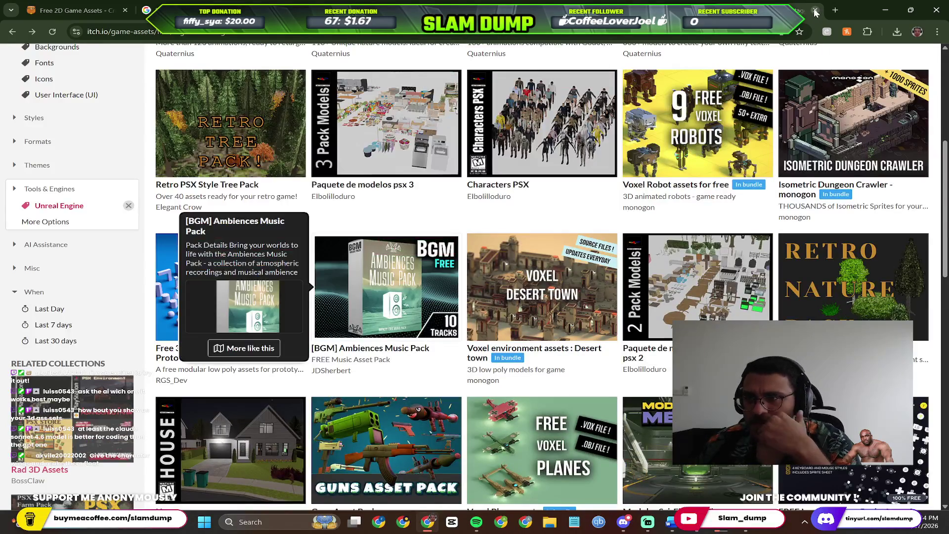
pyautogui.hotkey('alt', 'Left')
pyautogui.scroll(5, 684, 390)
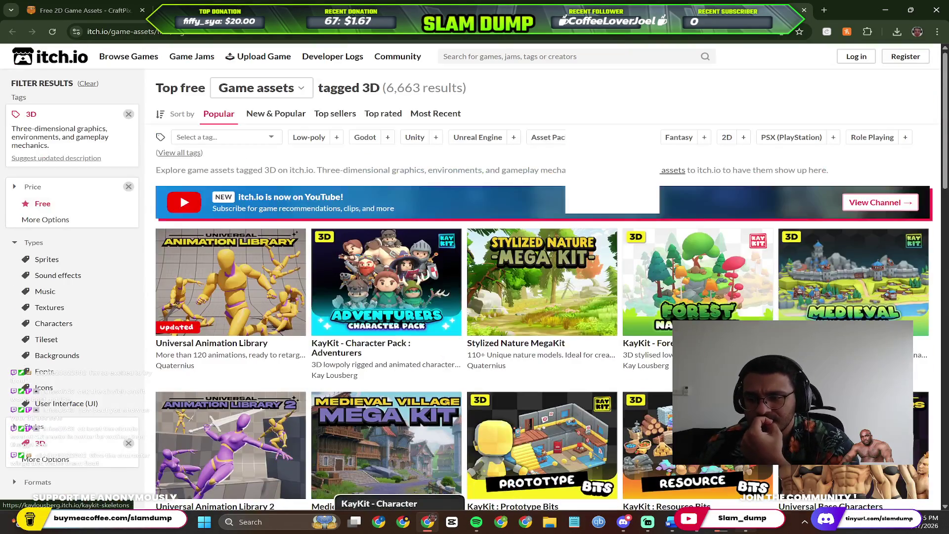
pyautogui.hotkey('alt', 'Tab')
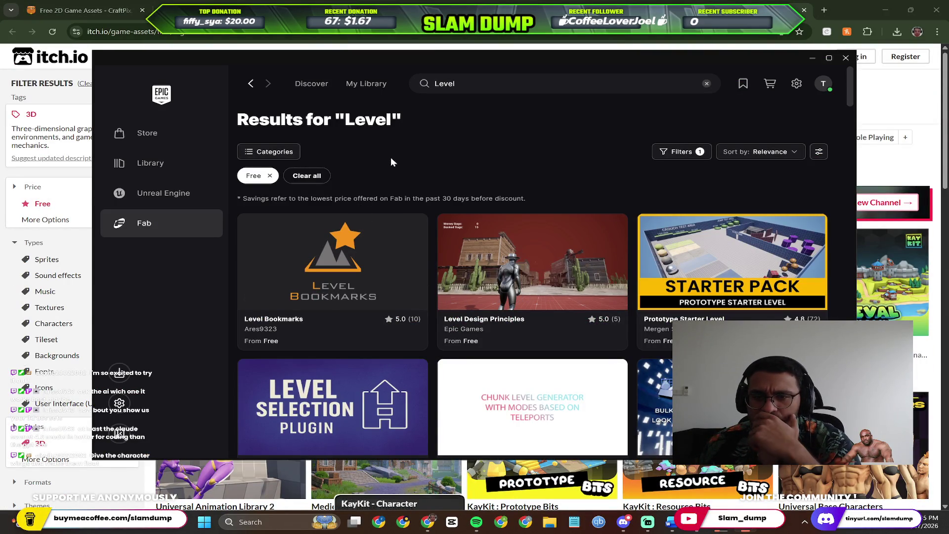
pyautogui.scroll(-3, 470, 239)
pyautogui.scroll(-1, 687, 298)
pyautogui.scroll(2, 686, 297)
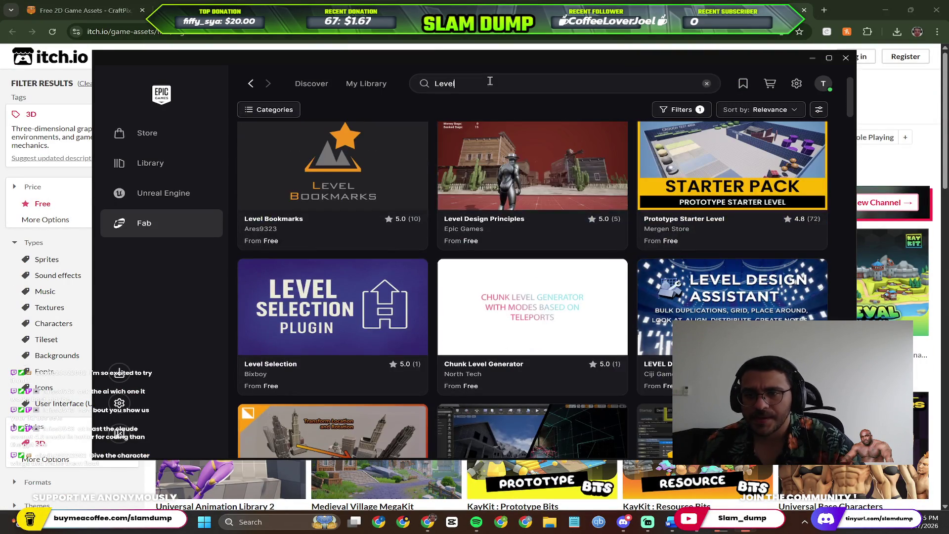
# Search Fab's free assets for 'training ground' instead of 'Level'.
pyautogui.click(489, 82)
pyautogui.write('training ground')
pyautogui.press('Return')
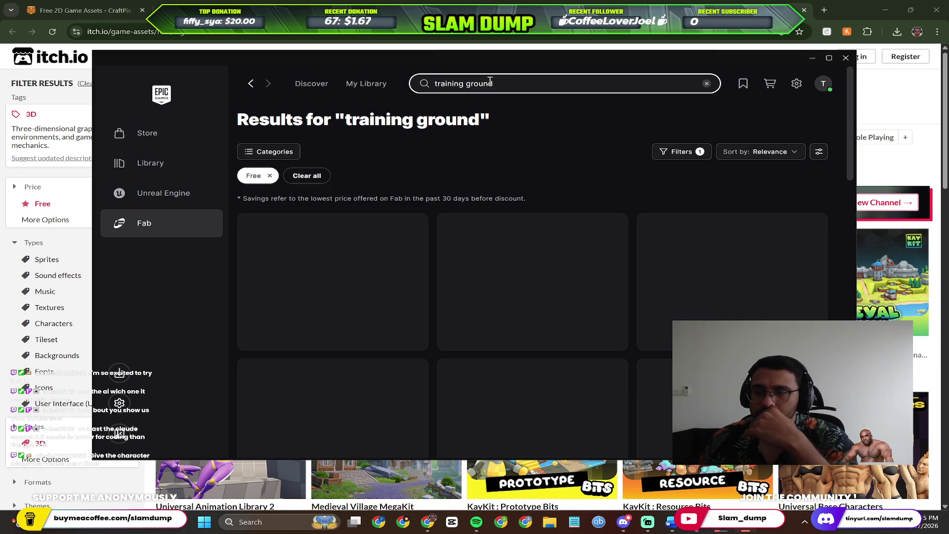
pyautogui.scroll(-2, 649, 182)
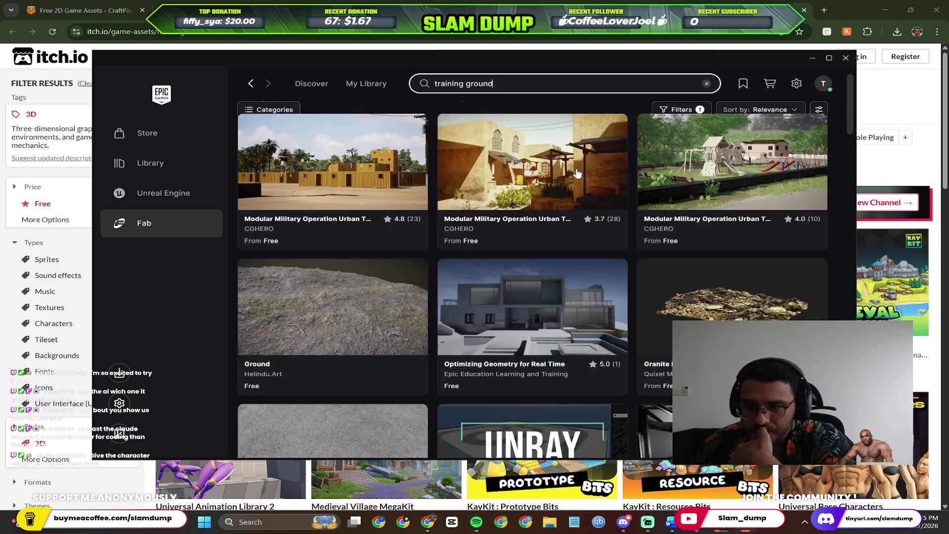
pyautogui.scroll(-3, 519, 186)
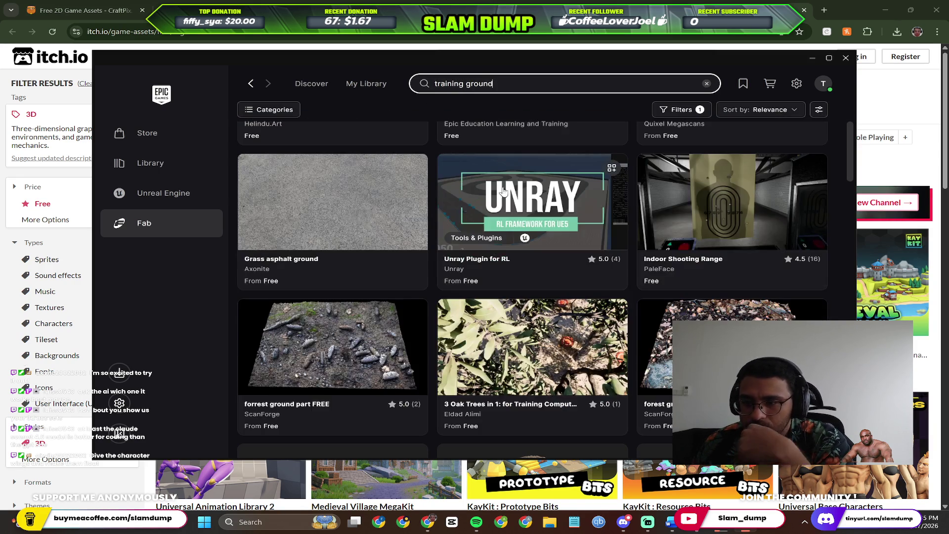
pyautogui.scroll(-2, 511, 200)
pyautogui.scroll(-2, 511, 201)
pyautogui.scroll(5, 668, 185)
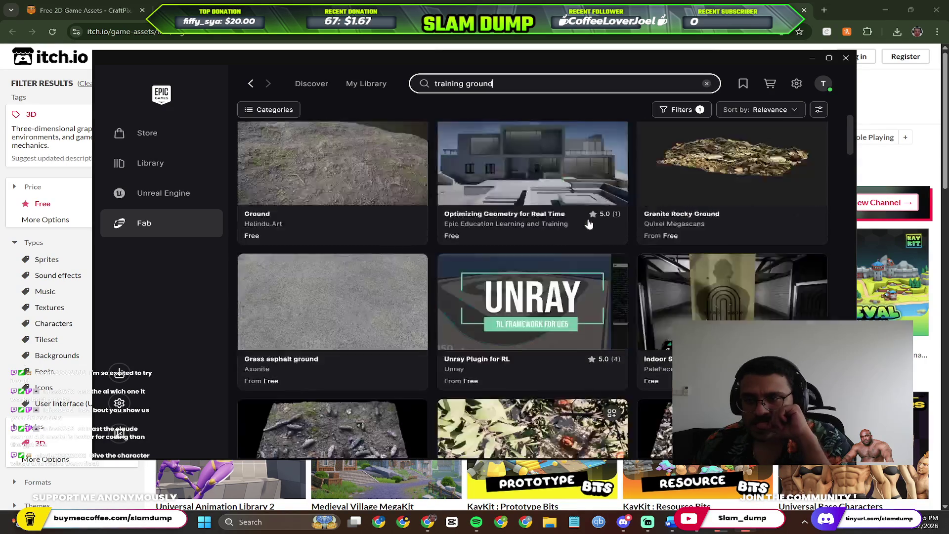
pyautogui.scroll(5, 699, 145)
pyautogui.click(701, 151)
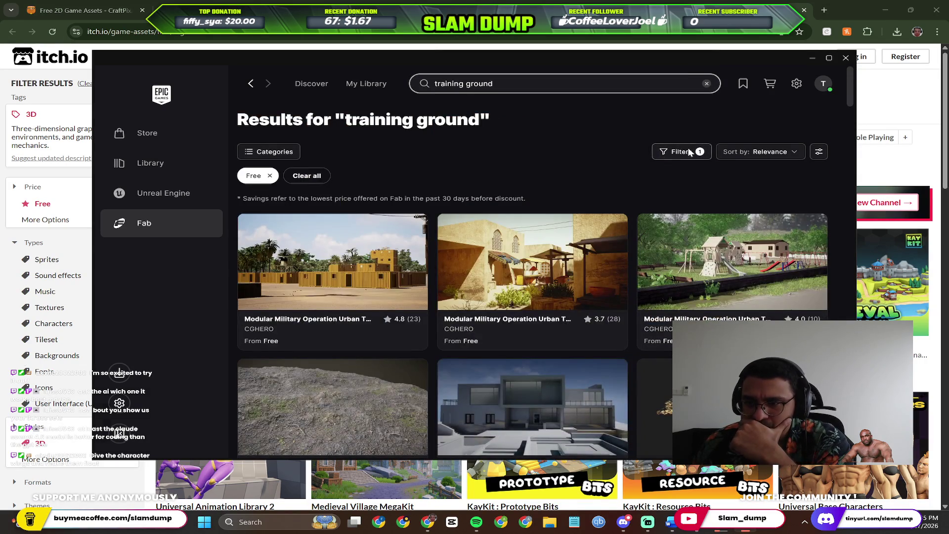
# Try the Map and Area tag filters on the results, then remove both tags.
pyautogui.click(762, 190)
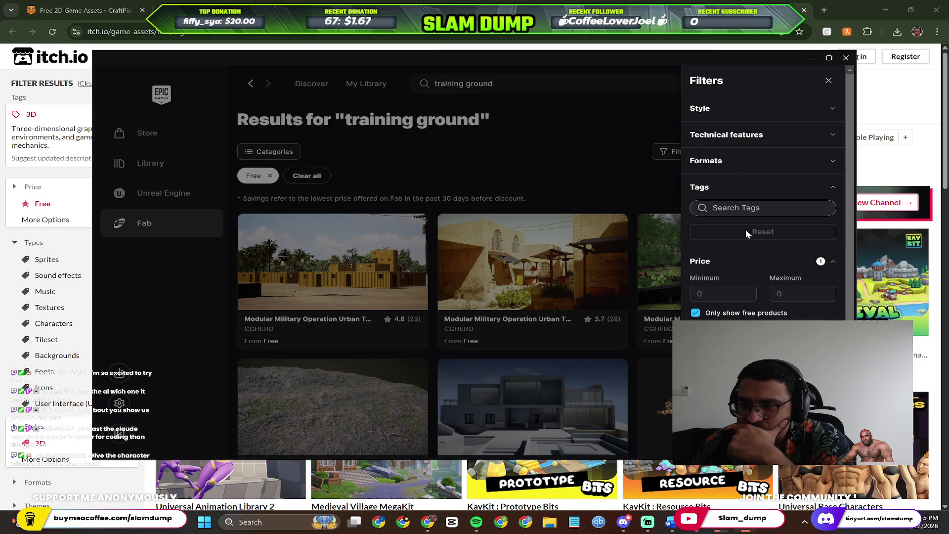
pyautogui.click(735, 203)
pyautogui.write('map')
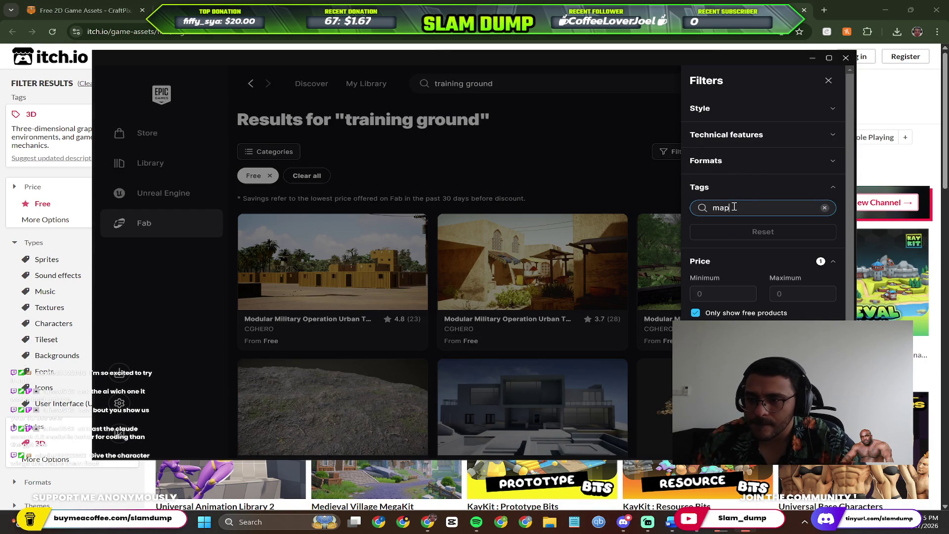
pyautogui.click(735, 227)
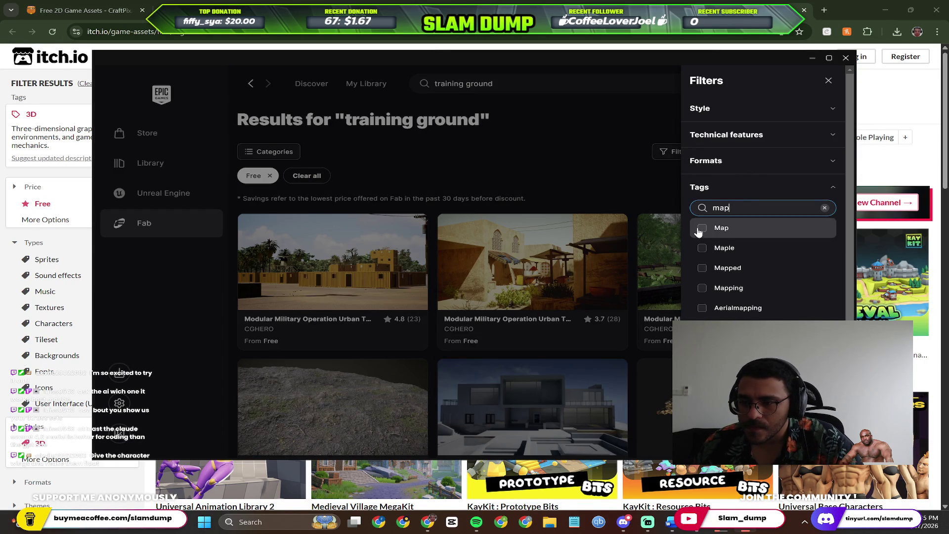
pyautogui.doubleClick(735, 209)
pyautogui.write('level')
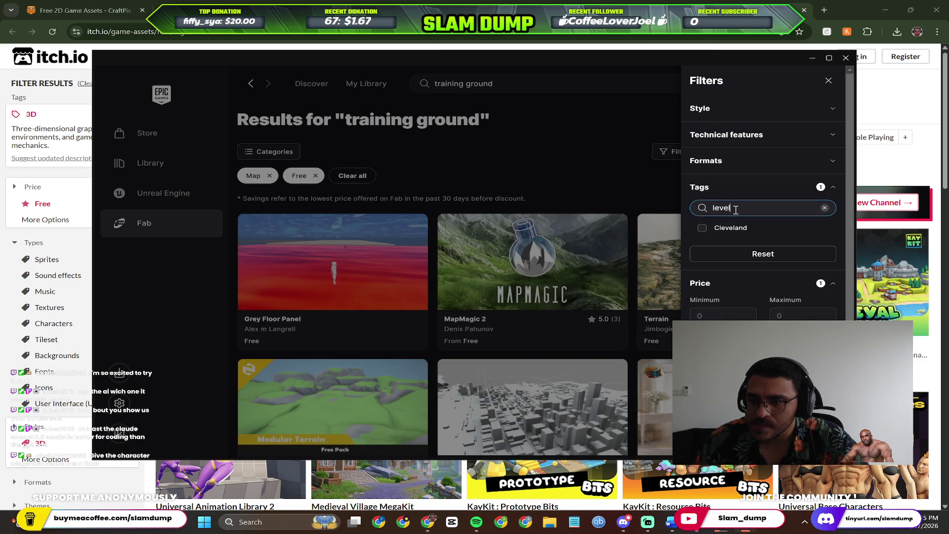
pyautogui.doubleClick(736, 208)
pyautogui.write('area')
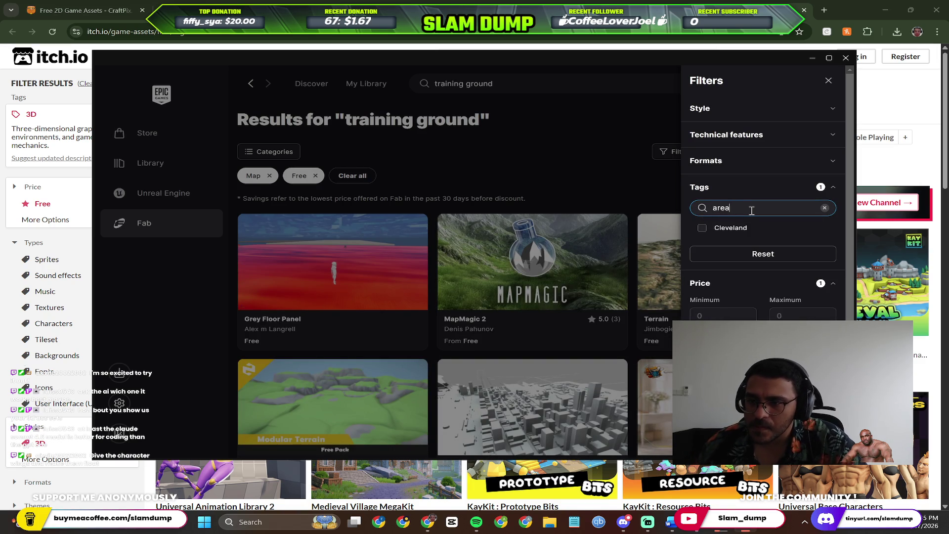
pyautogui.click(720, 228)
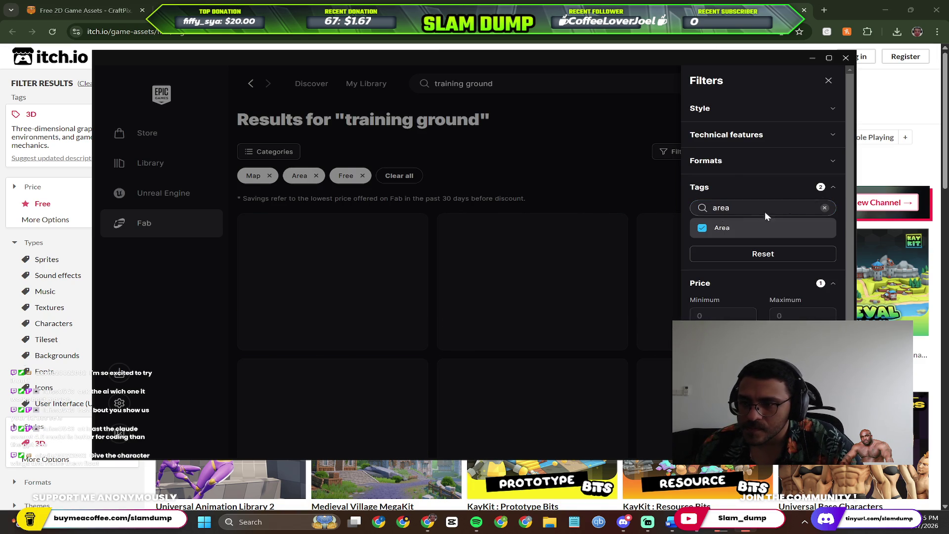
pyautogui.click(702, 229)
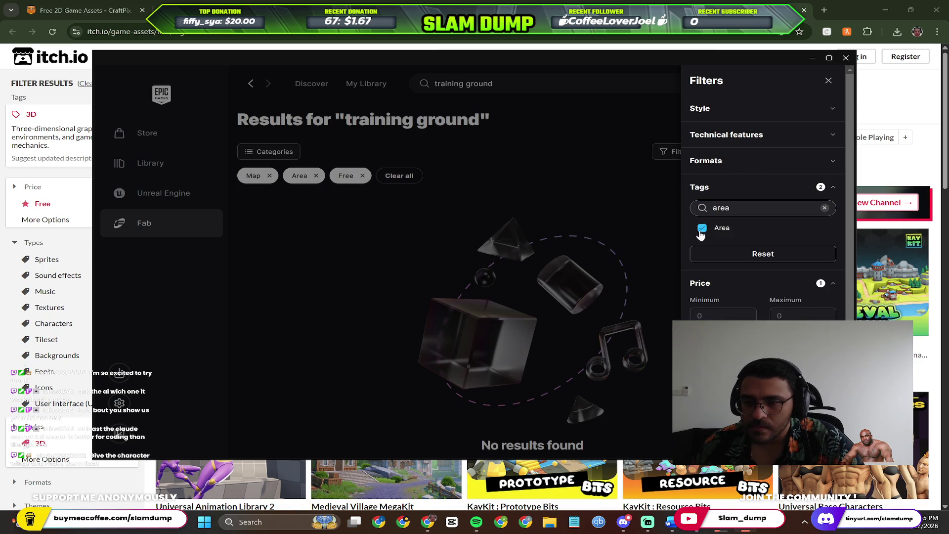
pyautogui.click(823, 208)
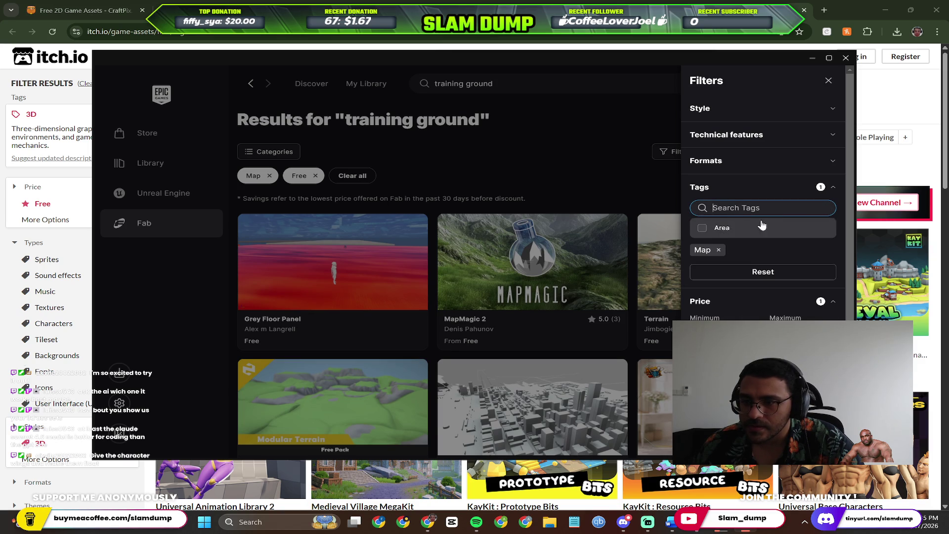
pyautogui.click(719, 250)
# Limit the results to Level assets under Technical features and close the Filters panel.
pyautogui.click(757, 163)
pyautogui.click(757, 161)
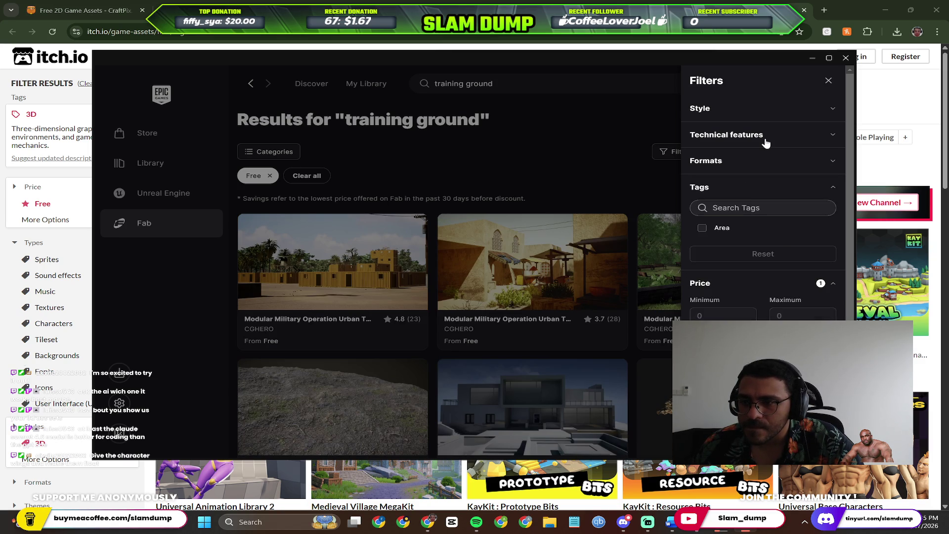
pyautogui.click(767, 141)
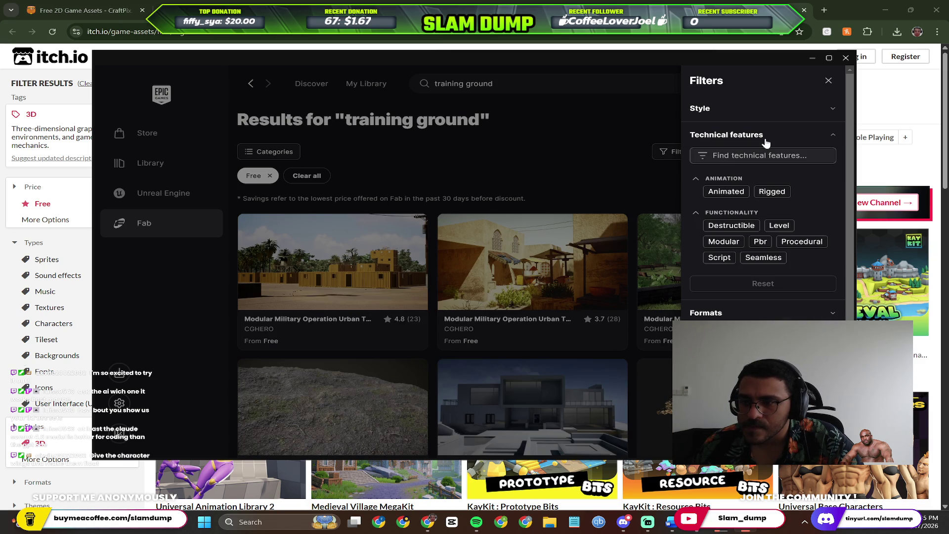
pyautogui.click(779, 226)
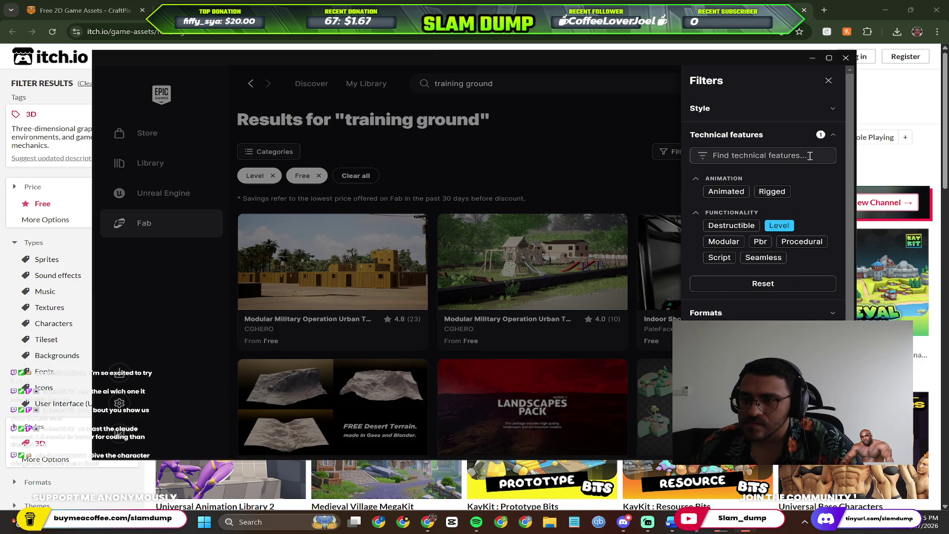
pyautogui.scroll(-3, 809, 193)
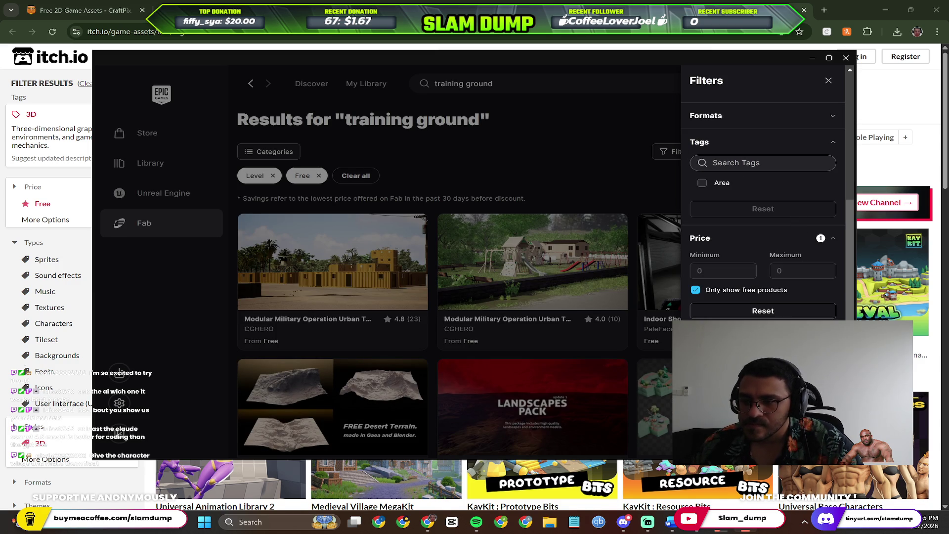
pyautogui.click(601, 186)
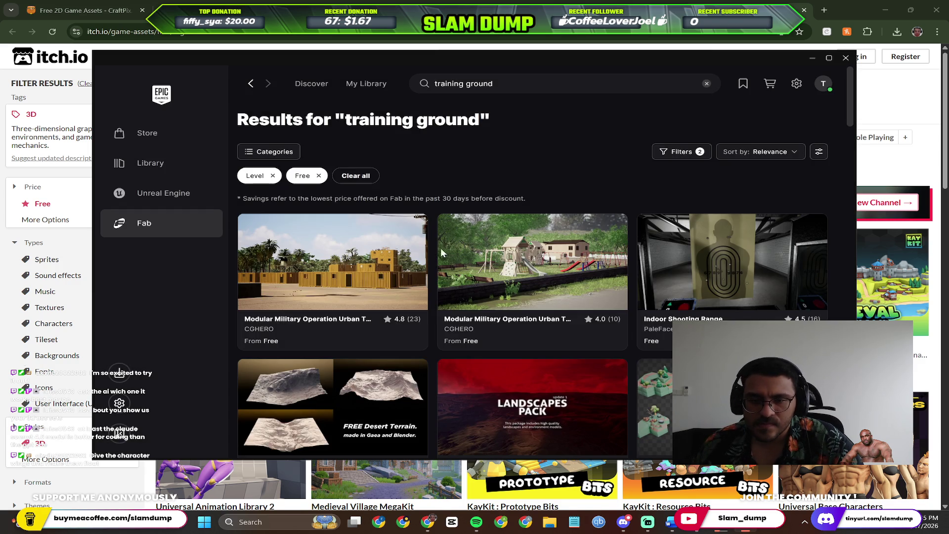
pyautogui.scroll(-1, 352, 340)
pyautogui.scroll(-3, 352, 339)
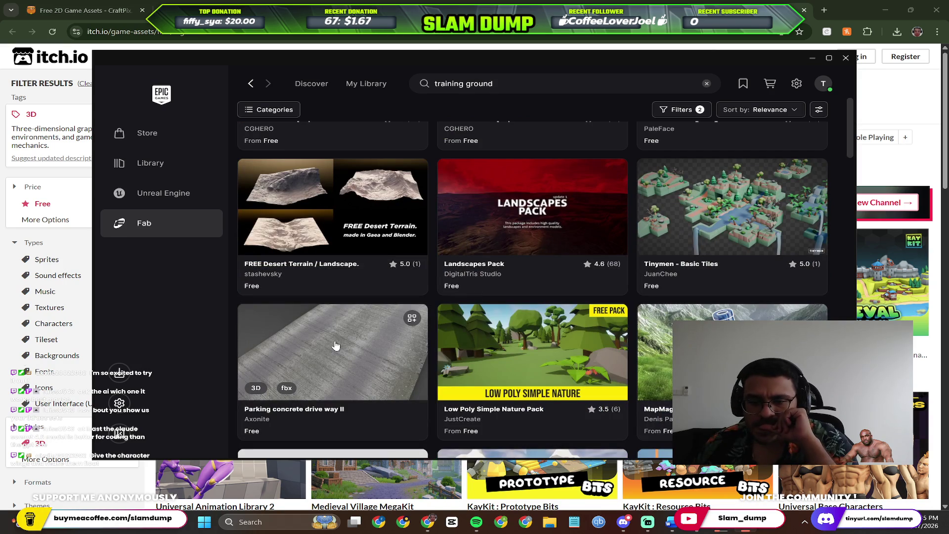
pyautogui.scroll(-3, 632, 206)
pyautogui.scroll(-3, 632, 206)
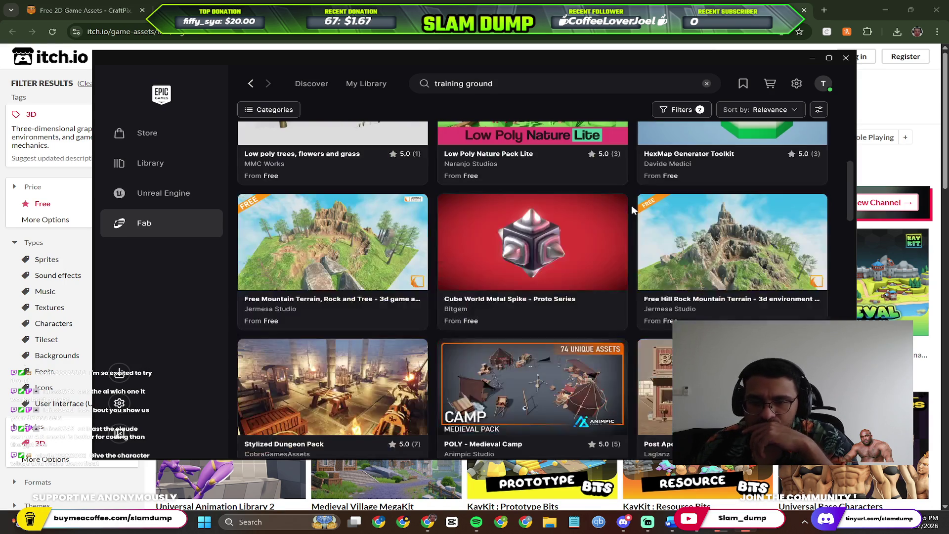
pyautogui.scroll(-2, 633, 207)
pyautogui.scroll(-1, 639, 208)
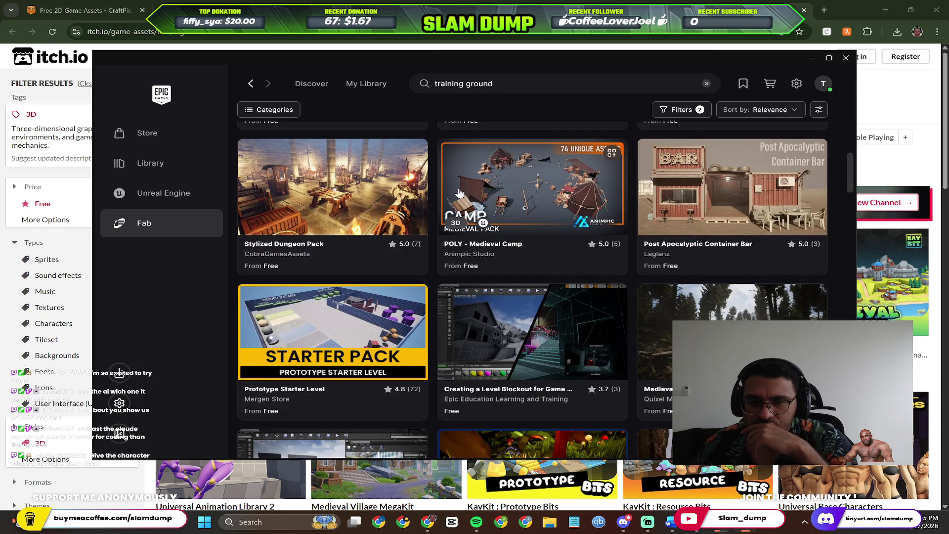
pyautogui.scroll(-2, 380, 194)
pyautogui.scroll(-2, 390, 189)
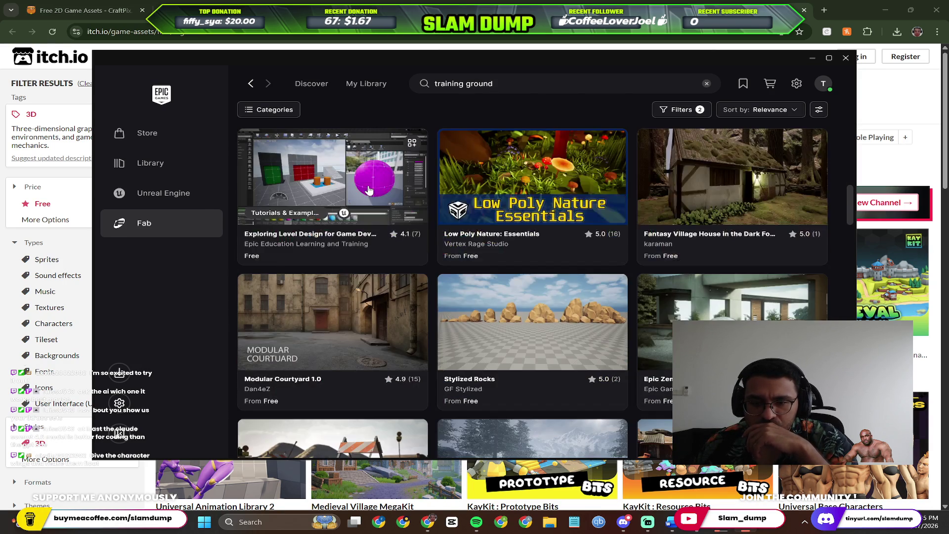
pyautogui.scroll(-2, 381, 195)
pyautogui.scroll(-2, 382, 198)
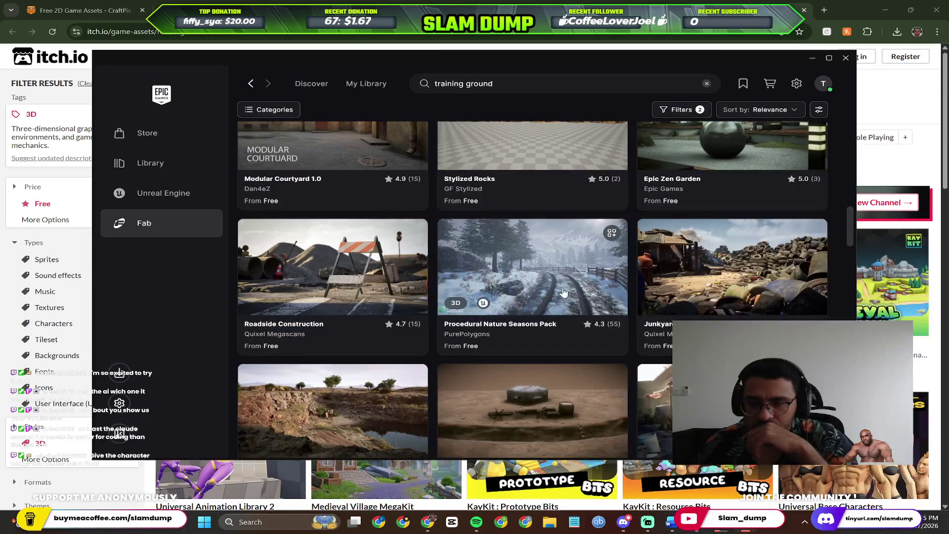
pyautogui.scroll(-4, 561, 291)
pyautogui.scroll(-2, 562, 291)
pyautogui.scroll(-1, 398, 247)
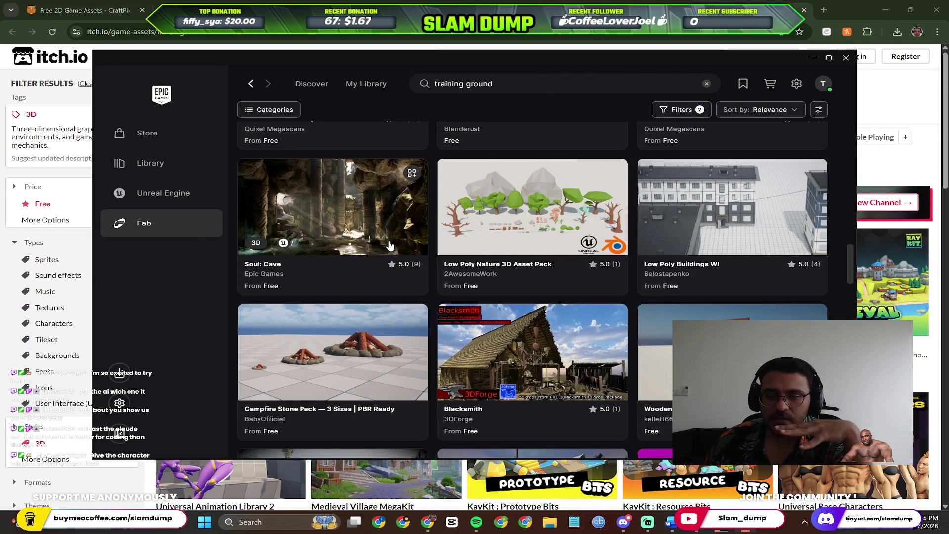
pyautogui.scroll(-2, 401, 249)
pyautogui.scroll(-1, 424, 267)
pyautogui.scroll(-3, 428, 269)
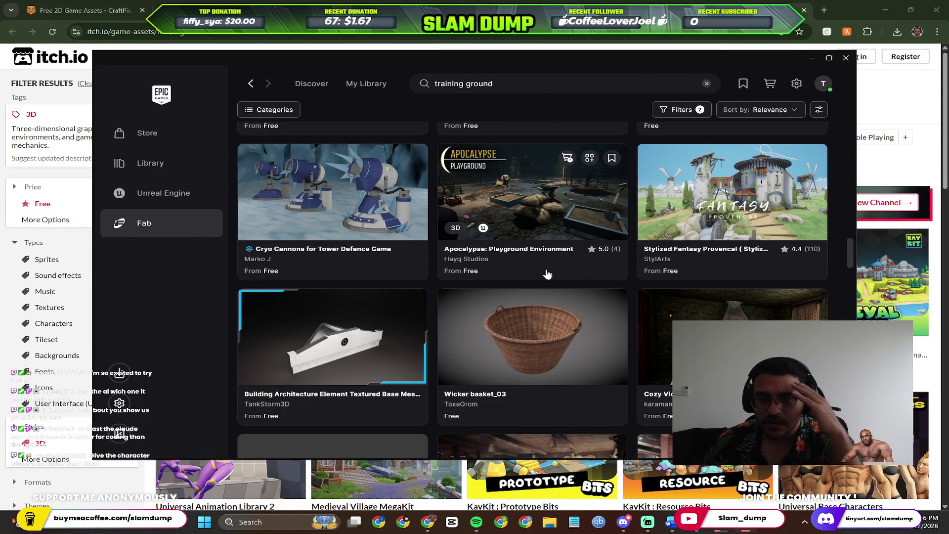
pyautogui.scroll(-3, 547, 275)
pyautogui.scroll(-1, 329, 223)
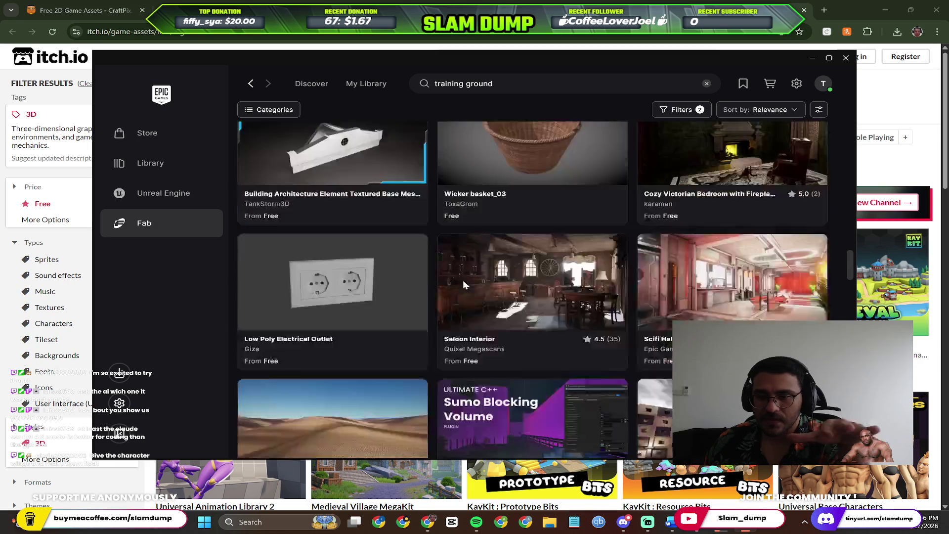
pyautogui.scroll(-2, 475, 284)
pyautogui.scroll(-1, 492, 233)
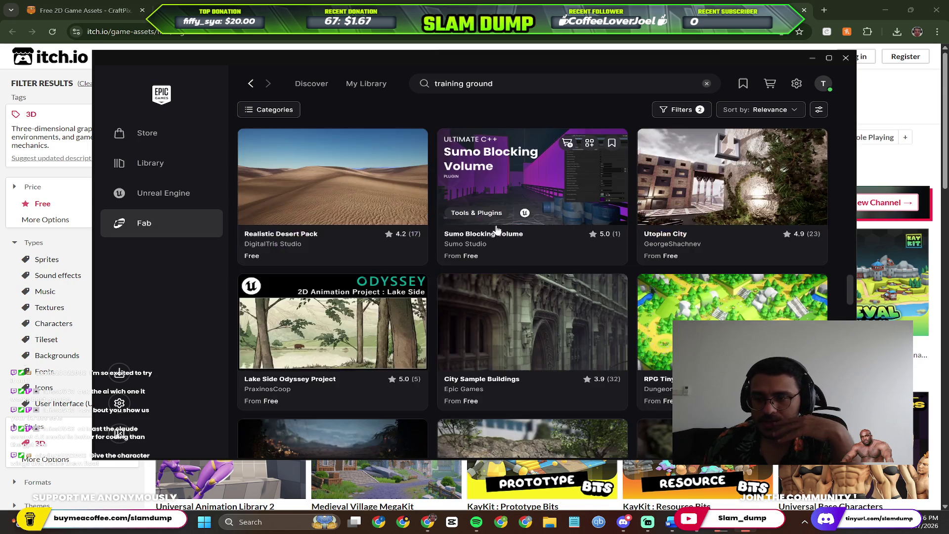
pyautogui.scroll(-2, 492, 232)
pyautogui.moveTo(333, 266)
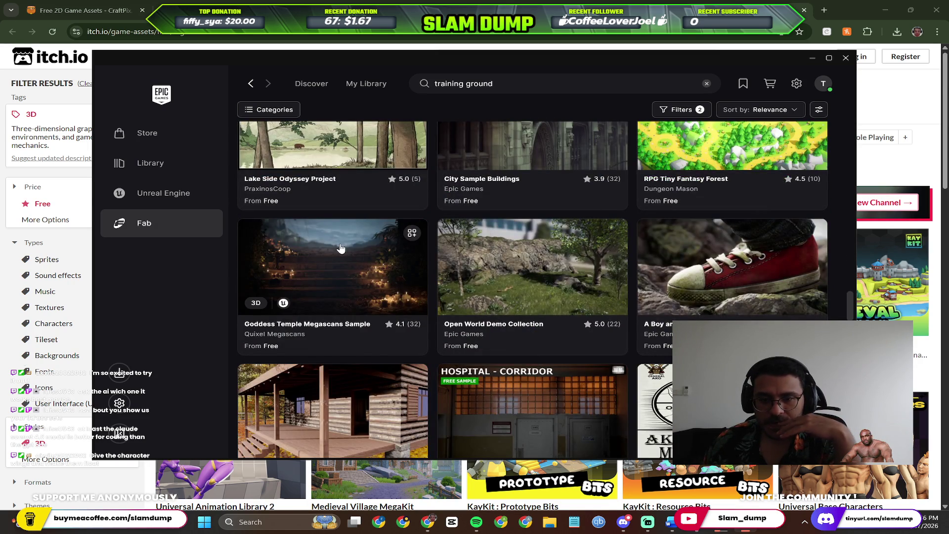
pyautogui.scroll(-3, 341, 248)
pyautogui.scroll(-1, 343, 250)
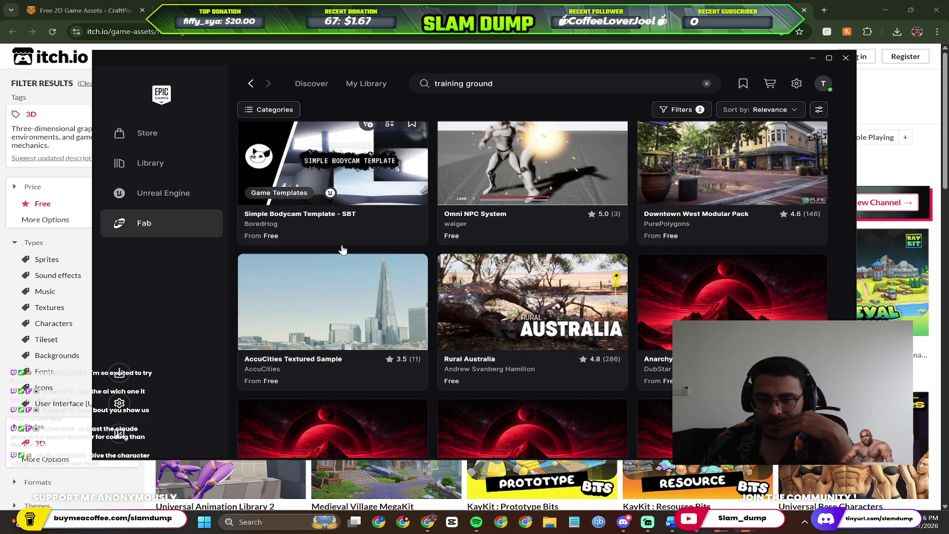
pyautogui.scroll(-3, 343, 250)
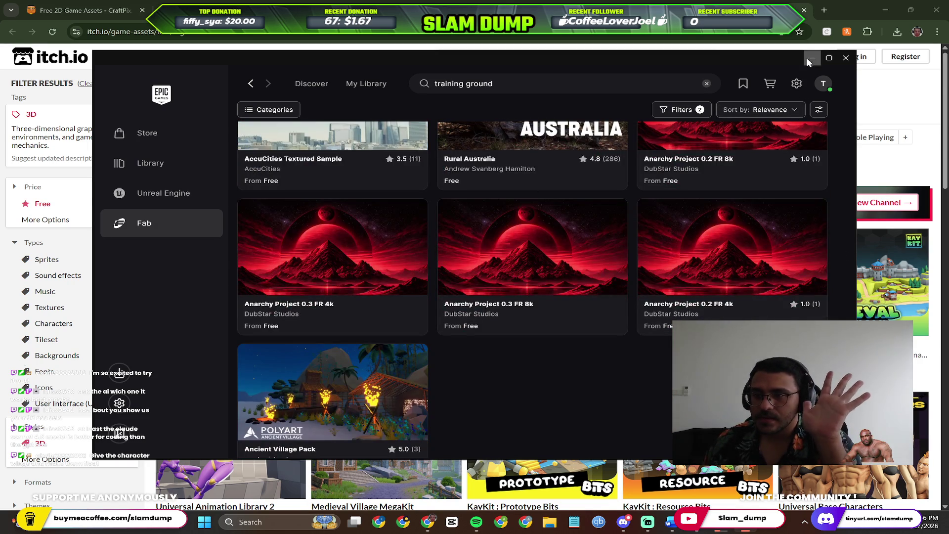
# Scroll through the Level results to entries like Rural Australia, then minimize the launcher.
pyautogui.click(809, 59)
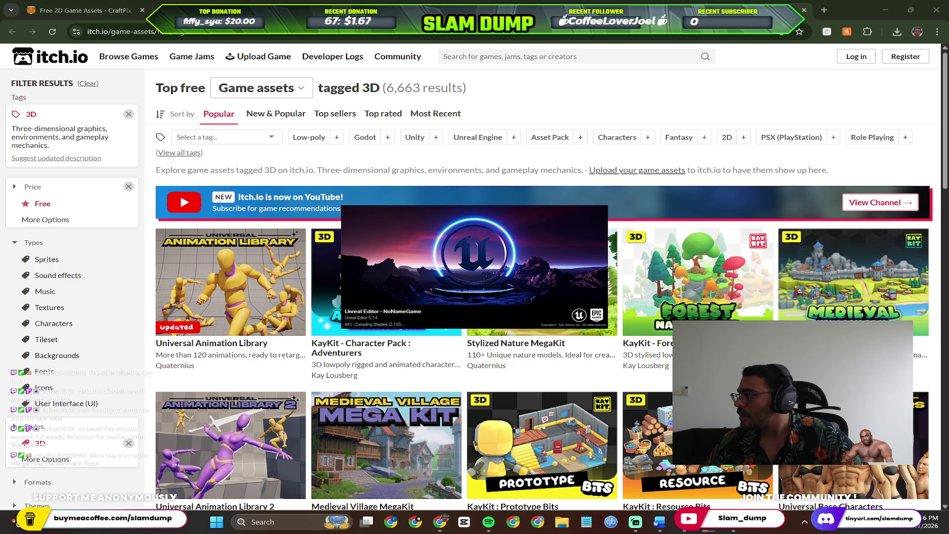
# Minimize the Perplexity window twice and bring the itch.io browser window to front.
pyautogui.hotkey('alt', 'Tab')
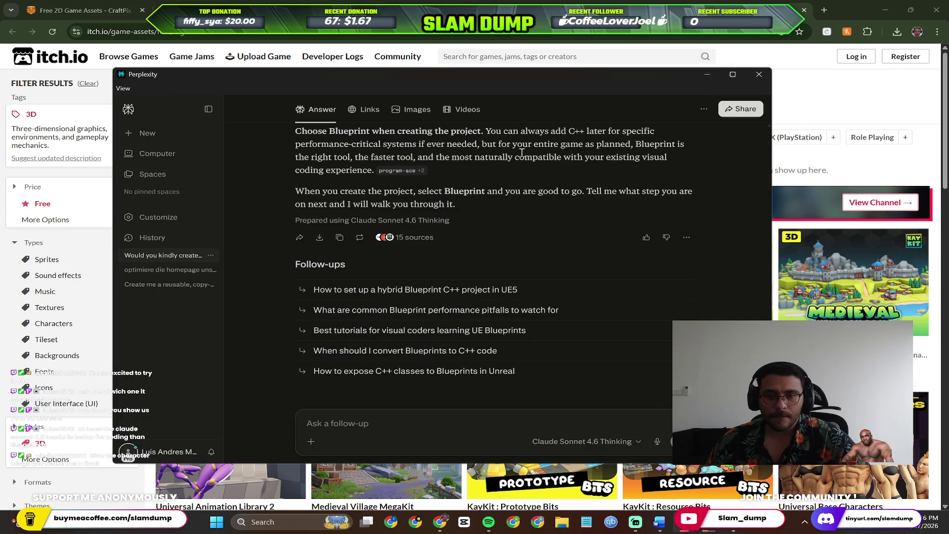
pyautogui.click(710, 76)
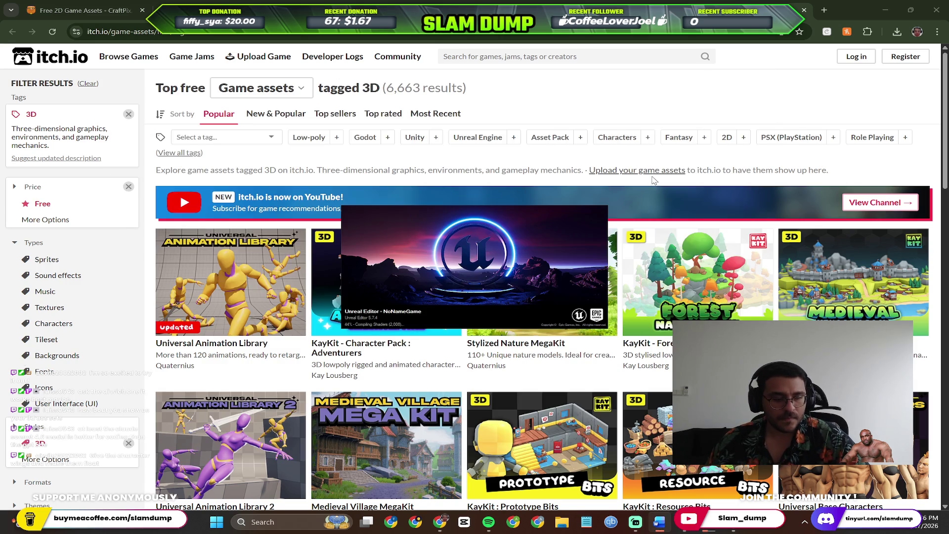
pyautogui.click(660, 522)
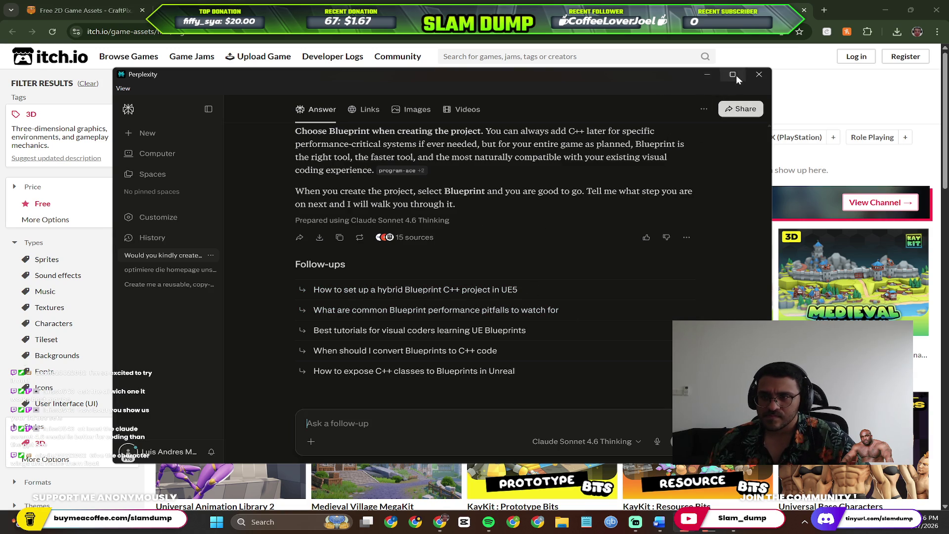
pyautogui.click(708, 75)
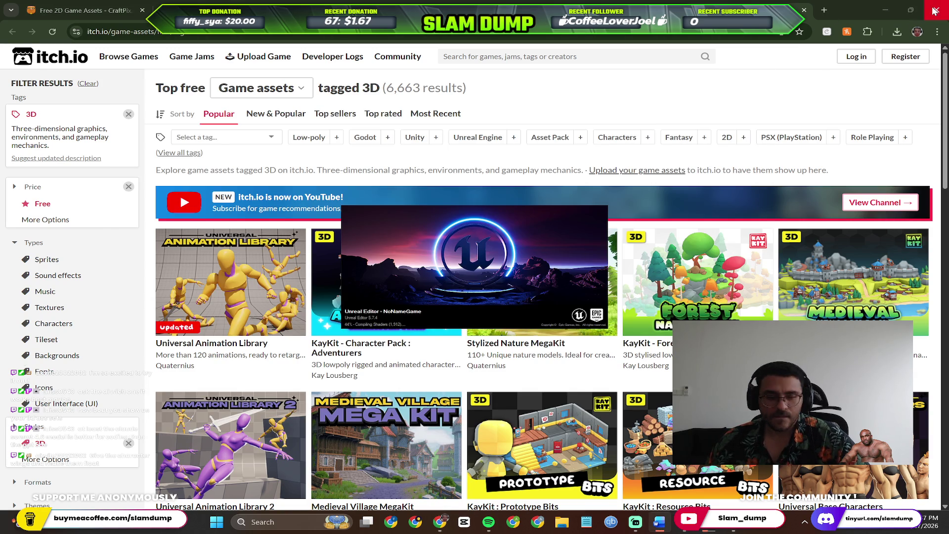
pyautogui.click(850, 76)
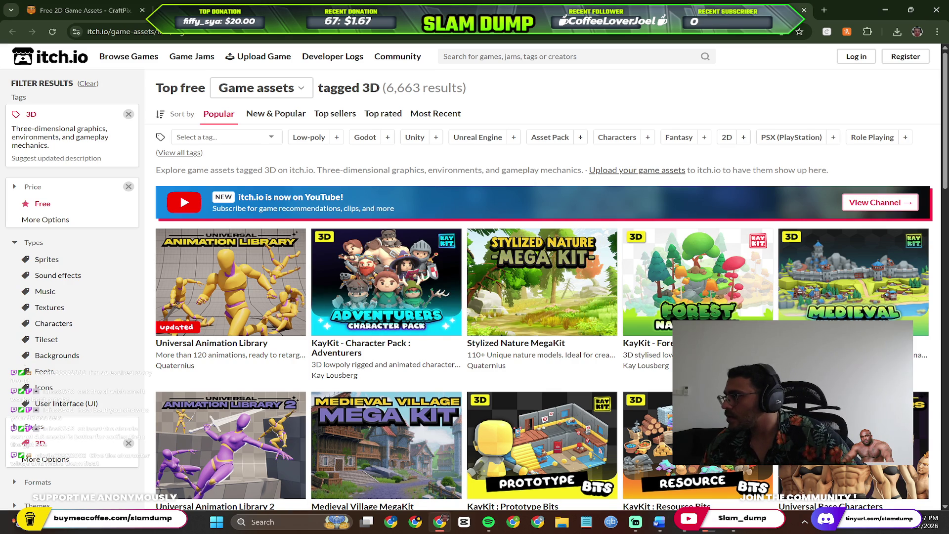